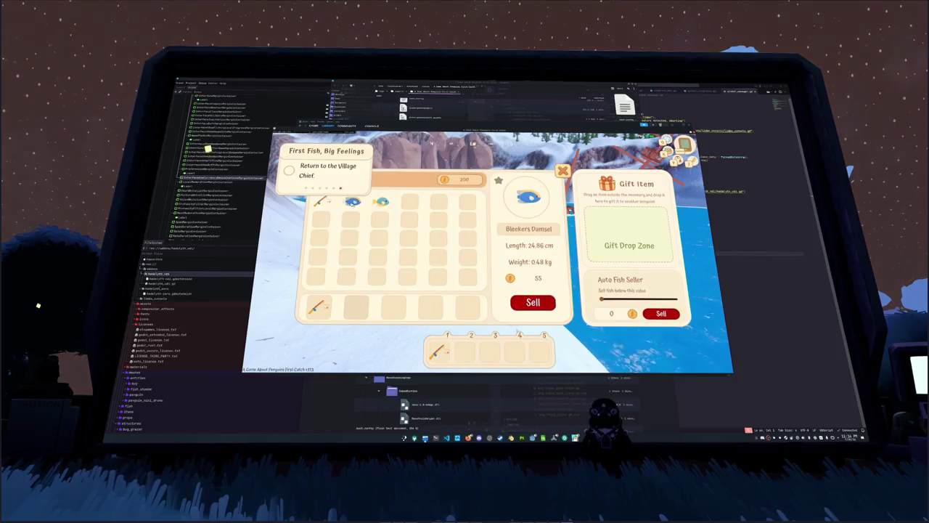
Step: Move the caught fish into hotbar slot 2 and close the inventory
left_click(355, 309)
key("Escape")
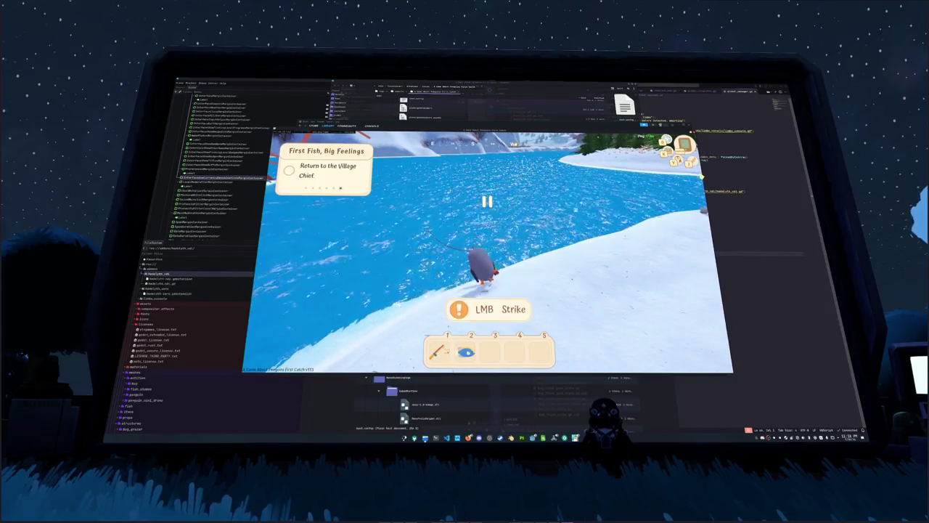
Step: Strike to hook the Black Seahorse, then walk the penguin along the shoreline
left_click(487, 251)
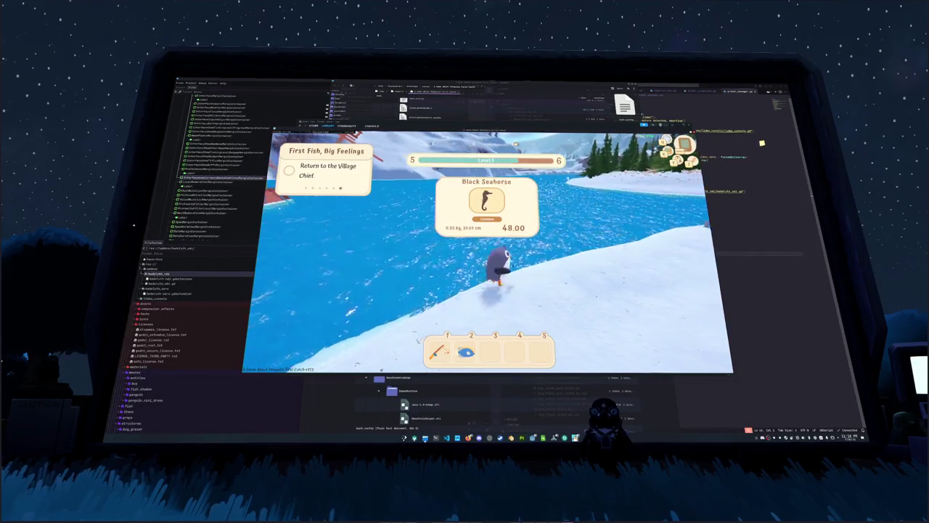
key("w")
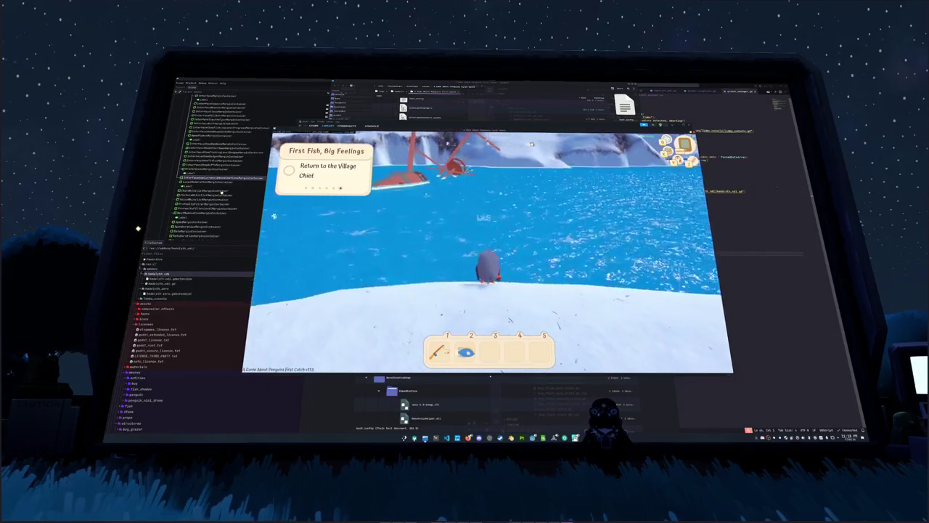
key("a")
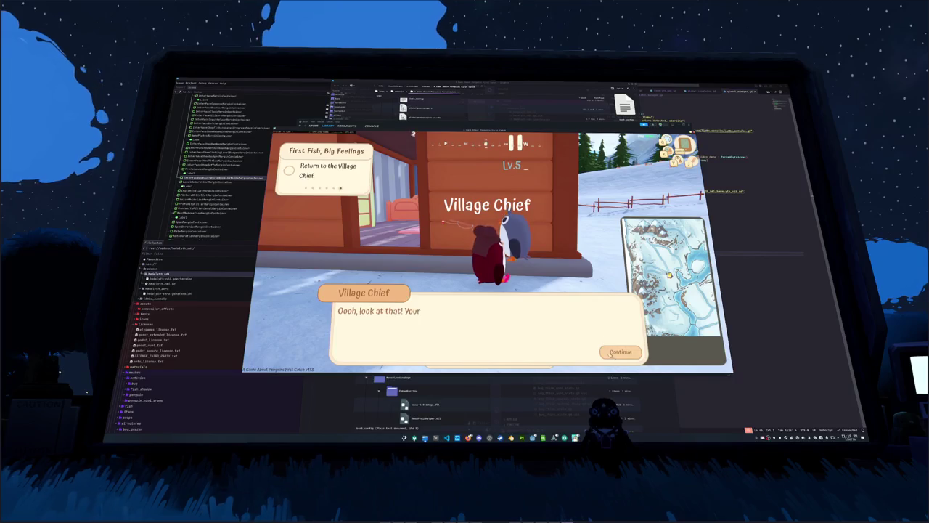
Step: Advance through all of the Village Chief's dialogue lines to the end
left_click(617, 352)
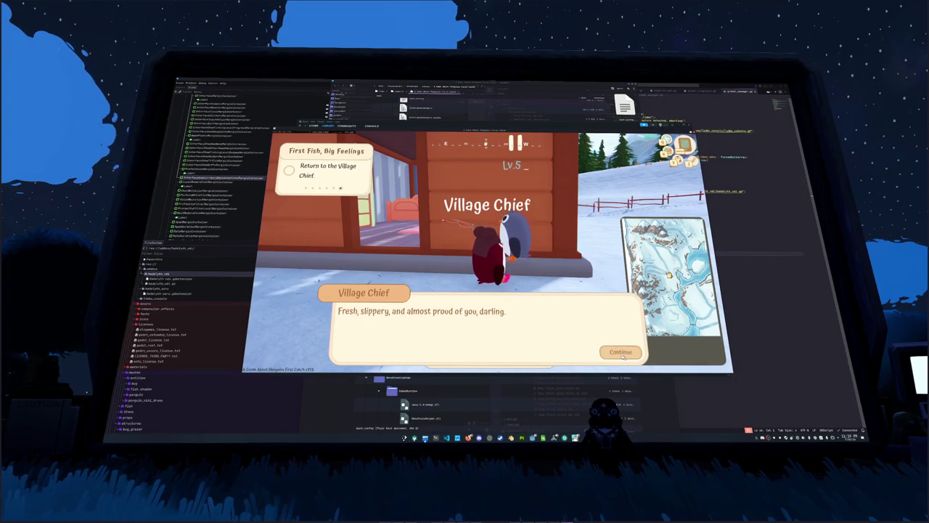
left_click(621, 353)
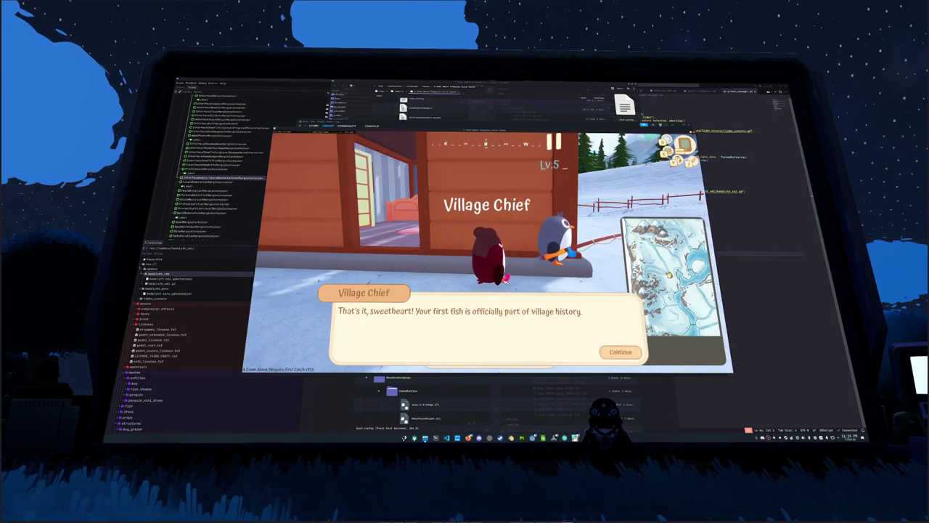
left_click(614, 352)
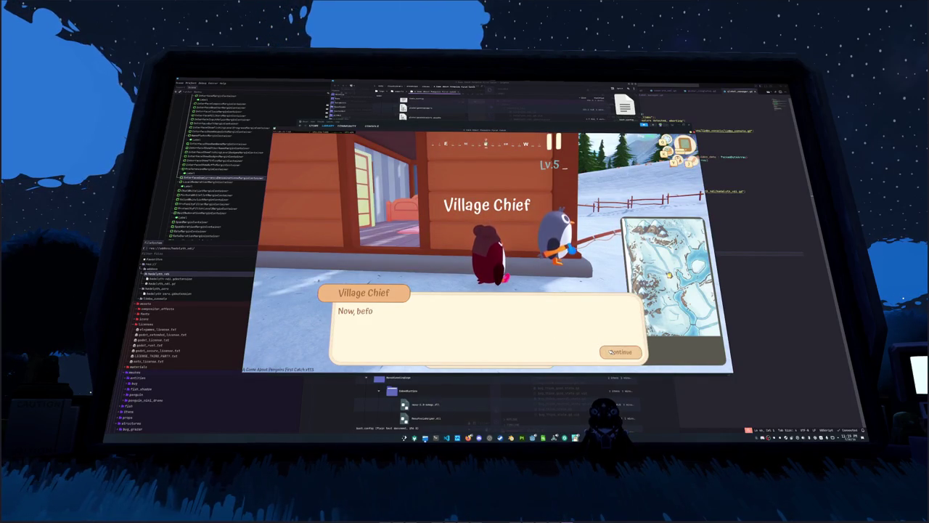
left_click(612, 353)
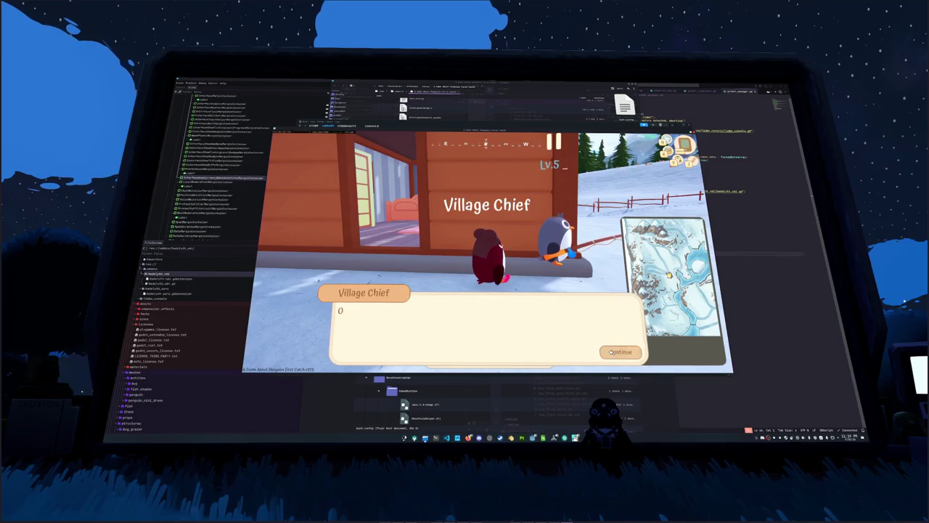
left_click(612, 352)
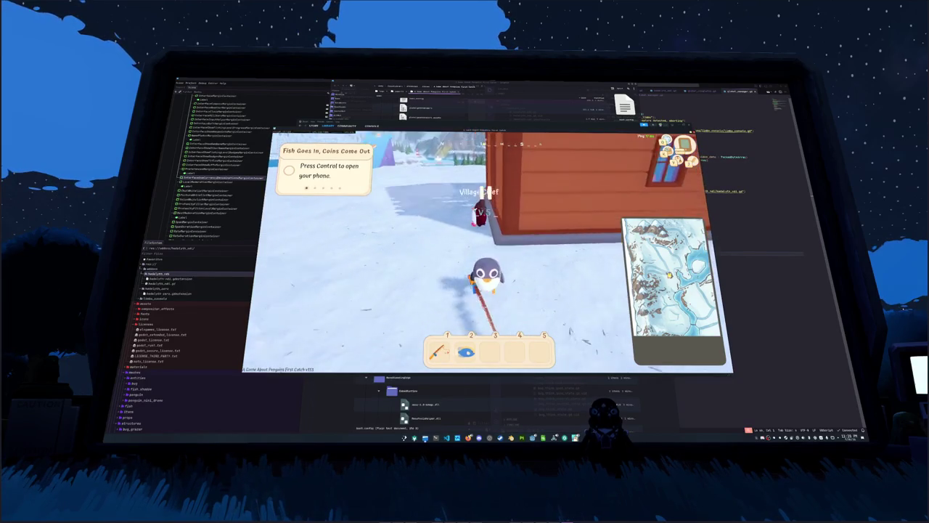
Step: Walk the penguin away from the chief's house toward the pine trees and fence
key("w")
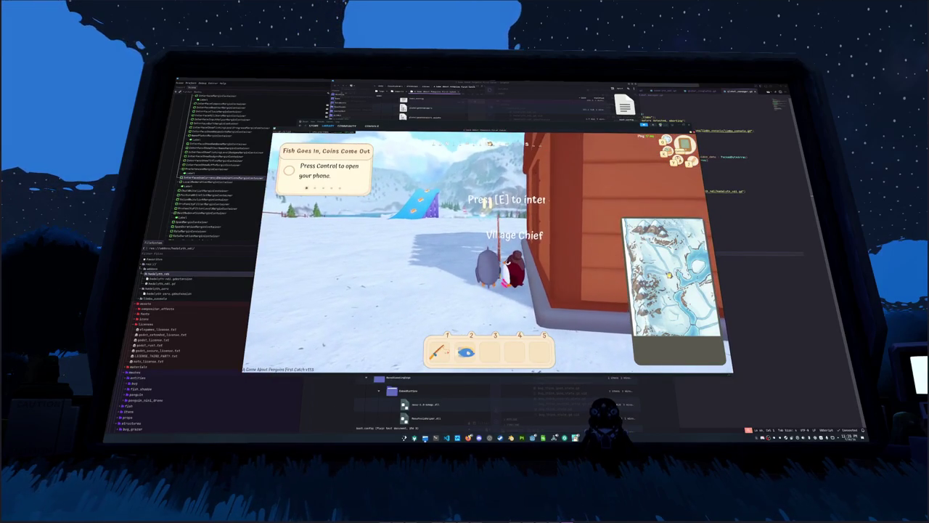
key("a")
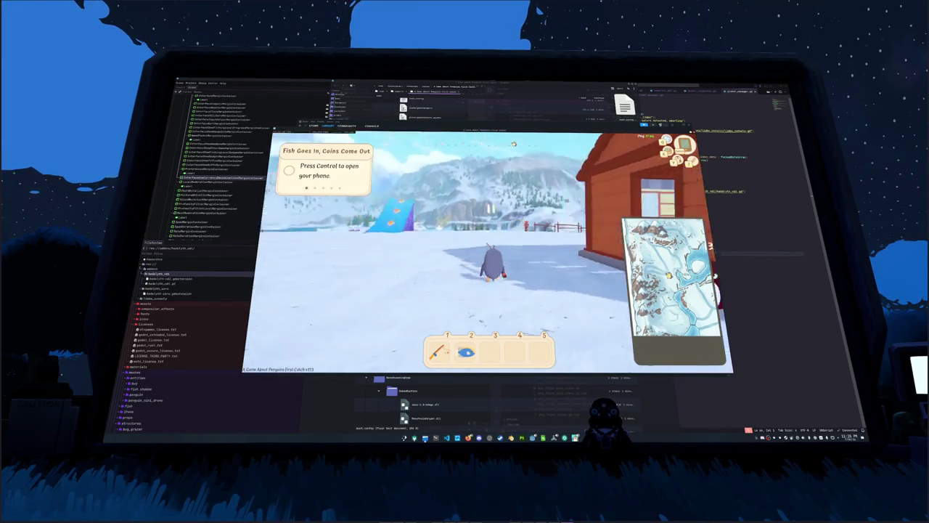
key("a")
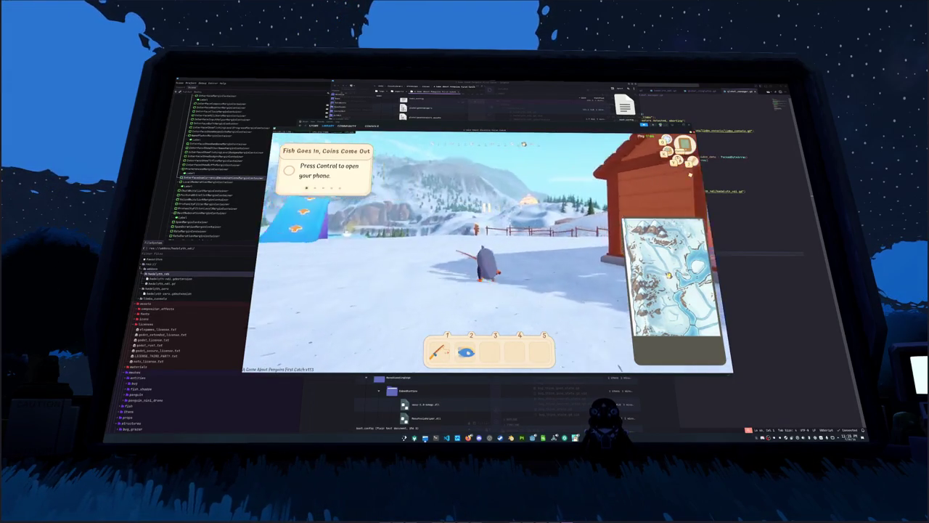
key("a")
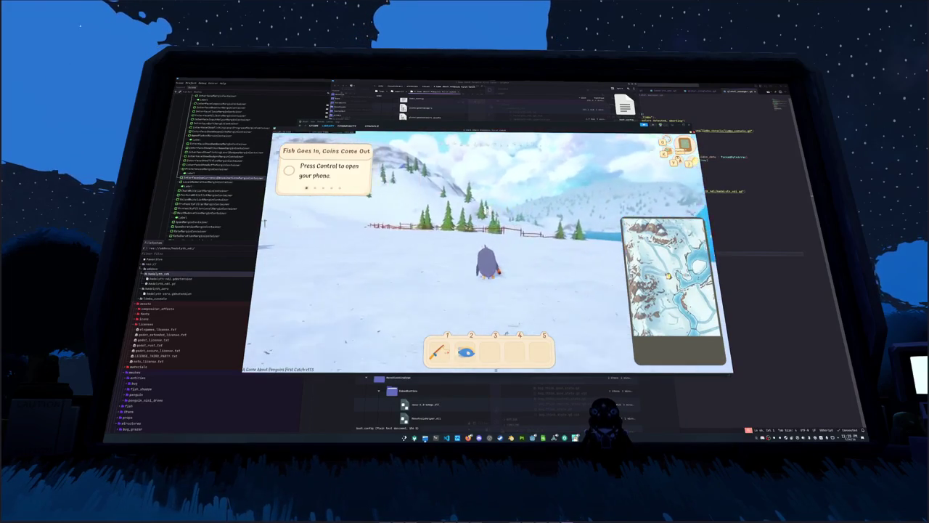
key("a")
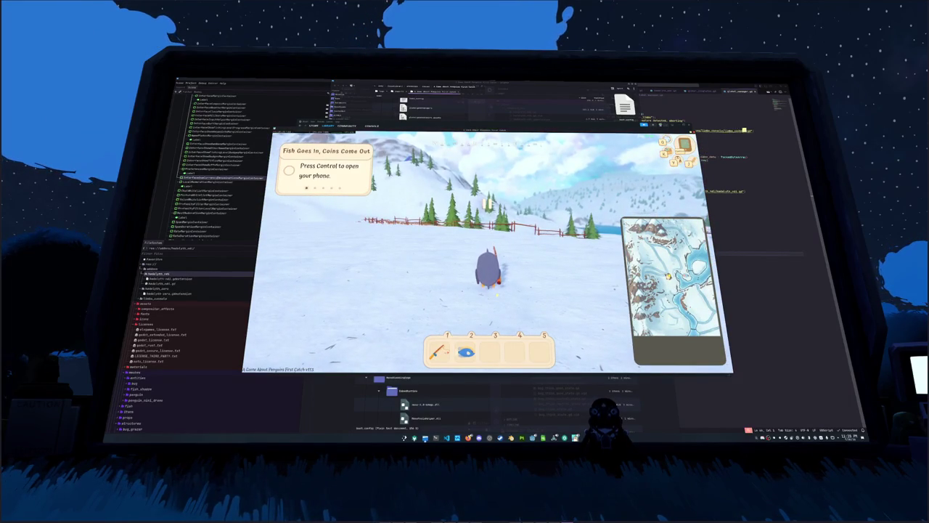
key("super")
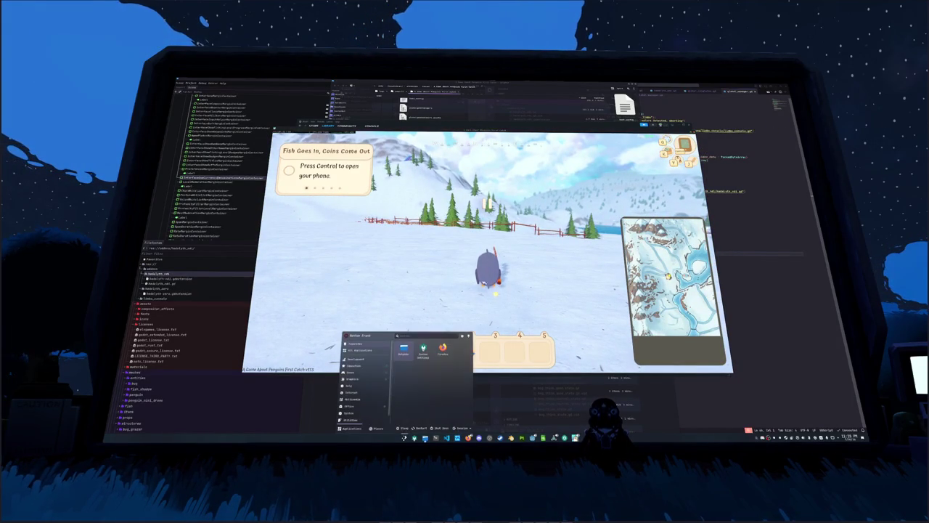
Step: View the game's Steam store page, then browse the CD's Entertainment developer page
left_click(490, 293)
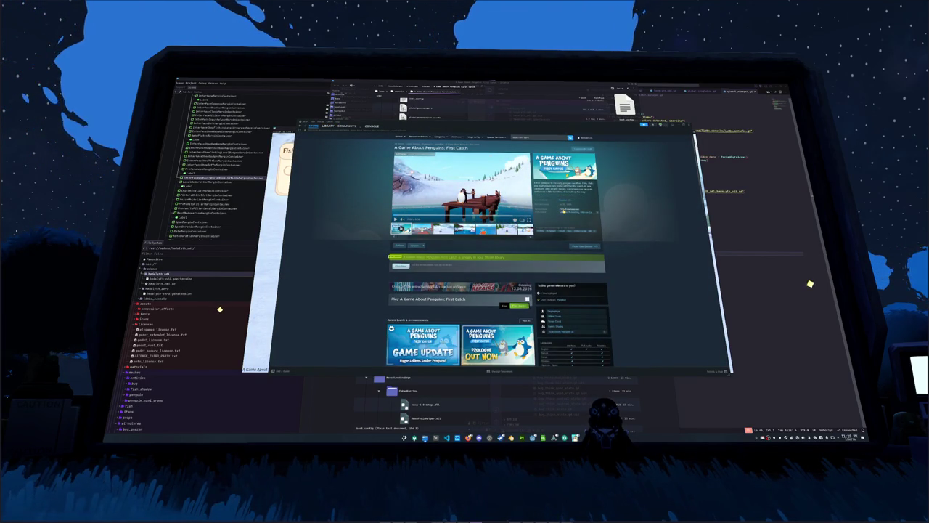
left_click(564, 210)
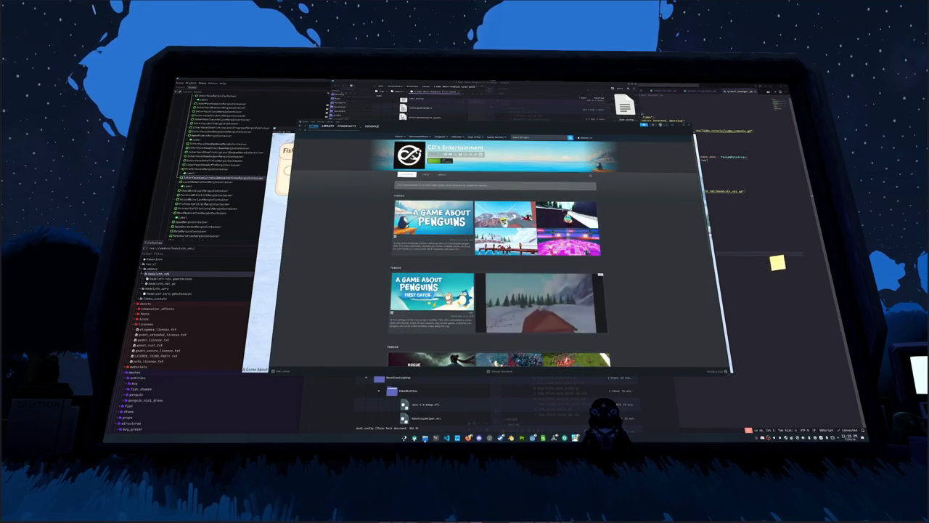
mouse_move(439, 317)
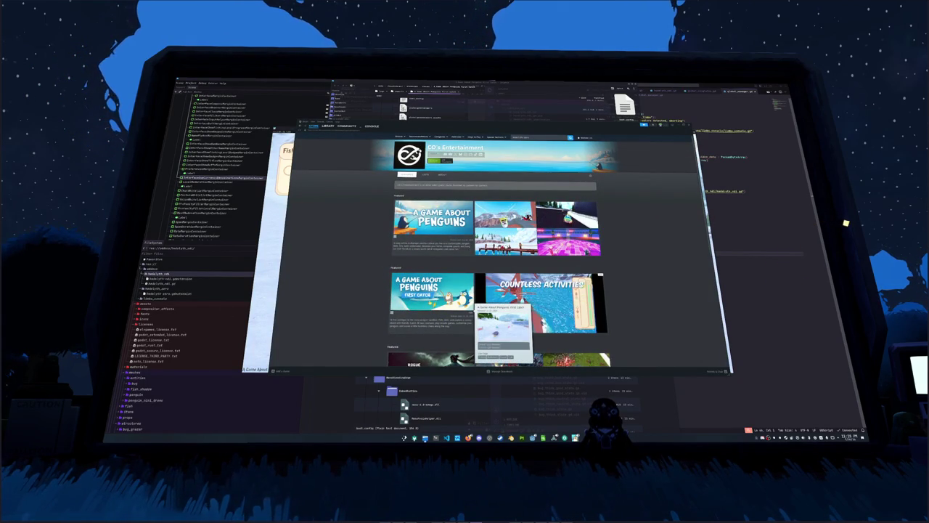
mouse_move(441, 229)
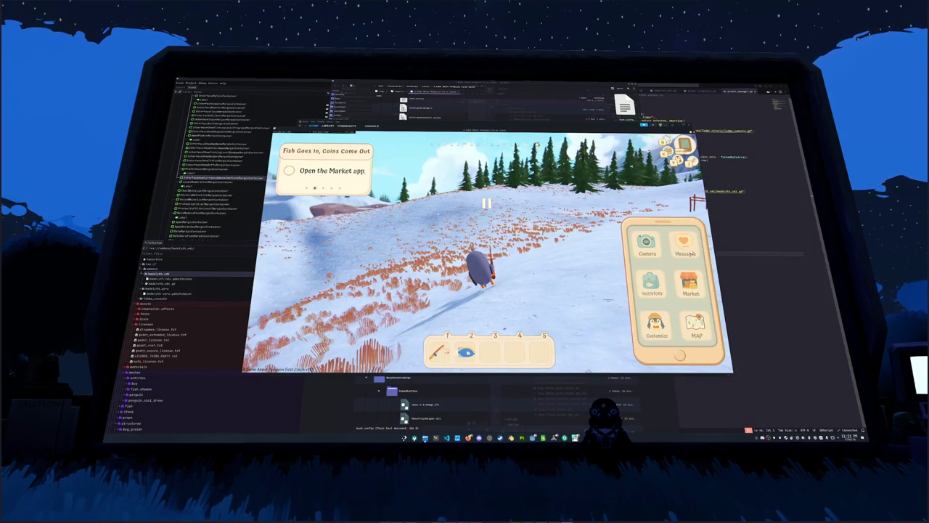
Step: Open the phone's Messages app and type a 'hi' test message
left_click(686, 249)
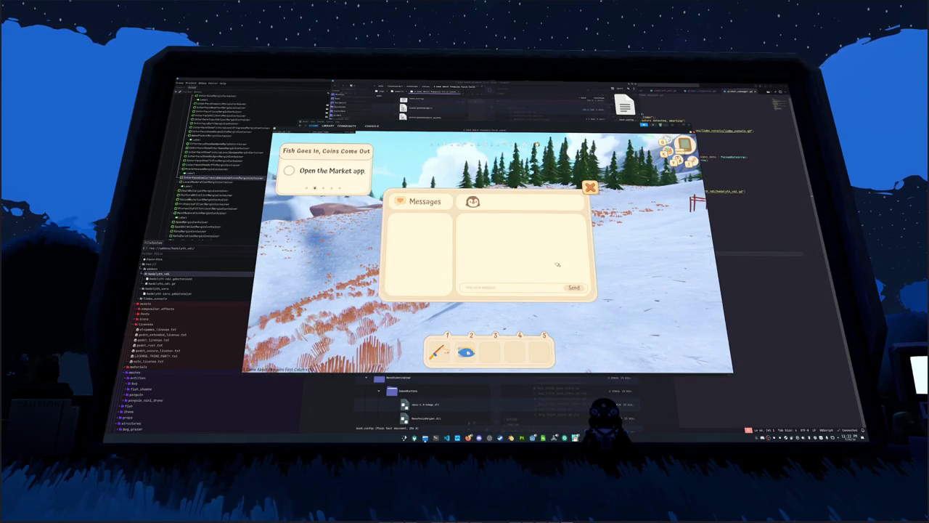
key("Escape")
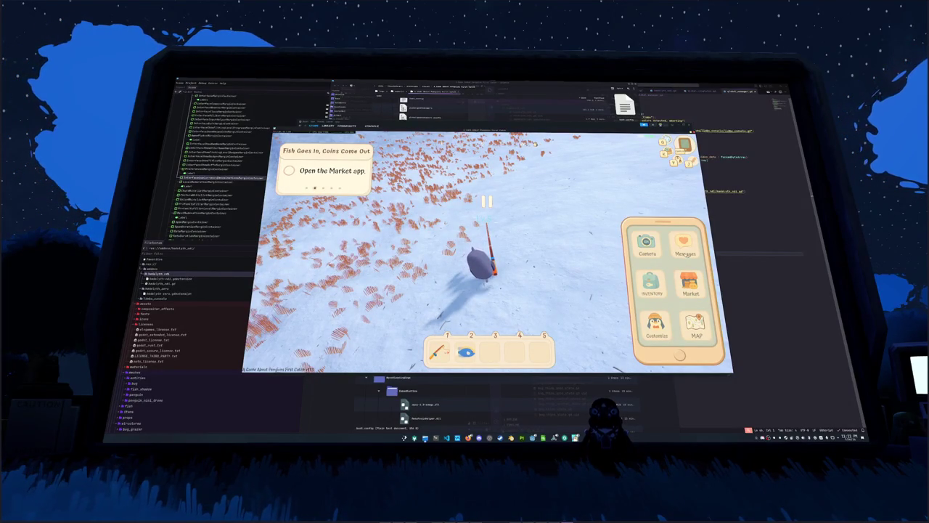
left_click(684, 244)
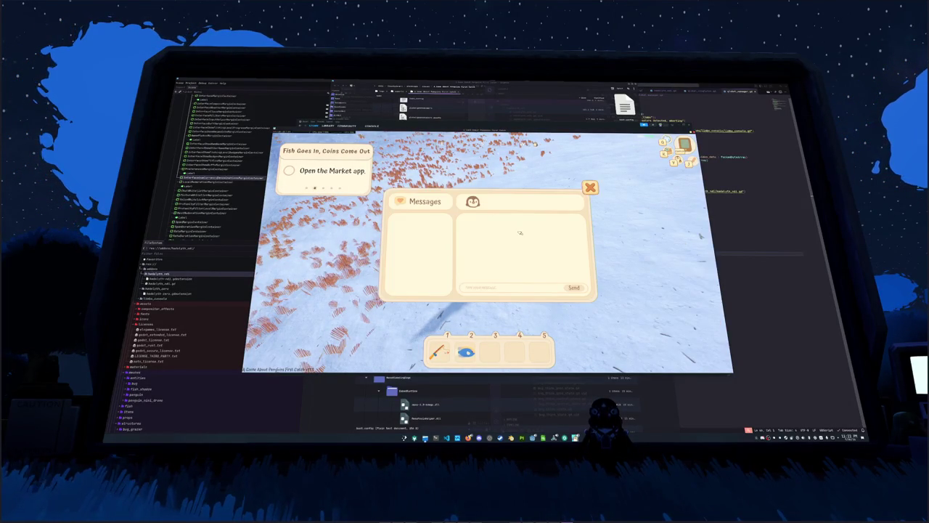
left_click(496, 289)
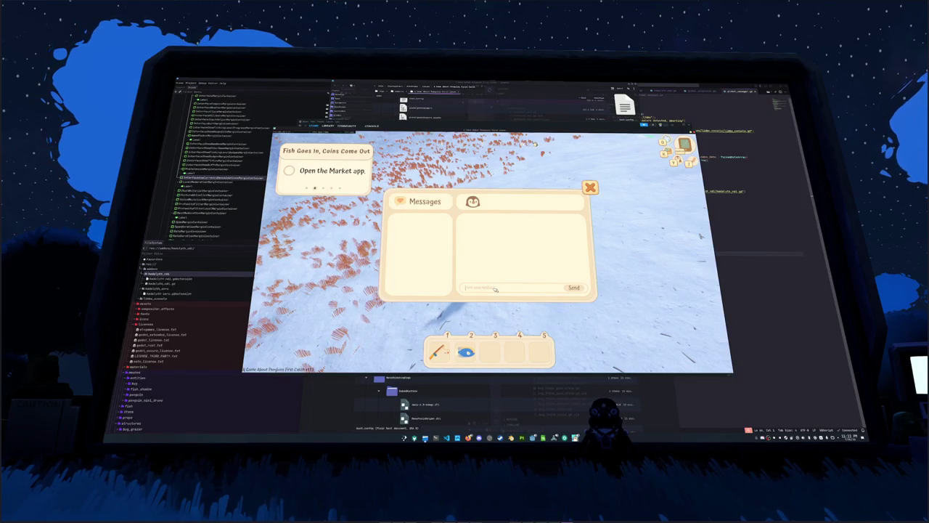
type("hi")
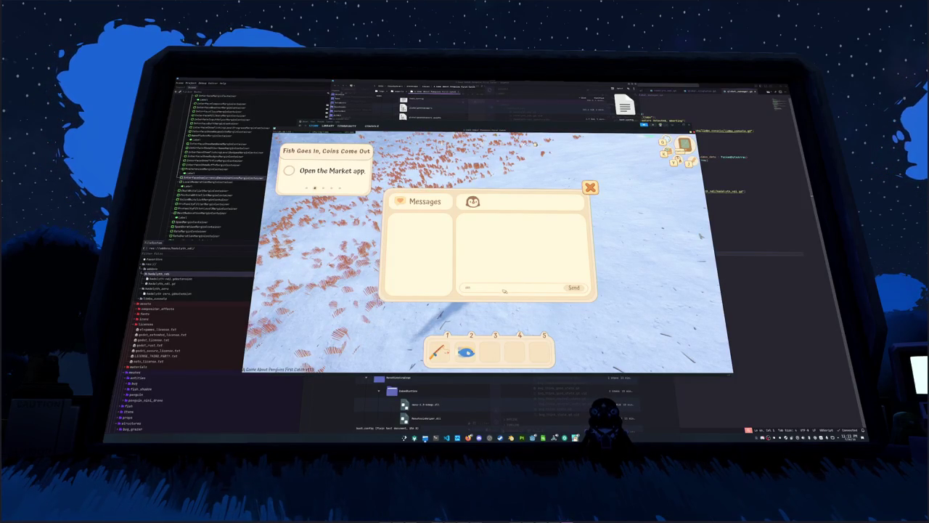
Step: Delete the 'hi' test message and back out to the phone's app menu
double_click(516, 289)
key("BackSpace")
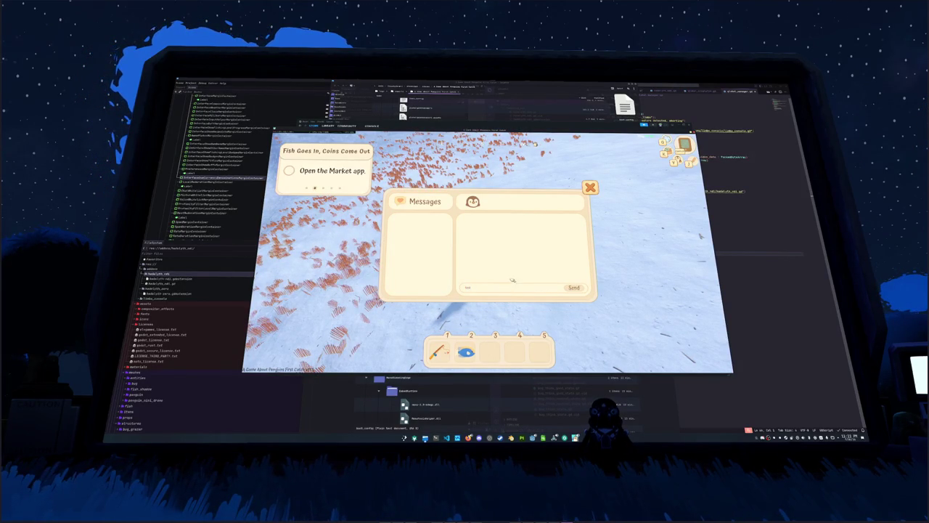
key("Escape")
key("Tab")
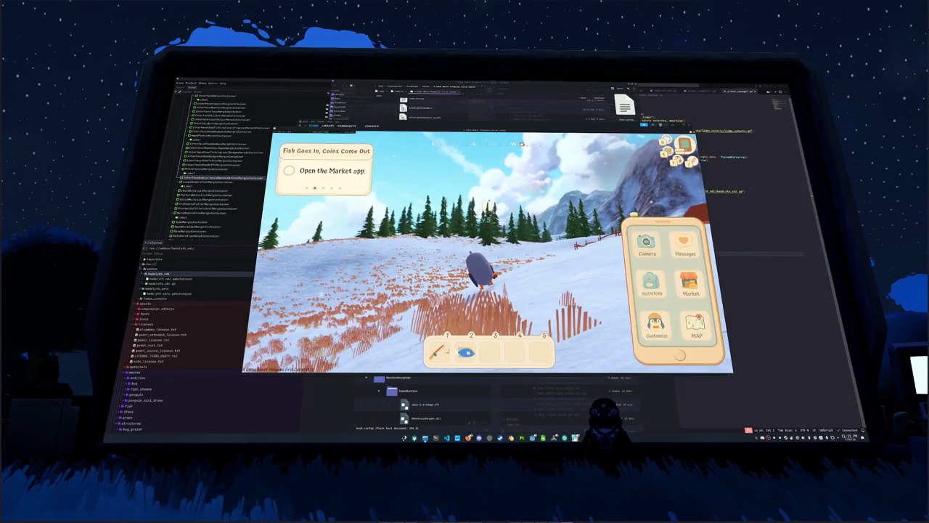
Step: Open the Market and compare the Sliding Speed and Smooth Reel upgrades
left_click(692, 283)
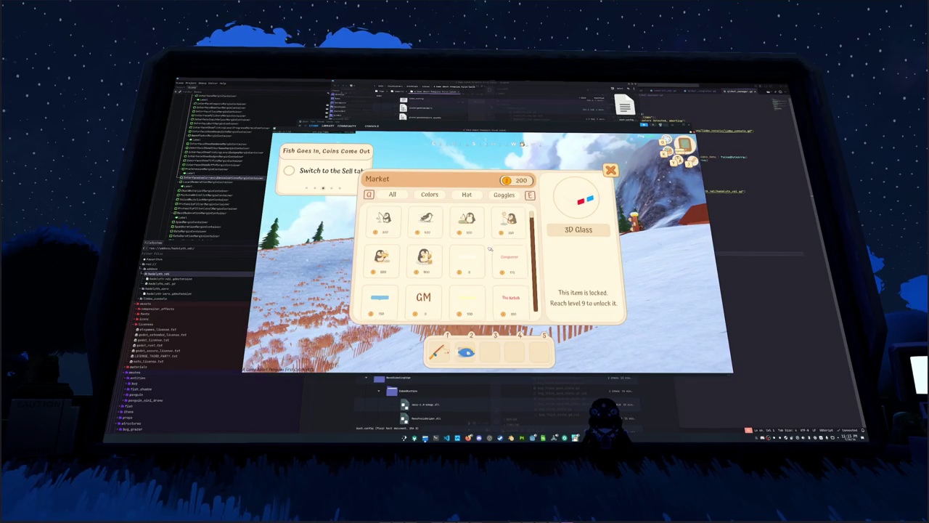
left_click(427, 219)
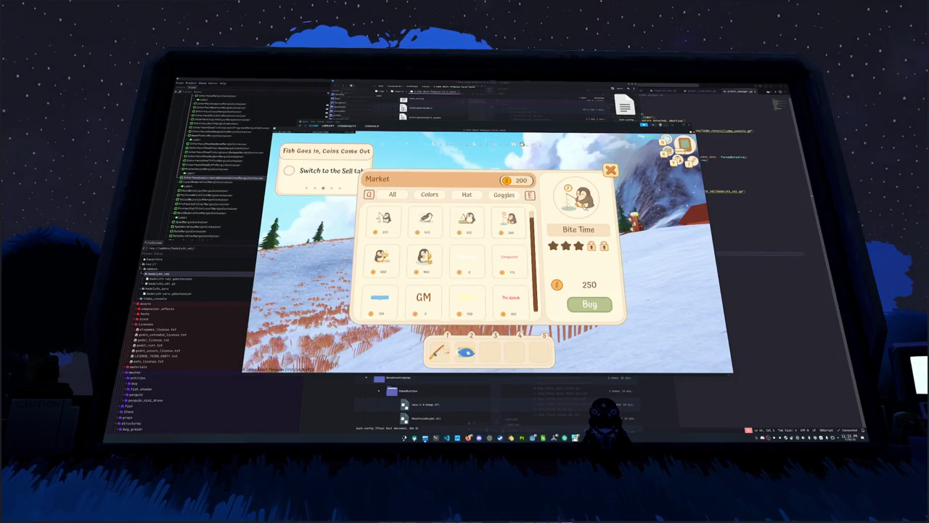
left_click(426, 220)
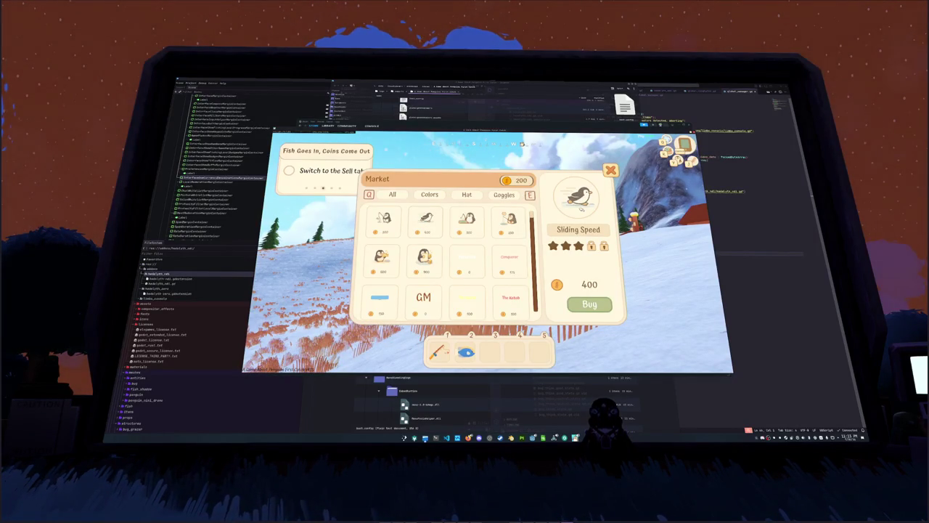
left_click(427, 227)
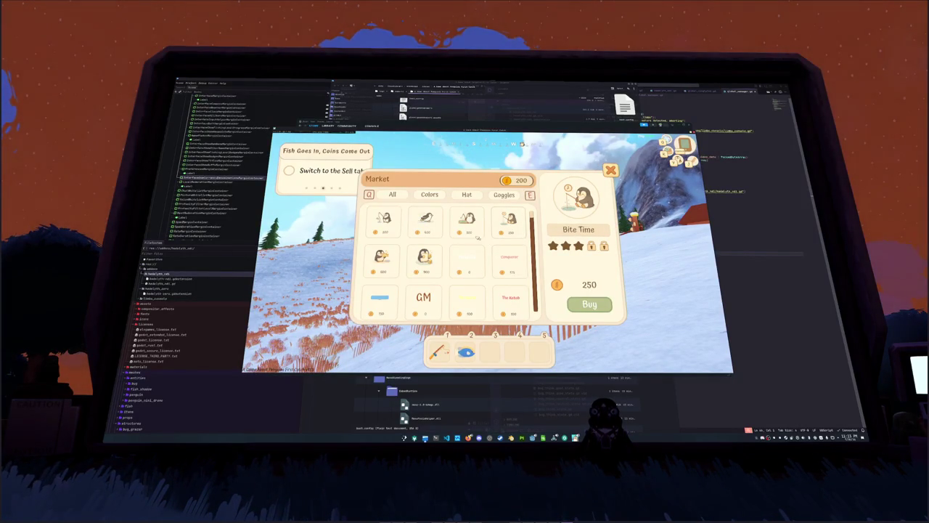
Step: Scroll the Market grid, buy the free GM item and preview the free Newbie item
scroll(425, 276, "down", 2)
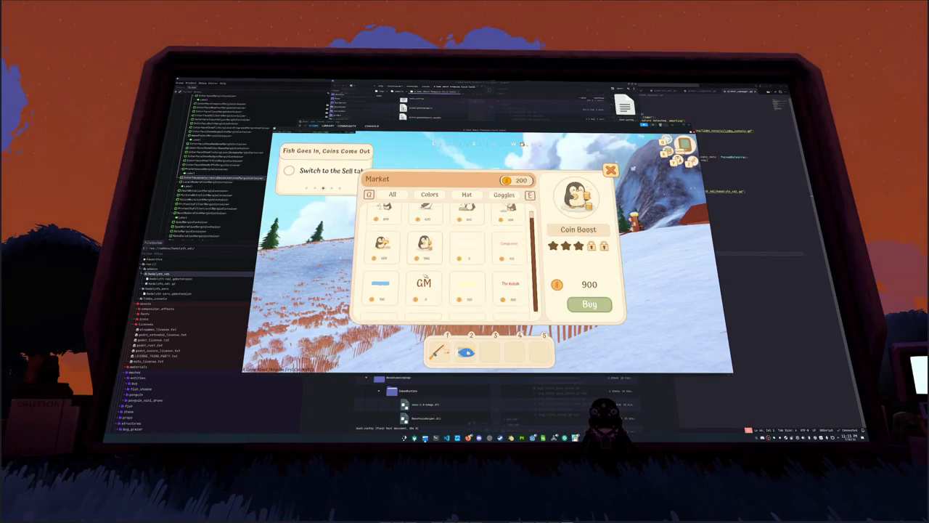
scroll(424, 282, "up", 2)
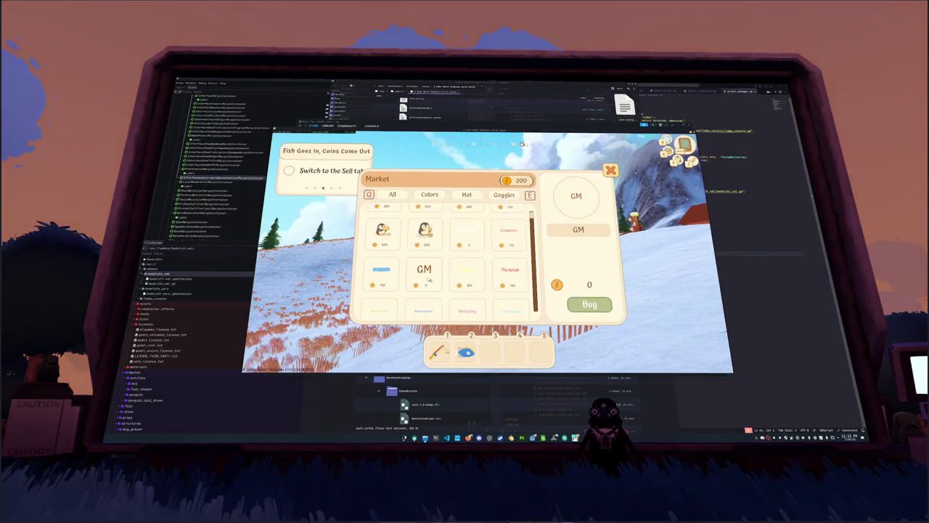
scroll(429, 279, "down", 1)
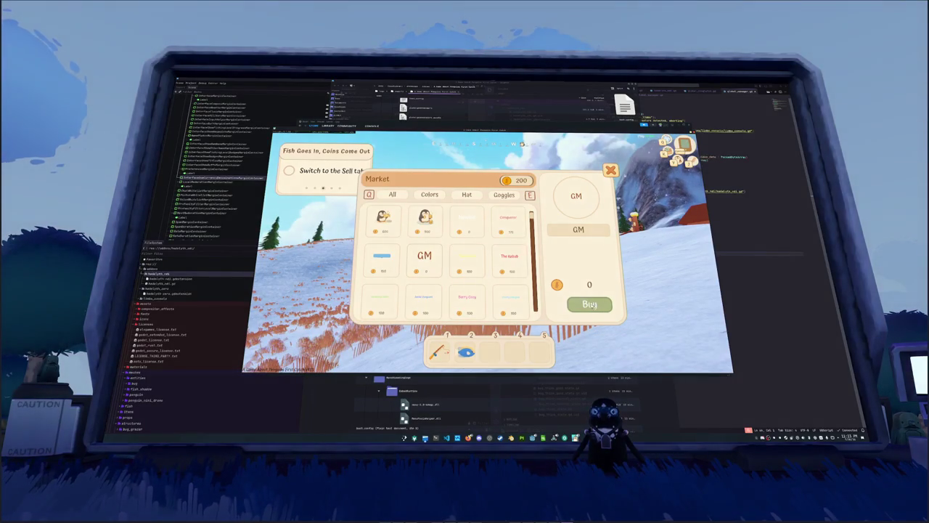
left_click(590, 304)
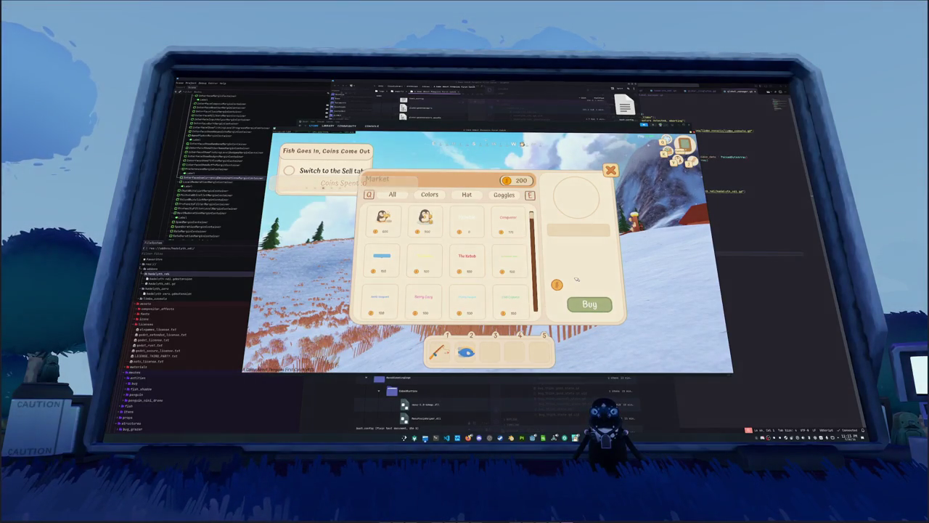
left_click(506, 262)
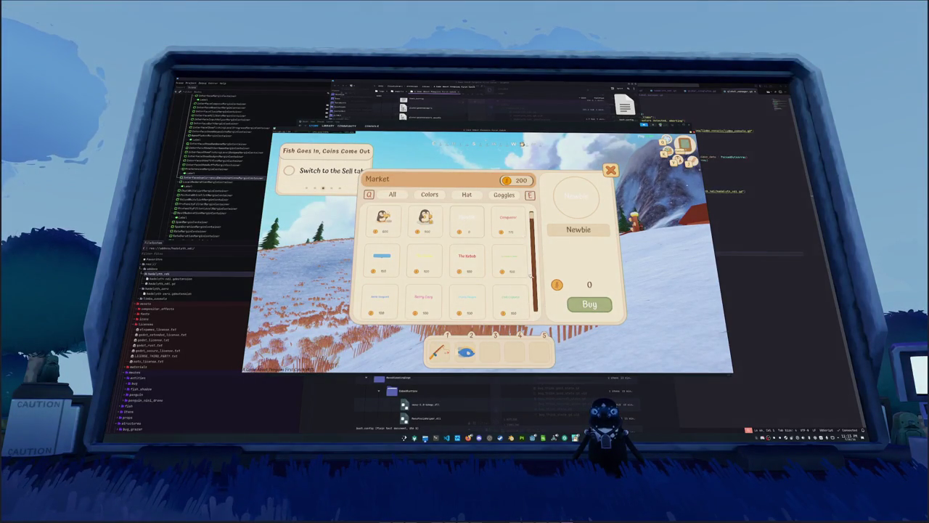
Step: Buy the free Newbie item and preview Bounce Bonbon and the 25-coin Black colour
key("Return")
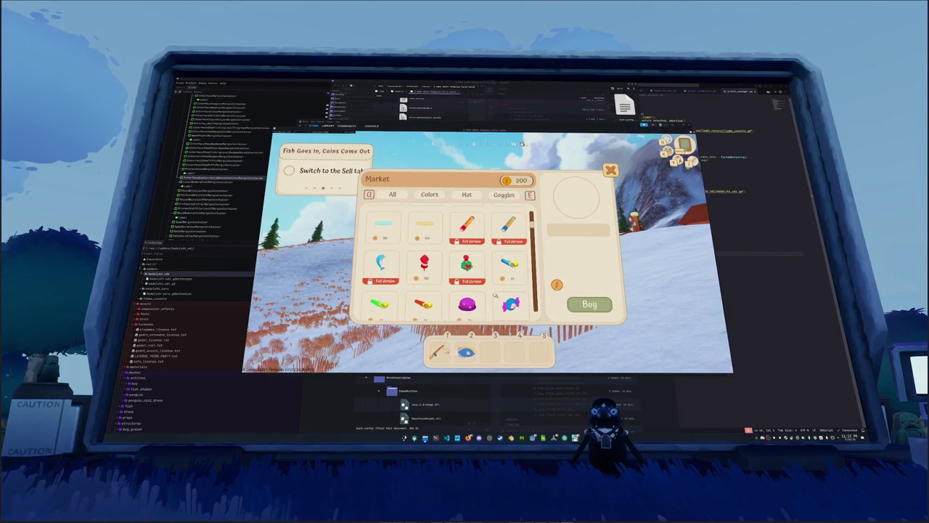
scroll(495, 295, "down", 1)
left_click(507, 261)
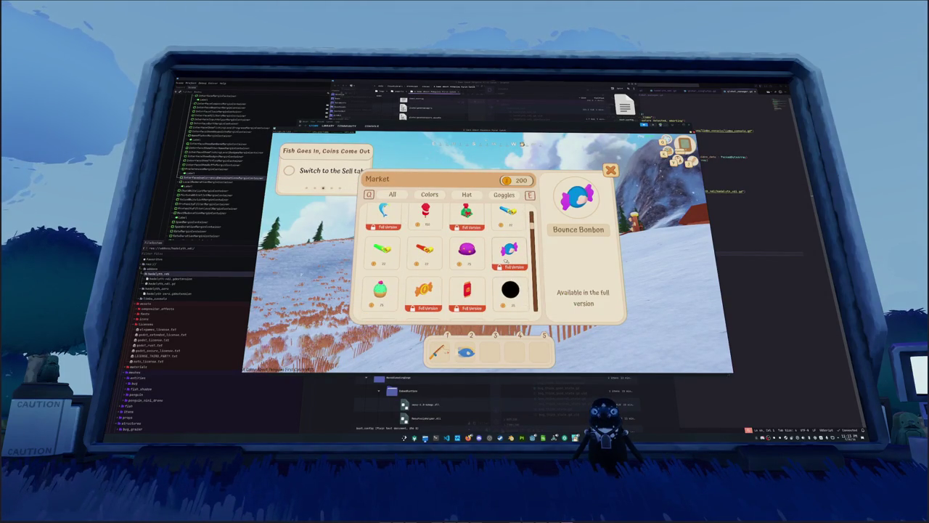
left_click(512, 291)
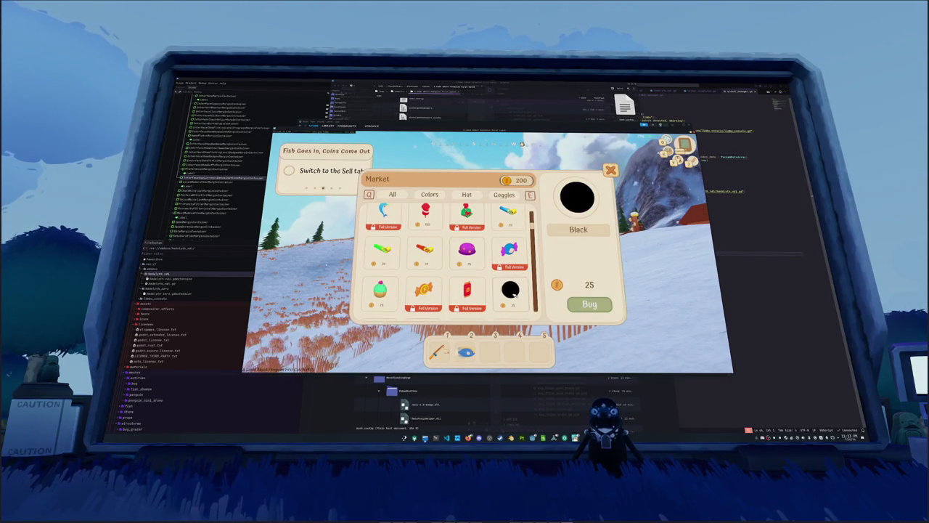
scroll(512, 291, "down", 1)
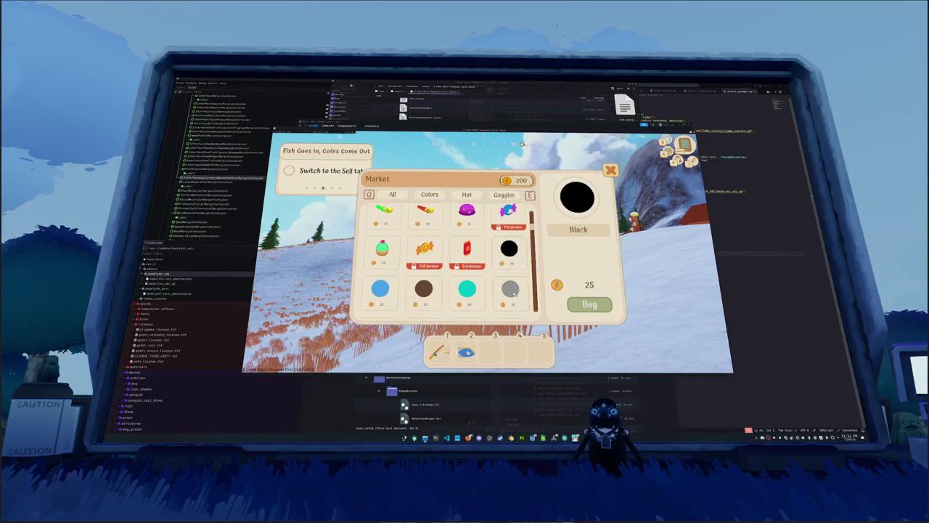
Step: Browse the hats: White and Orange Headphones, Rabbit Hat and Blue Mohawk Hair
key("e")
key("e")
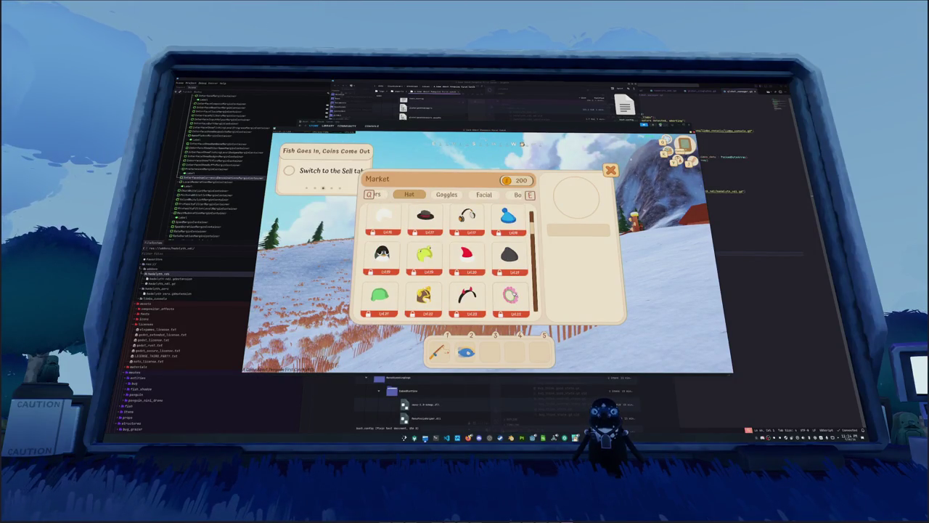
left_click(476, 296)
key("Right")
key("Up")
key("Left")
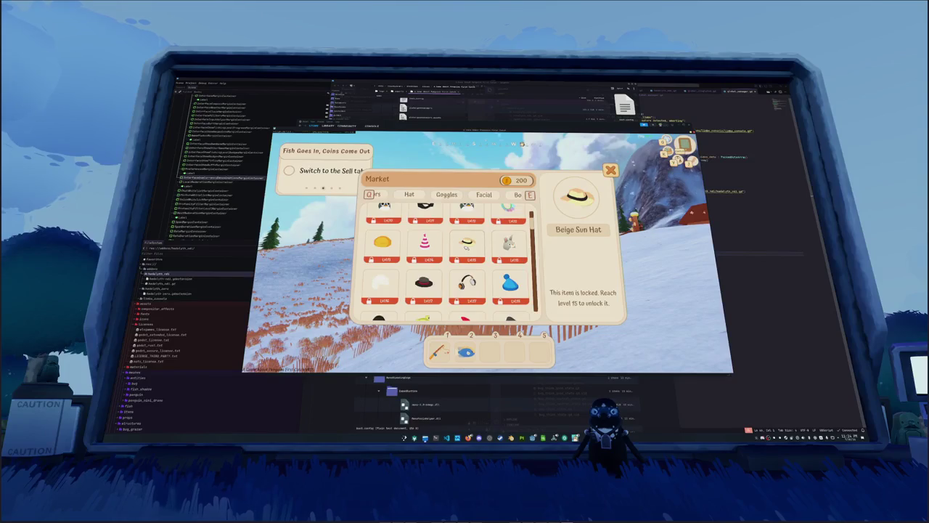
key("Up")
Step: Check the goggles, including the level-14 Orange Respirator Mask, then close the Market
key("e")
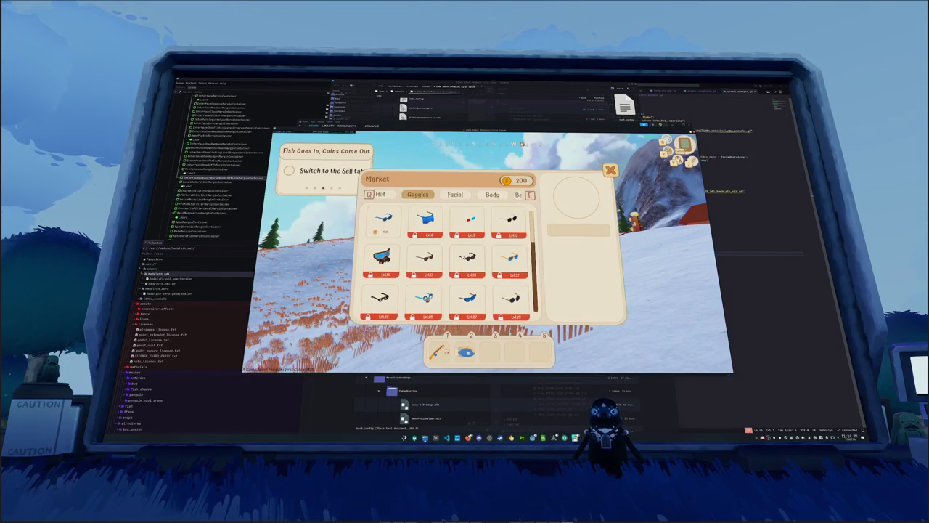
key("Down")
key("Down")
key("Up")
key("Down")
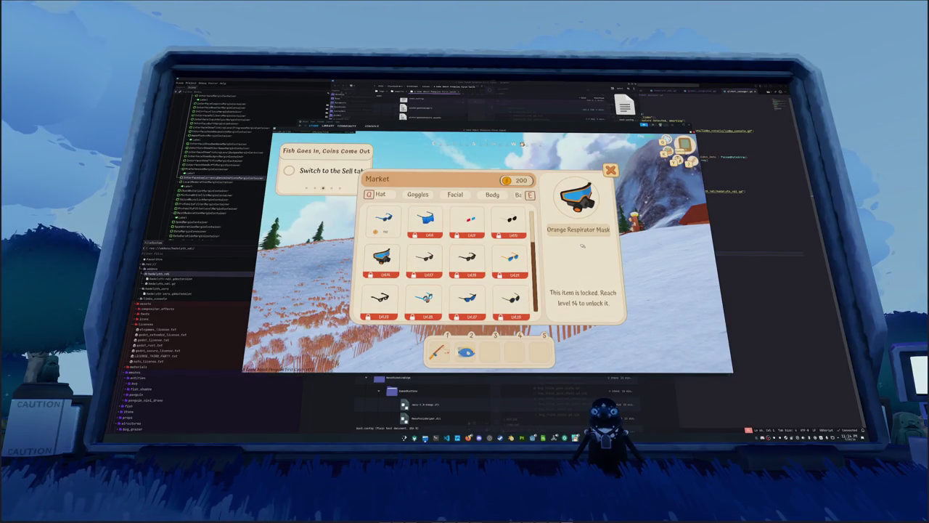
key("Escape")
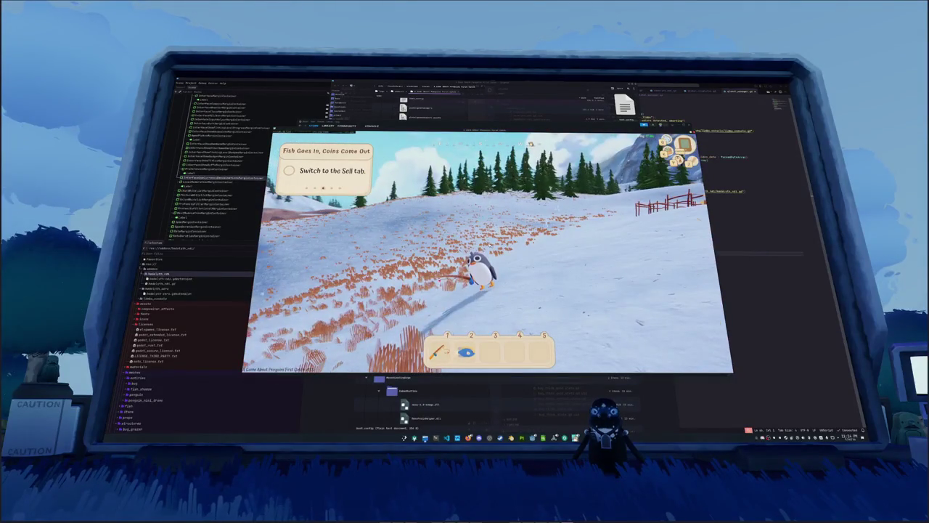
Step: Reopen the Market and switch to the Weapons category
key("Tab")
left_click(651, 283)
key("e")
key("e")
key("e")
key("q")
mouse_move(427, 241)
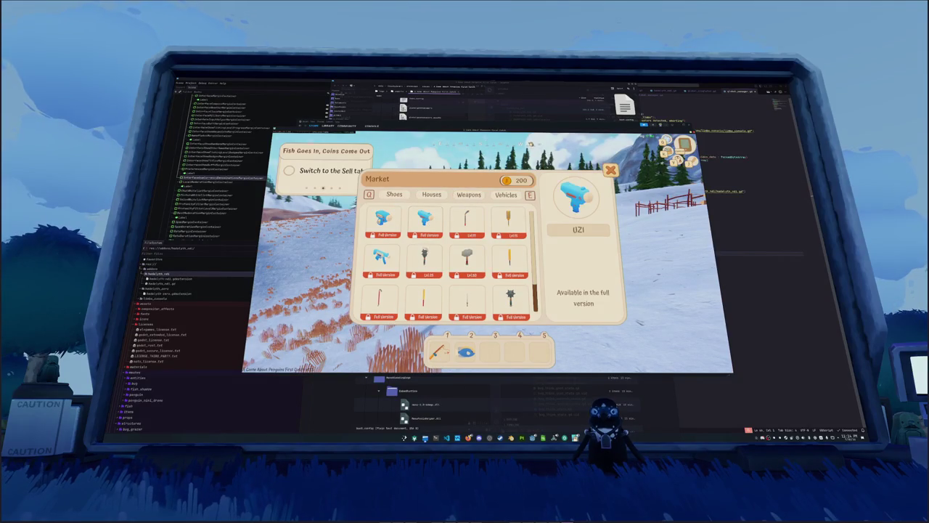
scroll(427, 256, "down", 1)
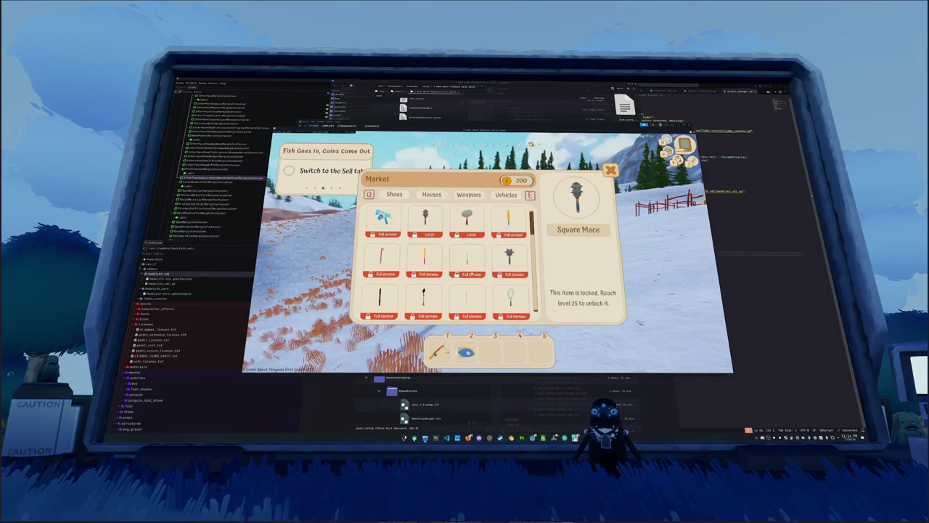
scroll(471, 274, "up", 1)
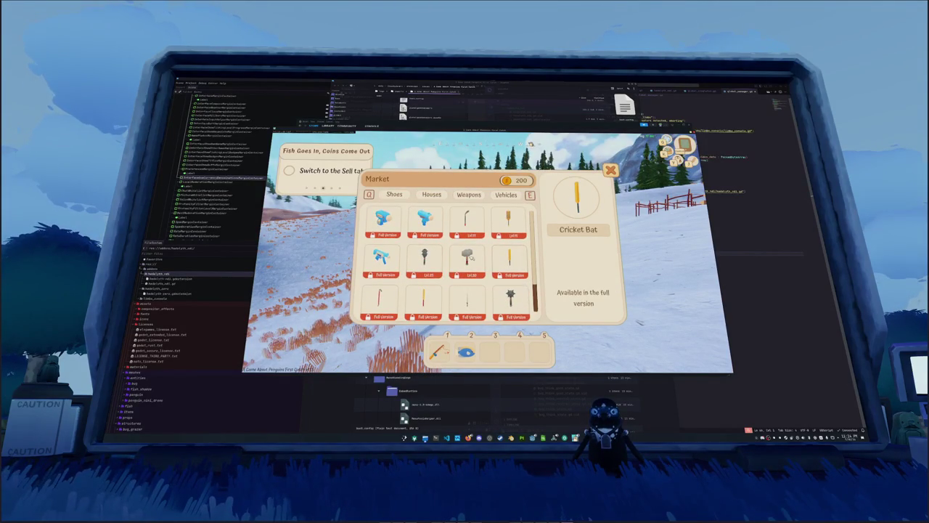
mouse_move(430, 221)
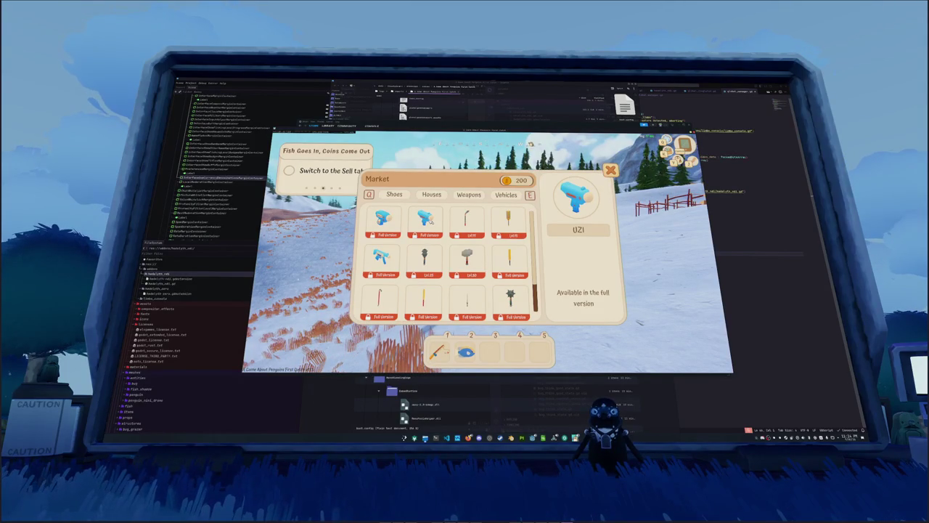
Step: Preview the SP-5, PLOCK-18 and UZI guns and the locked Kanabo and Square Mace
left_click(381, 256)
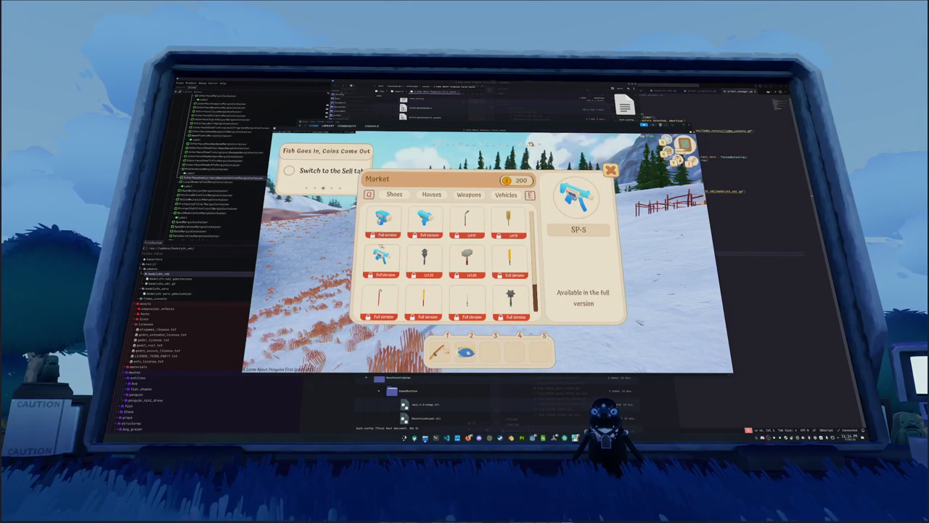
left_click(427, 225)
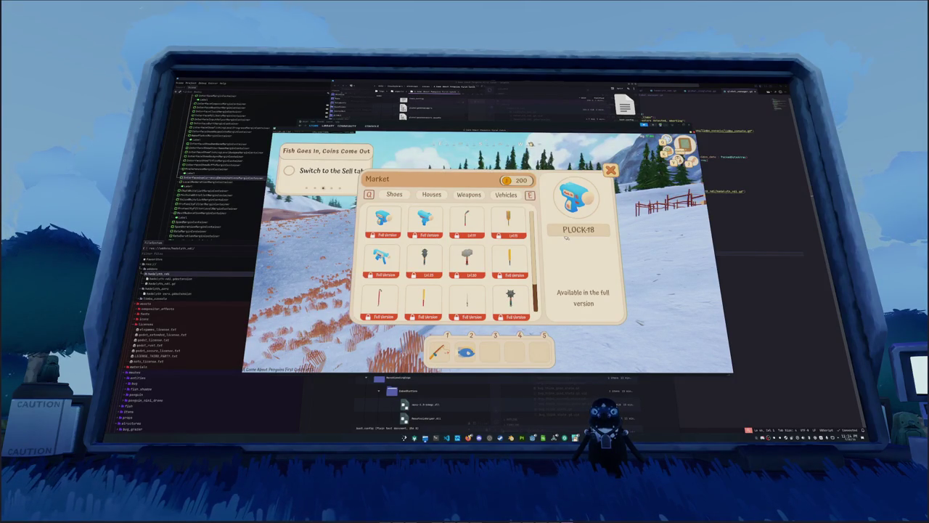
left_click(430, 225)
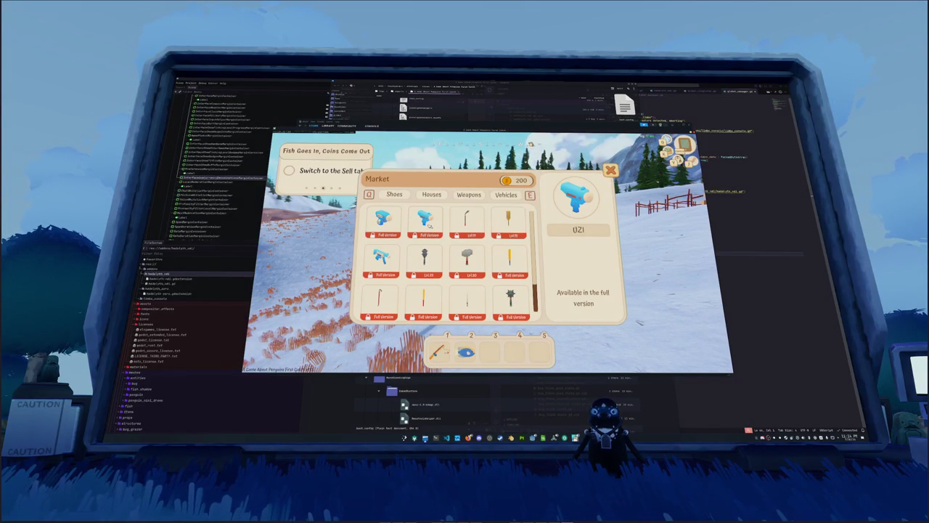
left_click(387, 258)
left_click(388, 225)
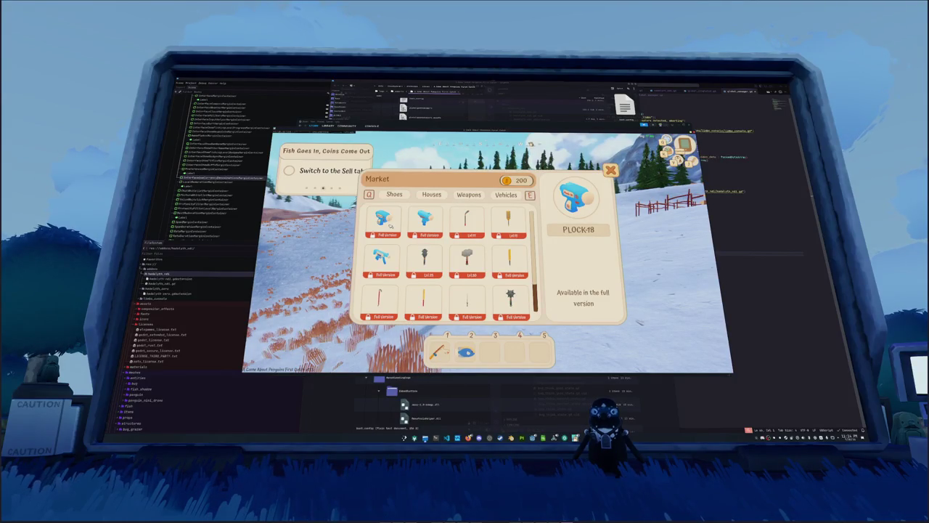
left_click(456, 223)
left_click(511, 225)
left_click(509, 258)
left_click(467, 257)
left_click(425, 258)
scroll(443, 201, "down", 1)
Step: Look at the locked Minimal House under Houses and the Beige Hiking Boots under Shoes
left_click(436, 196)
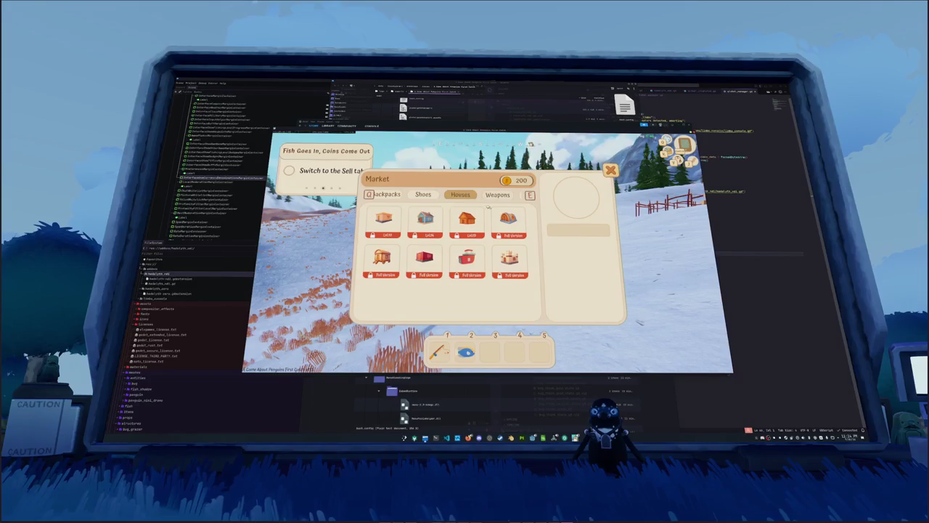
left_click(467, 221)
left_click(426, 222)
left_click(385, 222)
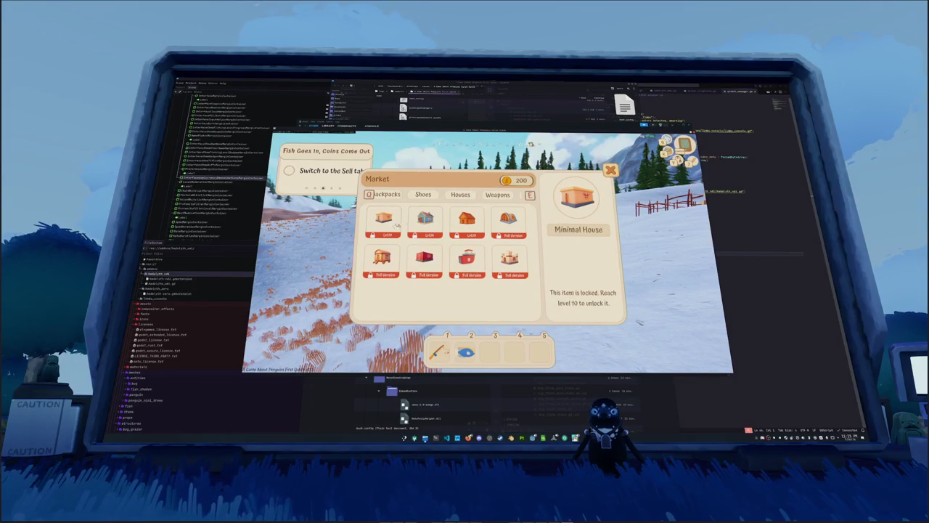
left_click(434, 196)
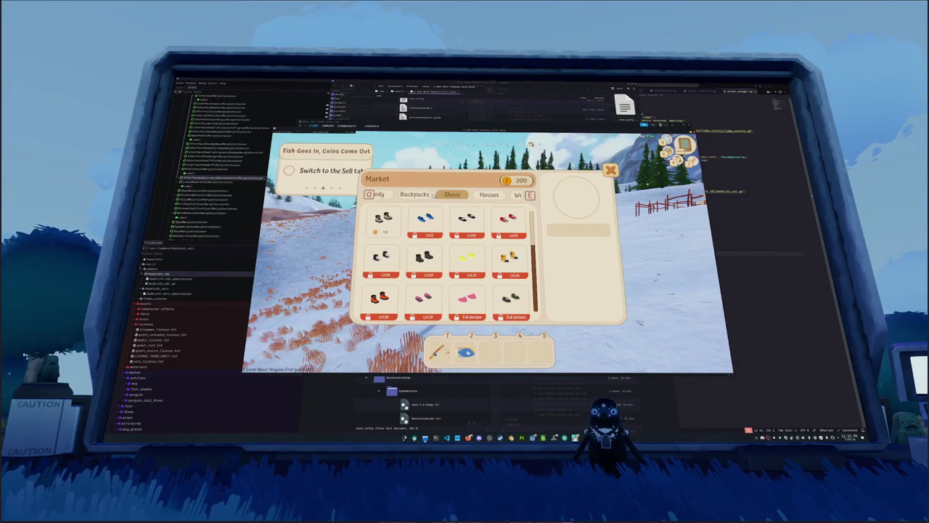
left_click(385, 222)
Step: On the Sell tab, sell the Bleekers Damsel, Azure Damsel and seahorse
key("q")
key("q")
key("q")
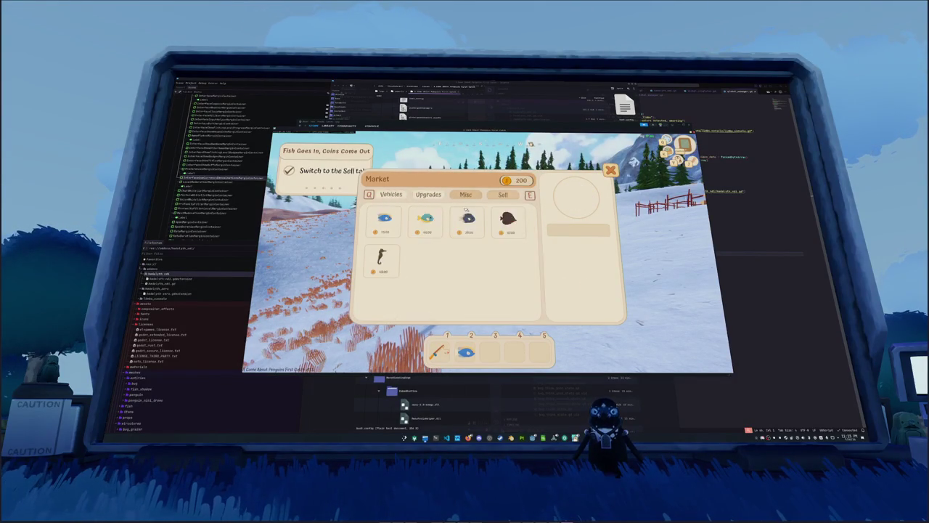
key("q")
left_click(385, 221)
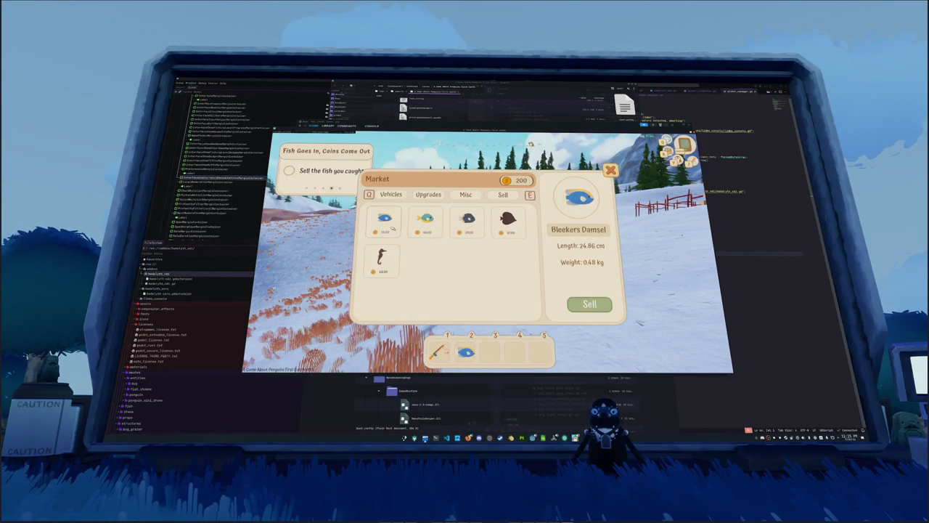
left_click(590, 304)
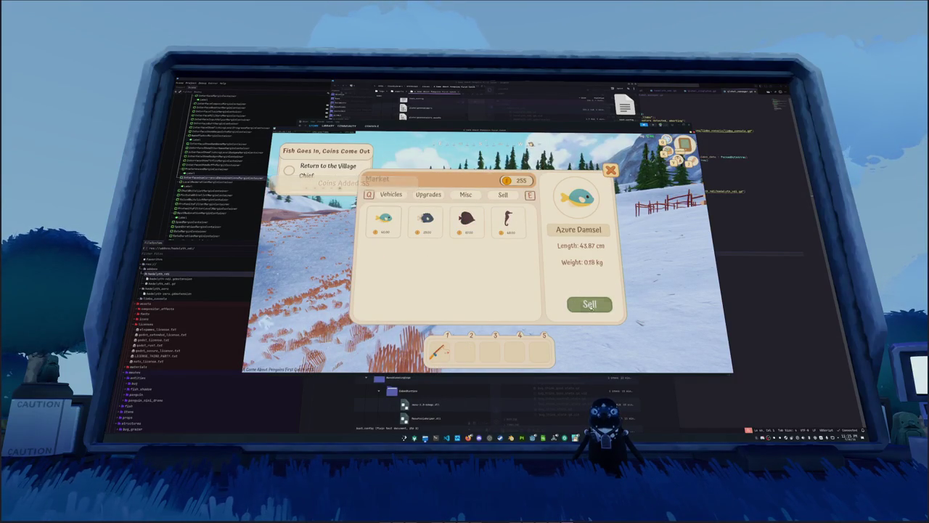
left_click(589, 304)
left_click(508, 220)
left_click(590, 304)
Step: Sell the Black Tang and the last remaining fish, reaching 445 coins, then close the Market
left_click(426, 220)
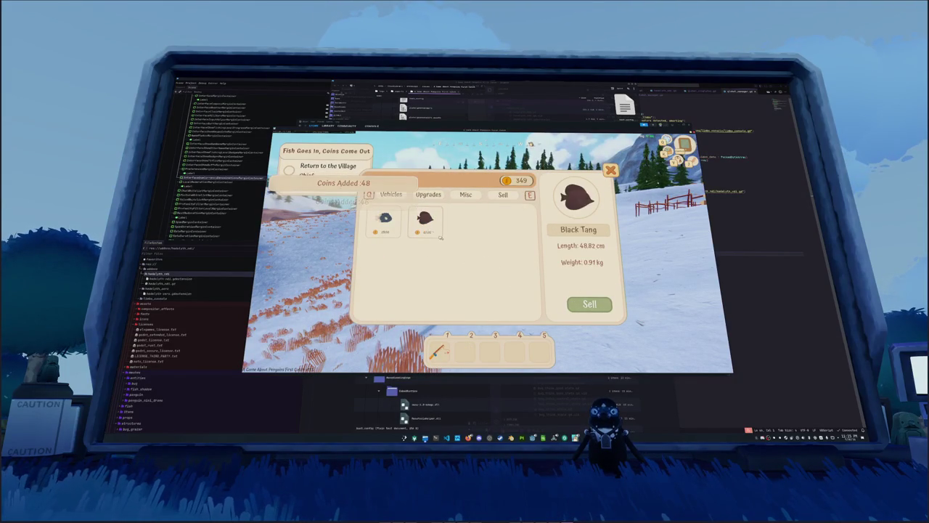
left_click(589, 304)
left_click(385, 217)
left_click(590, 305)
key("Tab")
key("Tab")
key("Tab")
key("Tab")
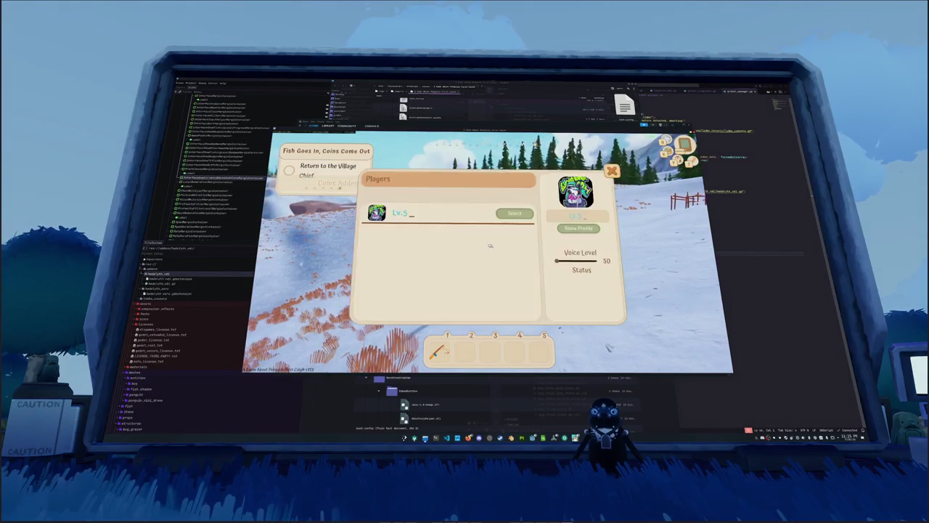
key("Tab")
key("Tab")
key("Tab")
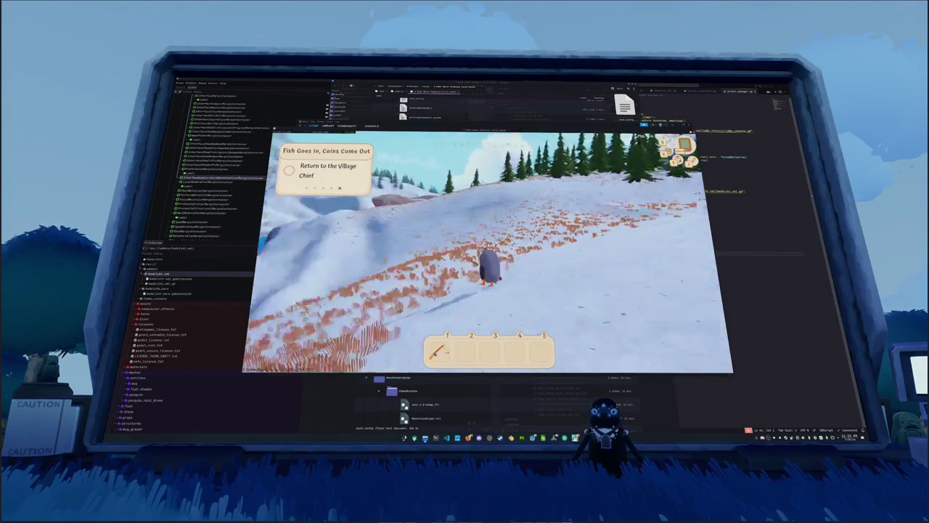
Step: Walk across the snowy field to the Village Chief's cabin and start talking to him
key("w")
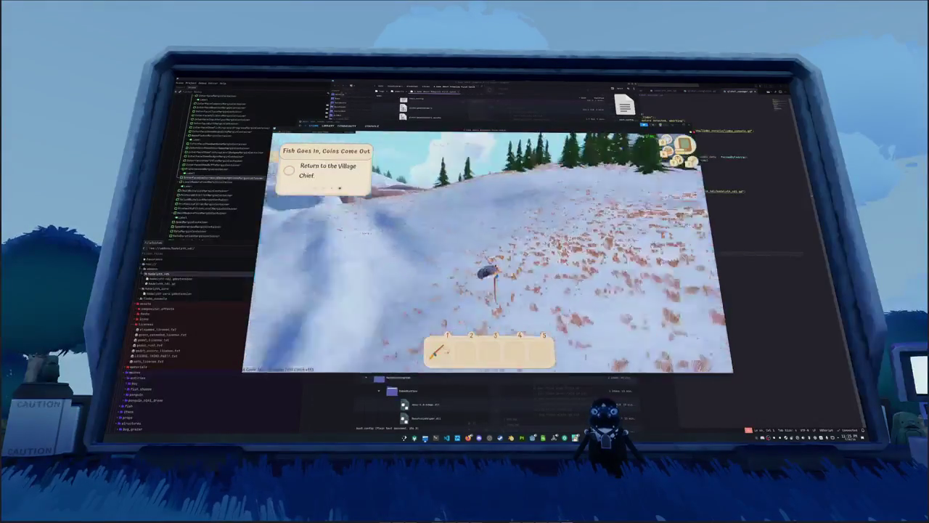
key("w")
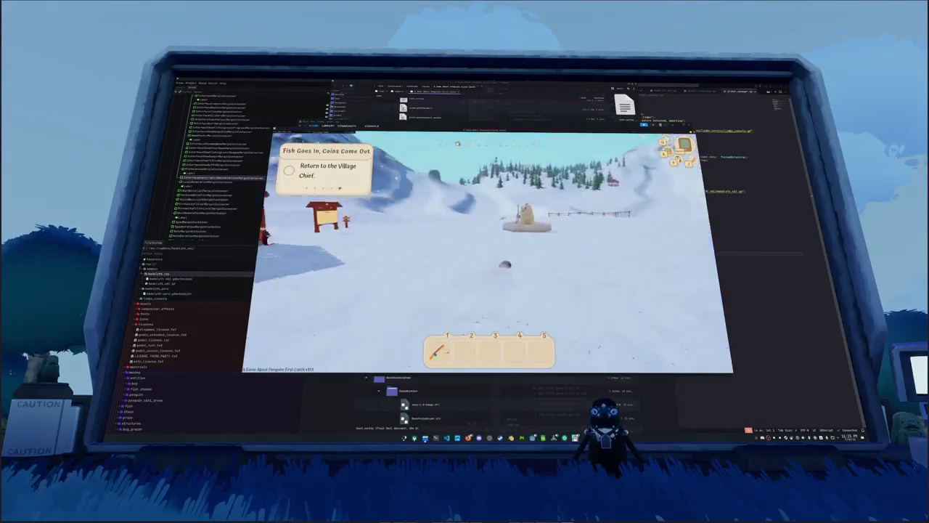
key("w")
key("e")
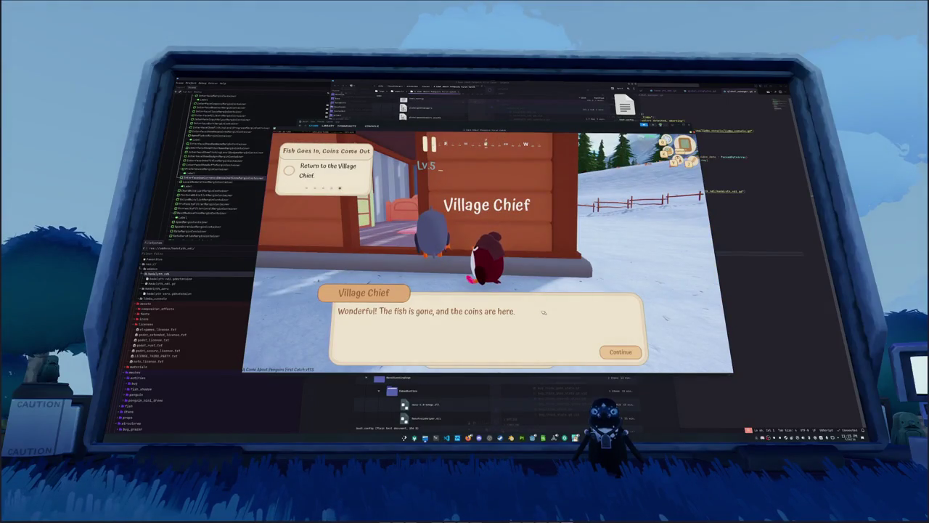
Step: Go through the Chief's dialogue lines, including his request to buy a hat
left_click(612, 353)
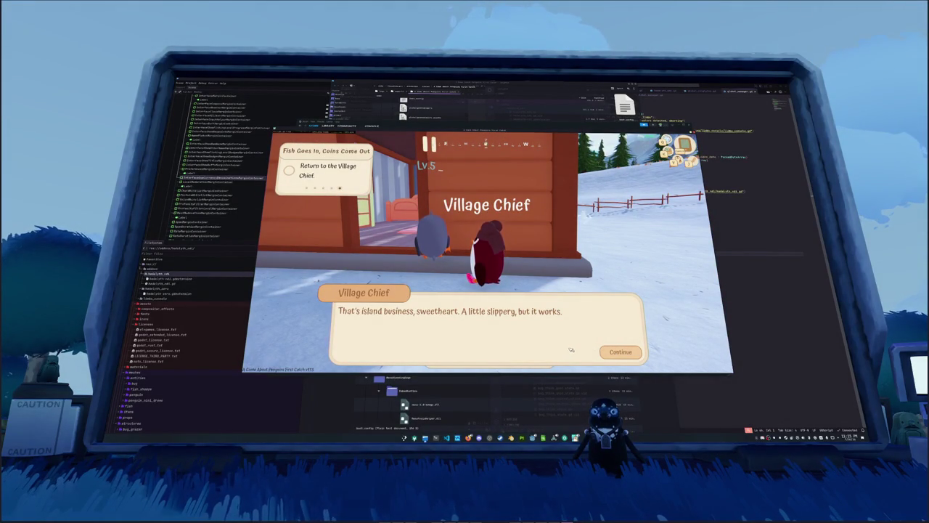
left_click(617, 353)
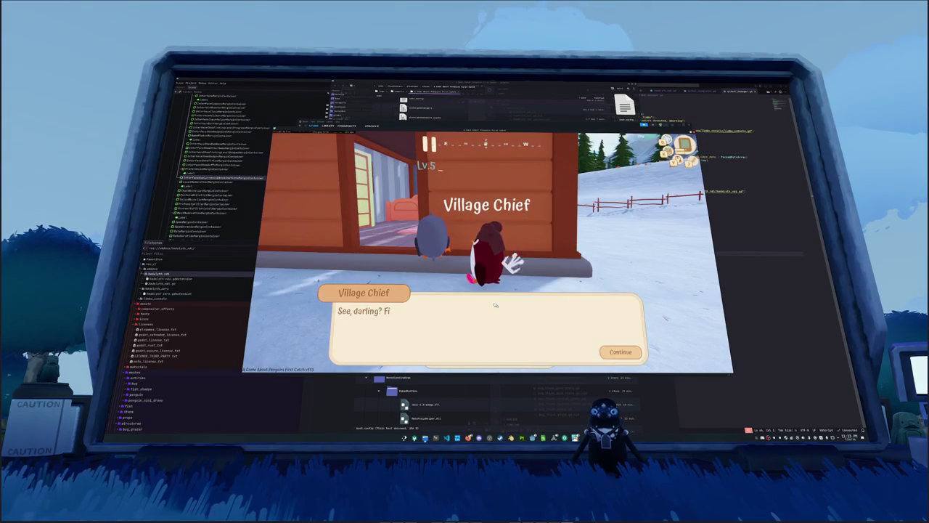
left_click(613, 352)
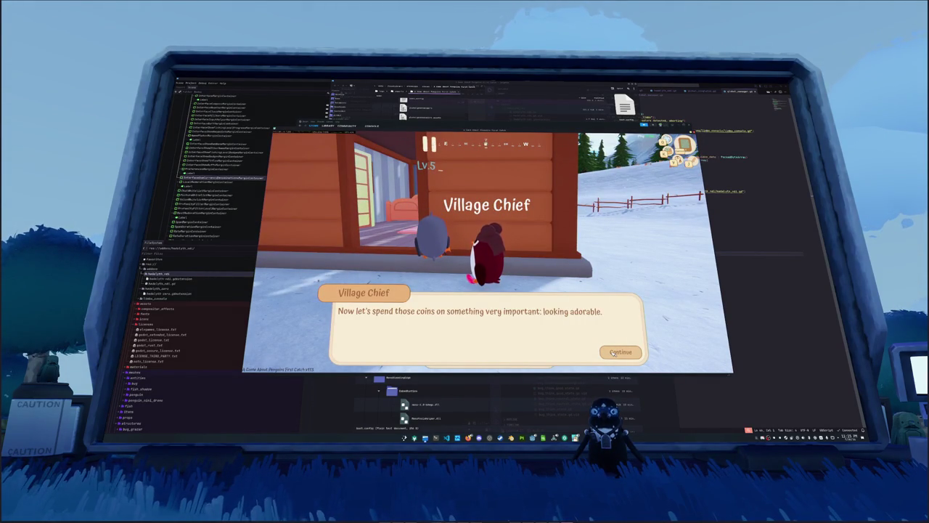
left_click(613, 353)
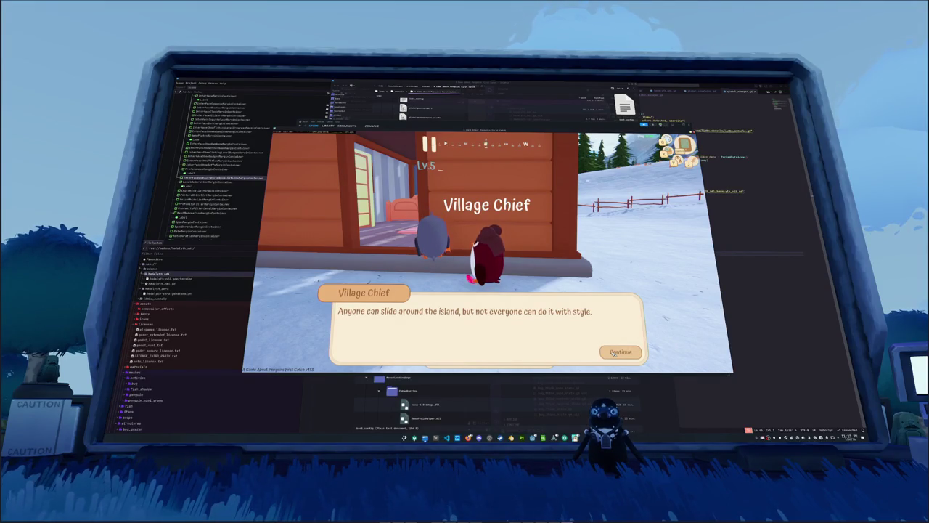
left_click(613, 353)
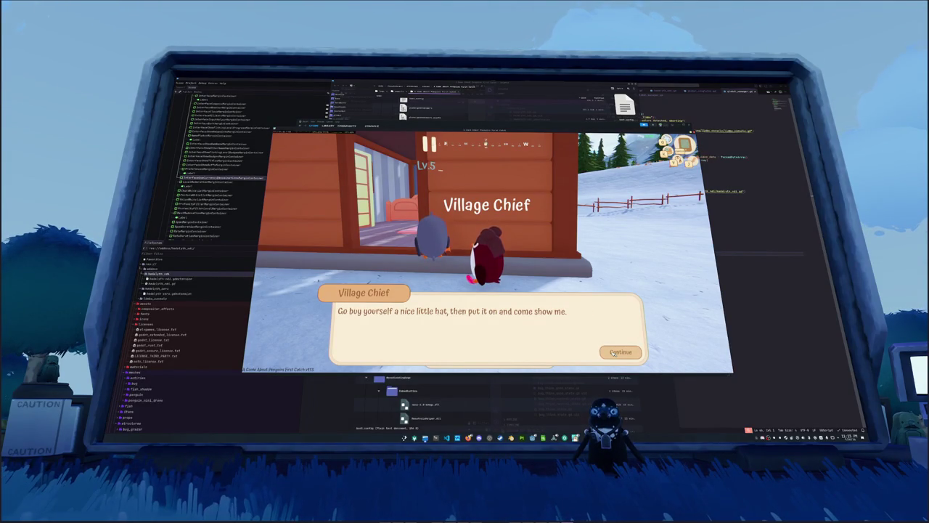
left_click(613, 353)
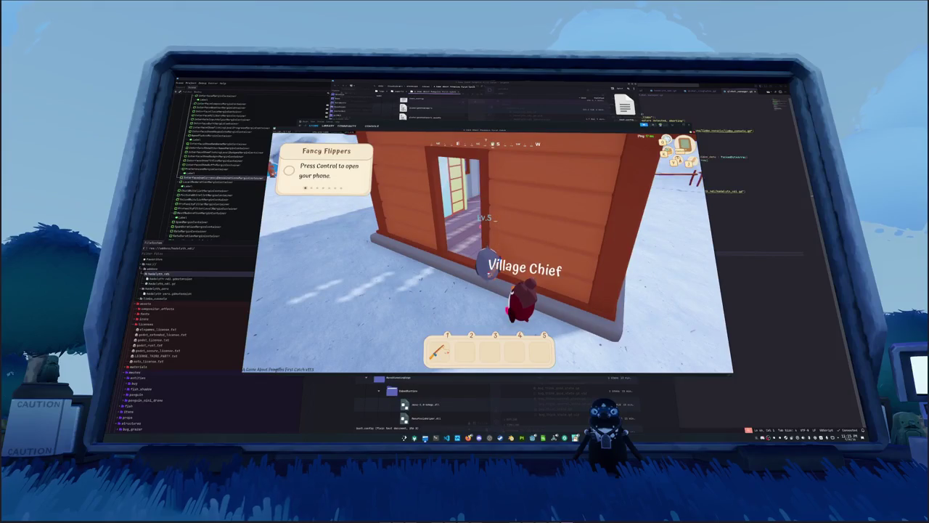
Step: Walk around the chief's house, then bring up the phone and open its Market app
key("a")
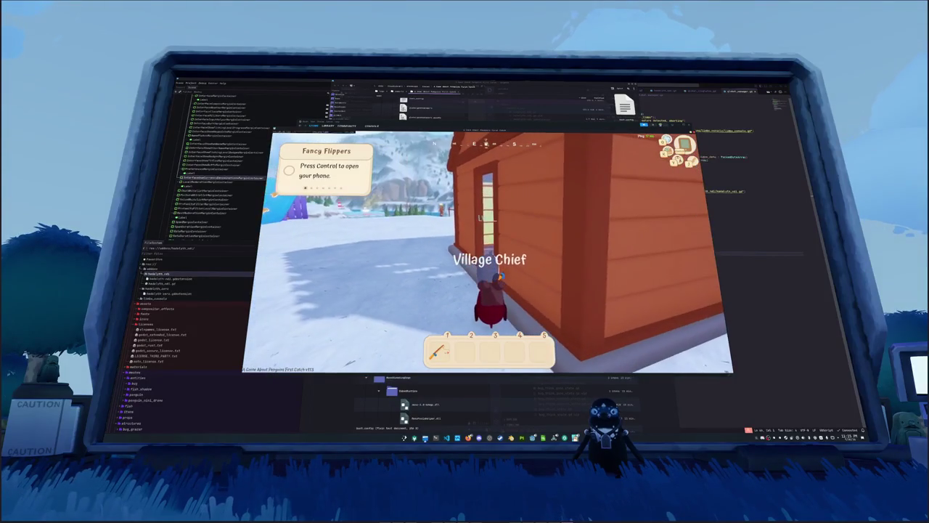
key("s")
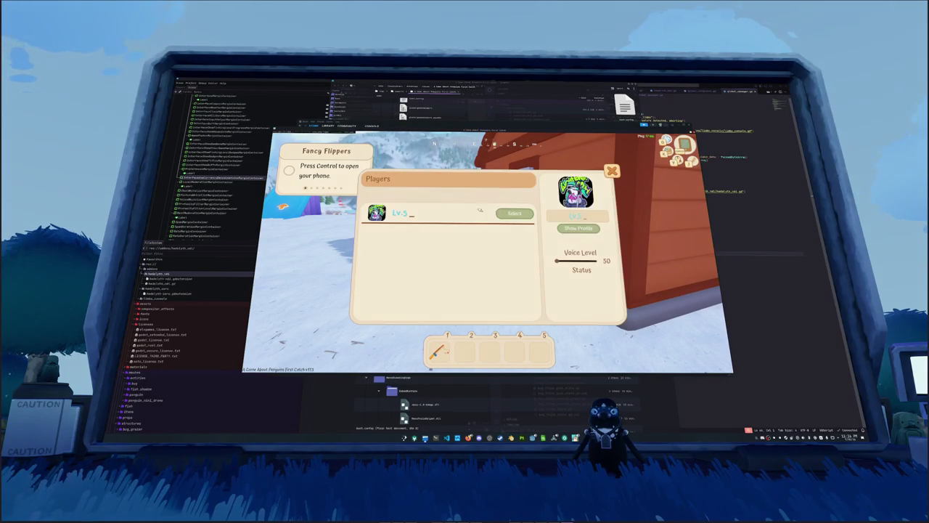
key("ctrl")
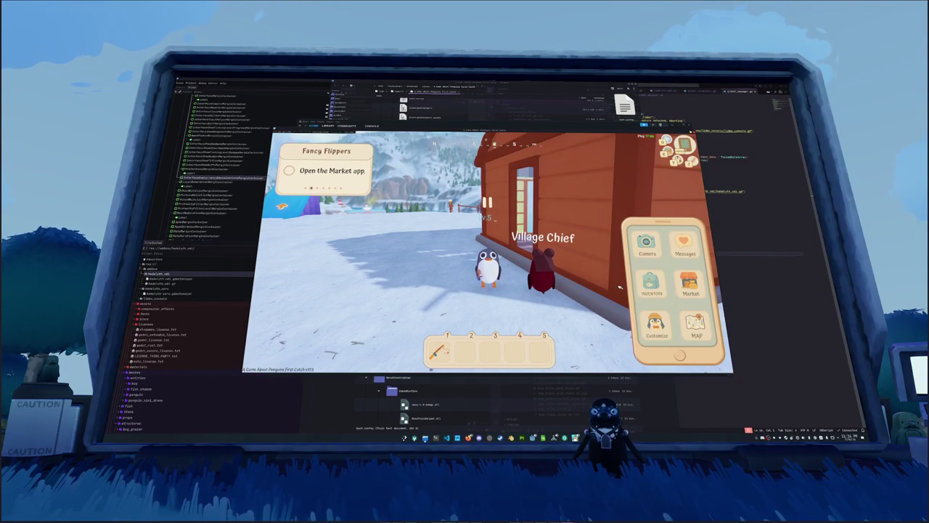
left_click(689, 283)
Step: Browse to the Market's hats, compare the Firefighter Helmet and Maid Headband, and buy the Maid Headband for 180 coins
key("q")
key("q")
key("q")
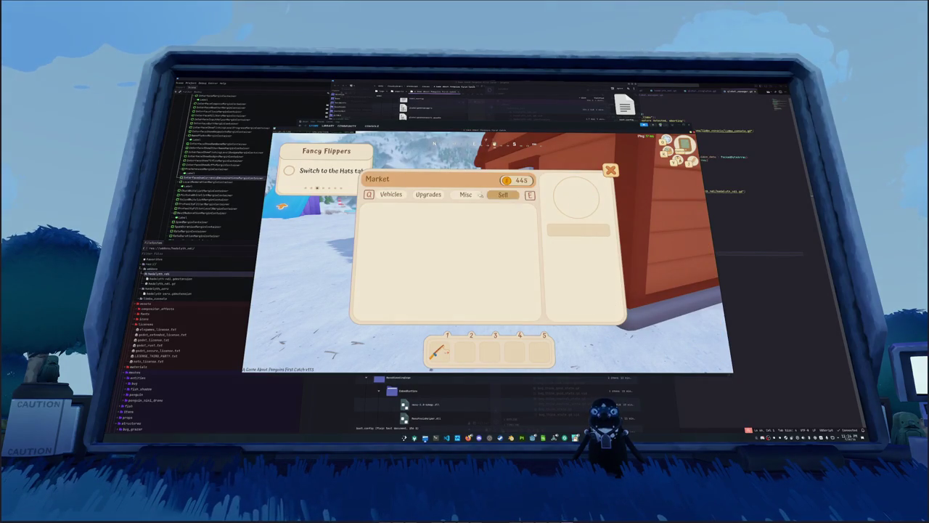
key("q")
key("q")
key("q")
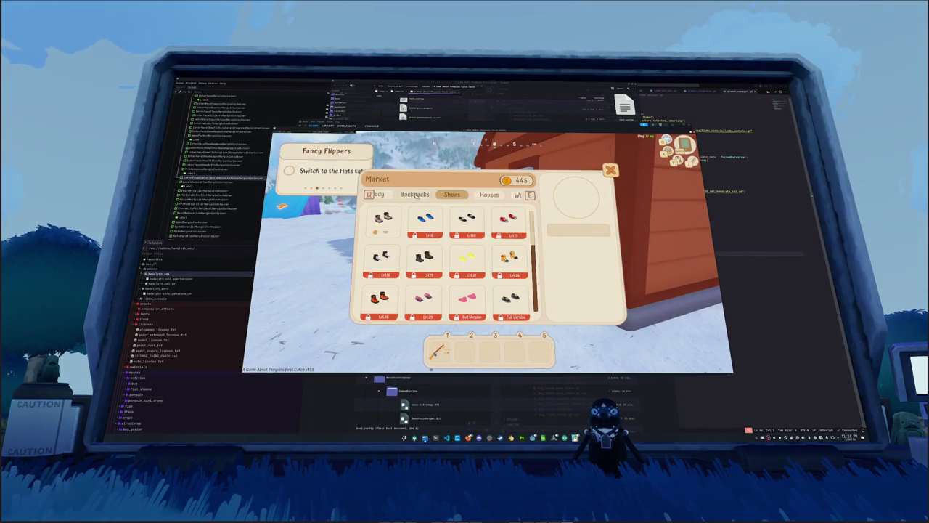
key("q")
key("q")
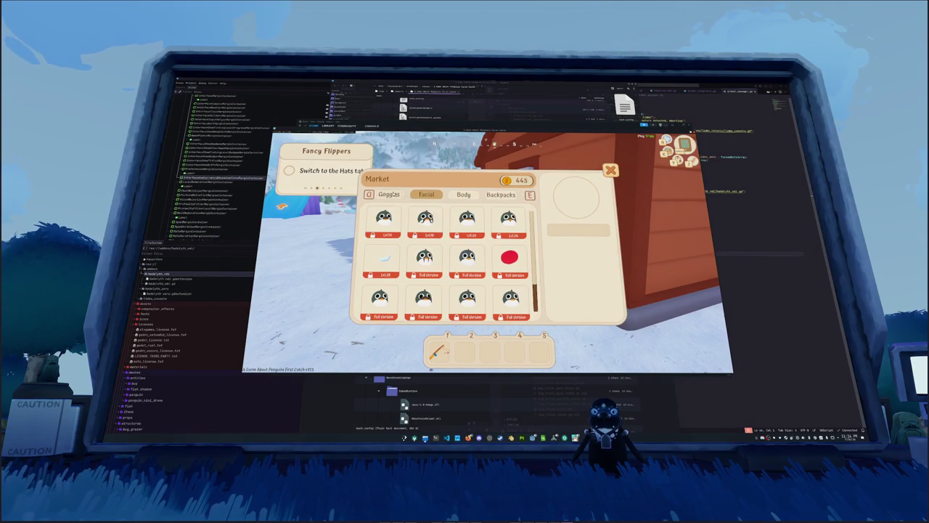
key("q")
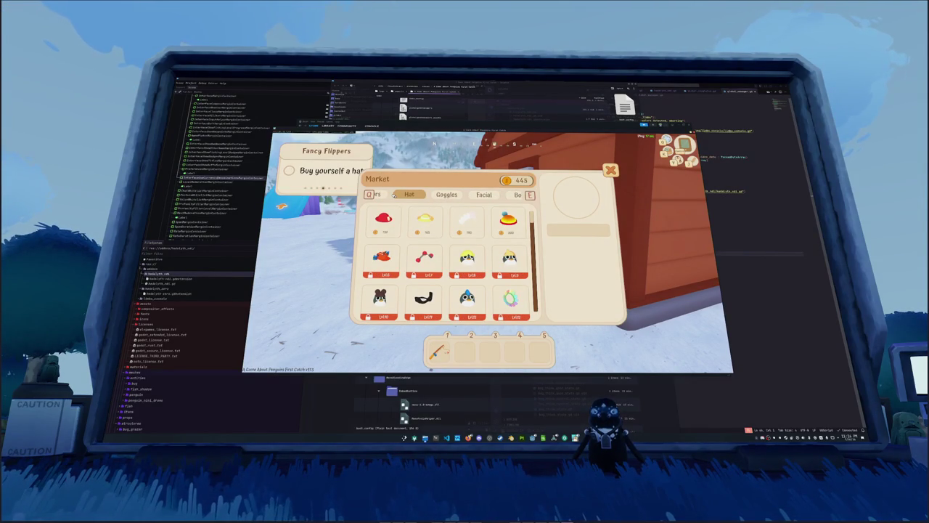
left_click(392, 222)
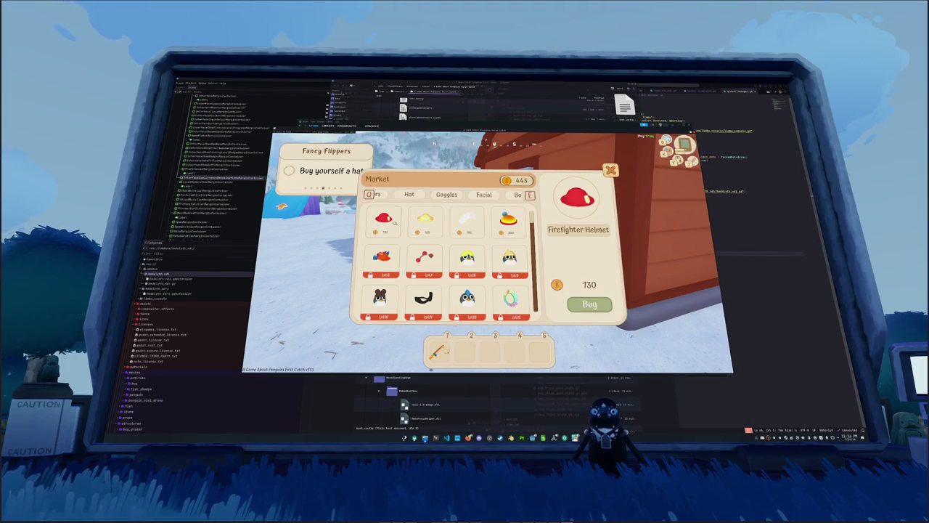
left_click(468, 221)
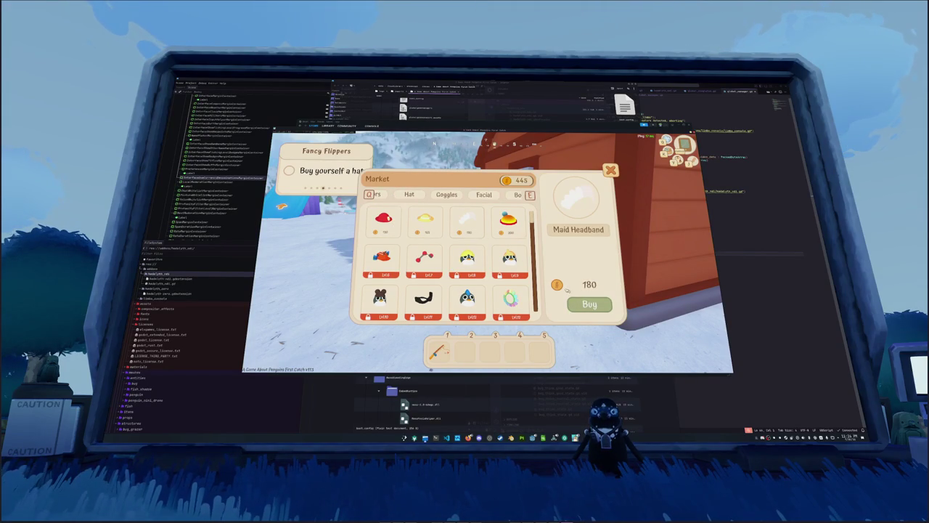
left_click(590, 304)
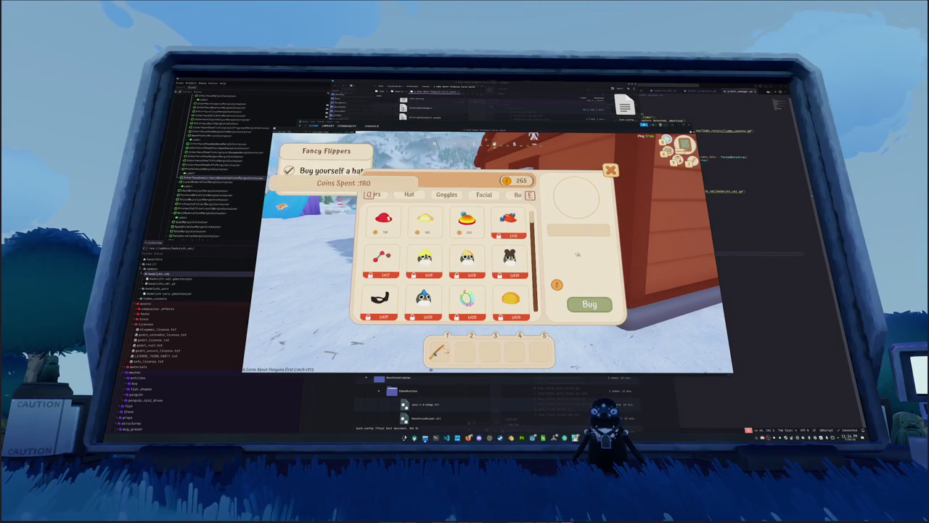
Step: Reopen the Market to preview the orange and yellow hats, then close it
left_click(610, 169)
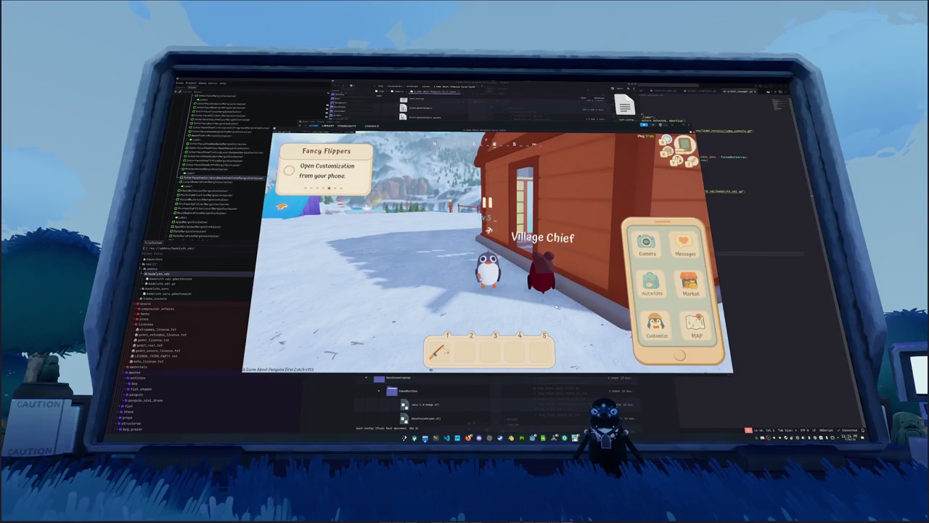
key("Tab")
key("Tab")
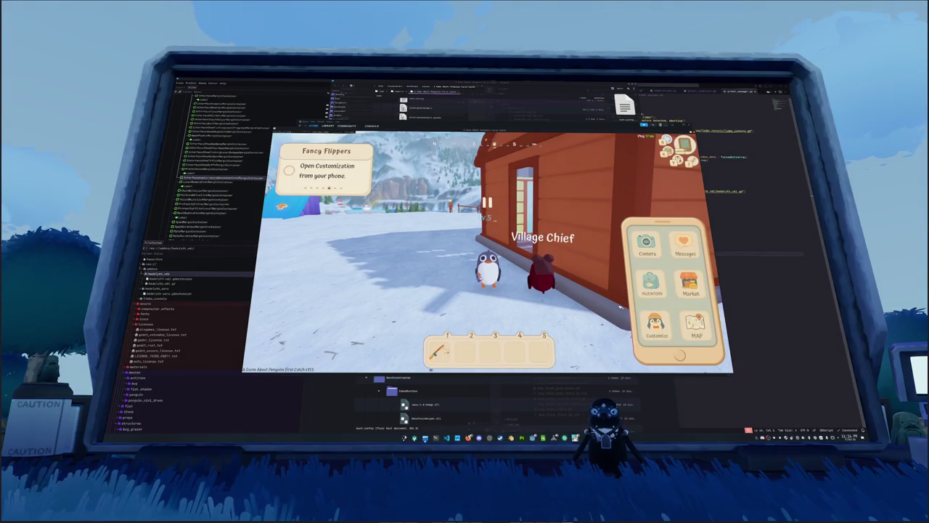
left_click(691, 286)
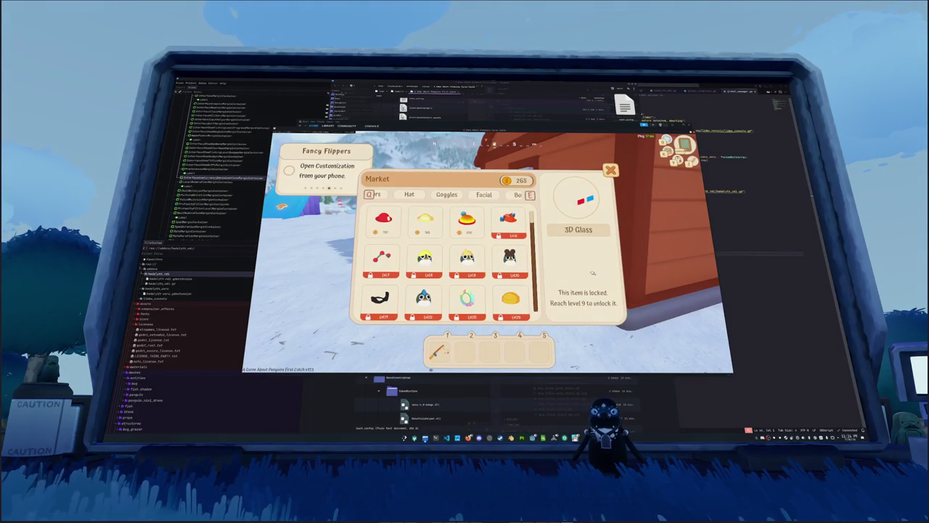
left_click(467, 218)
left_click(425, 218)
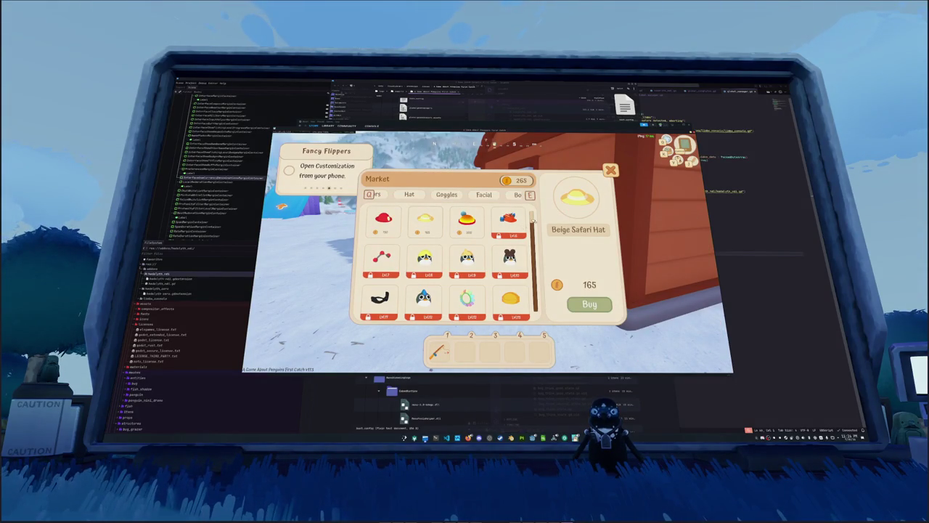
left_click(614, 170)
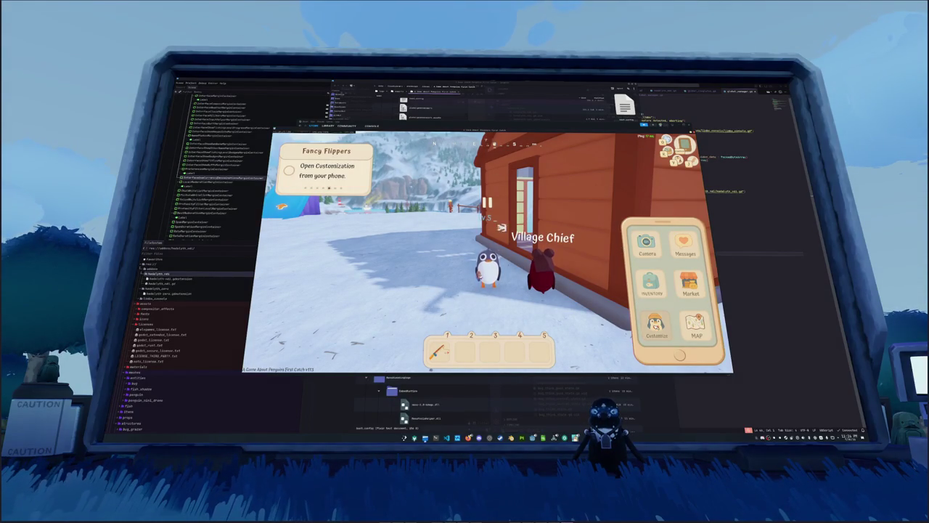
key("c")
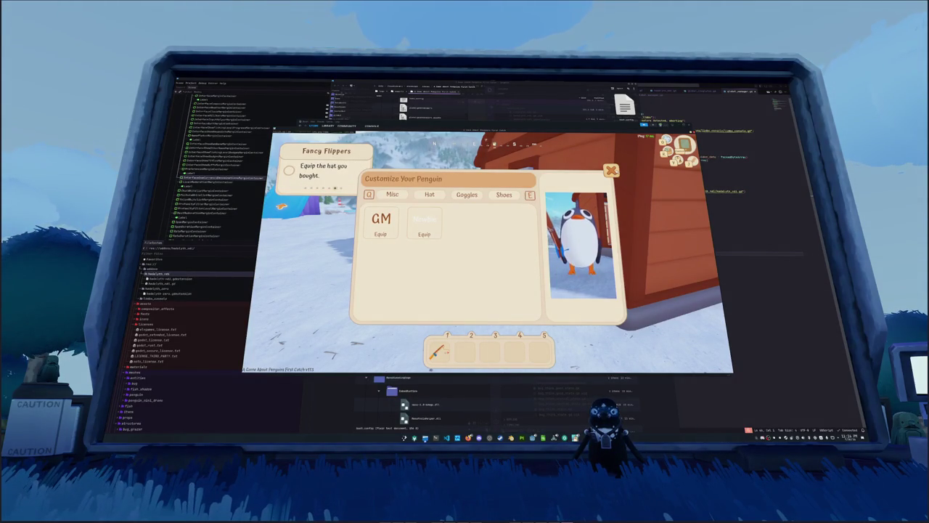
Step: In Customization, equip the newly bought hat from the Hat category and close the panel
left_click(440, 194)
left_click(443, 196)
left_click(408, 195)
left_click(387, 227)
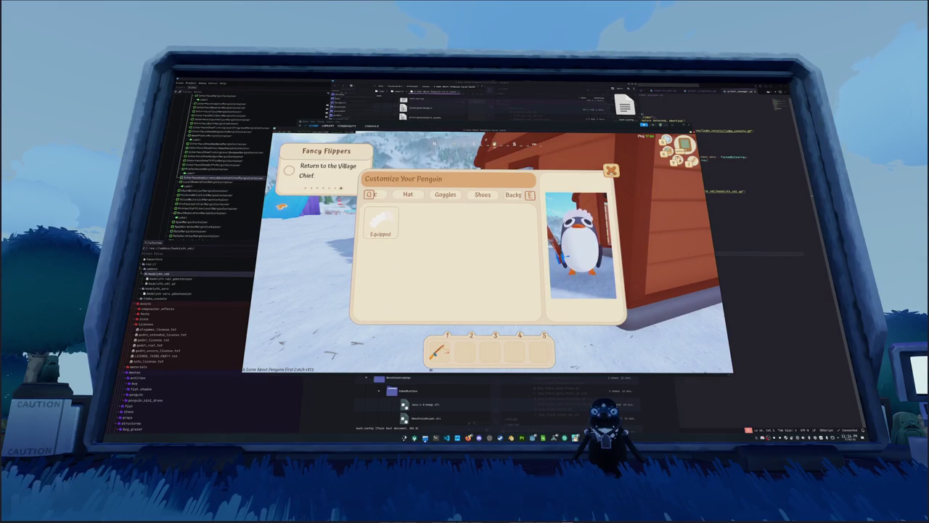
key("Escape")
Step: Walk over beside the Village Chief and start talking to him
key("w")
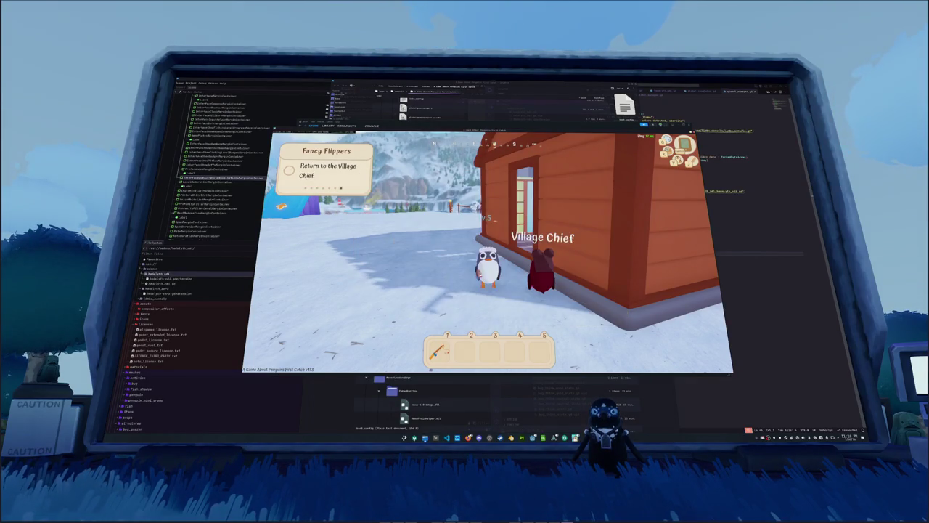
key("w")
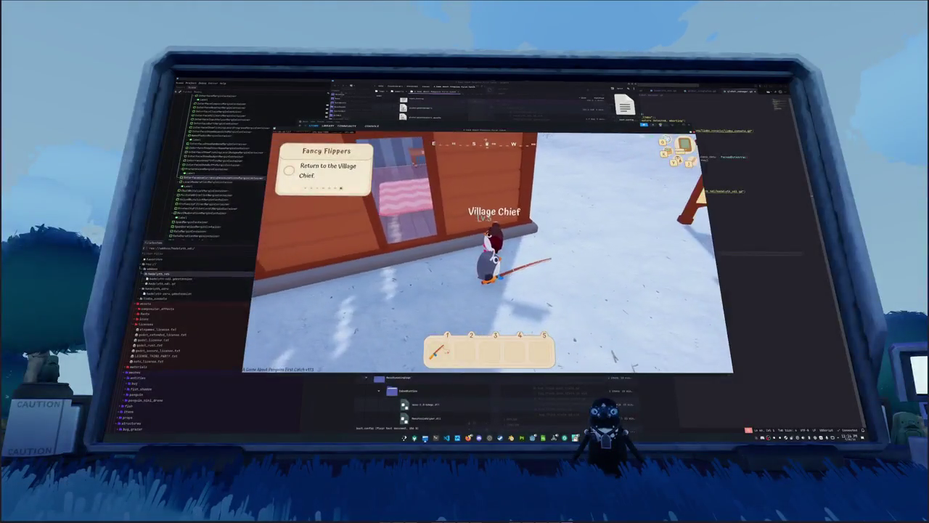
scroll(488, 251, "up", 3)
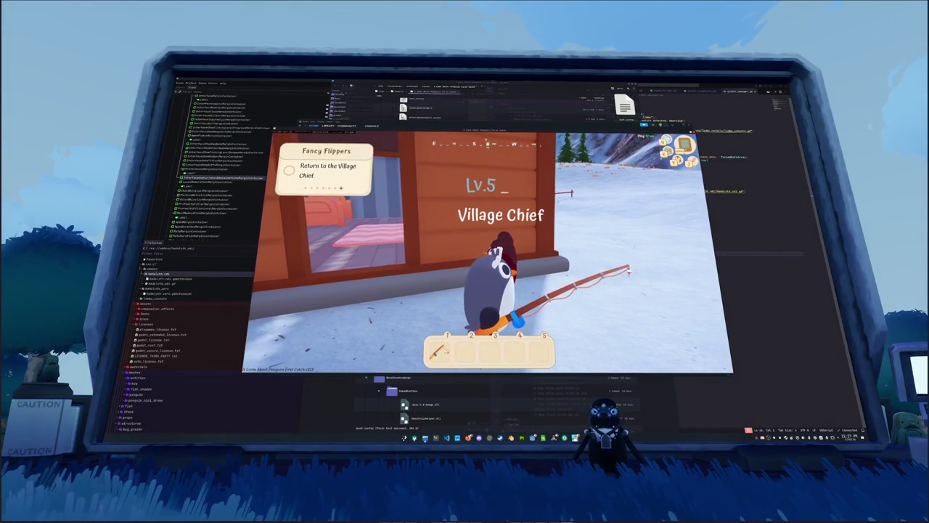
key("a")
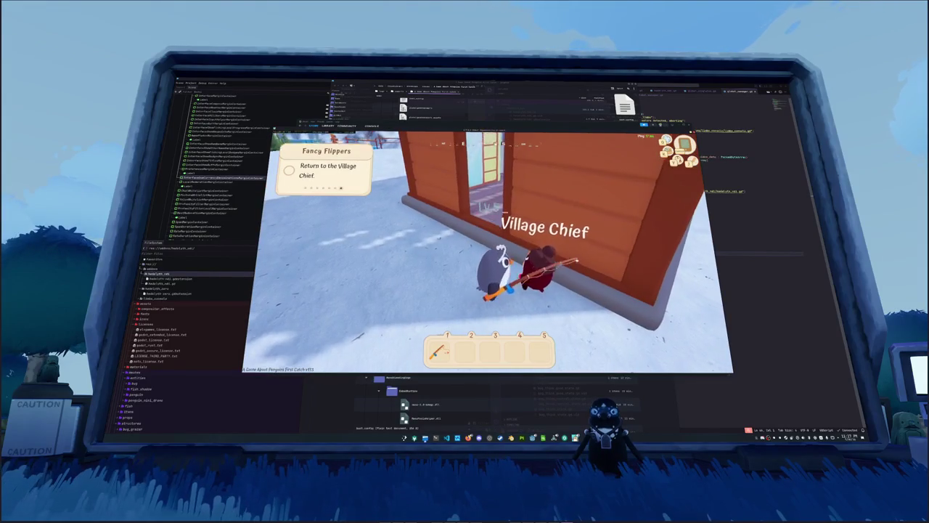
key("e")
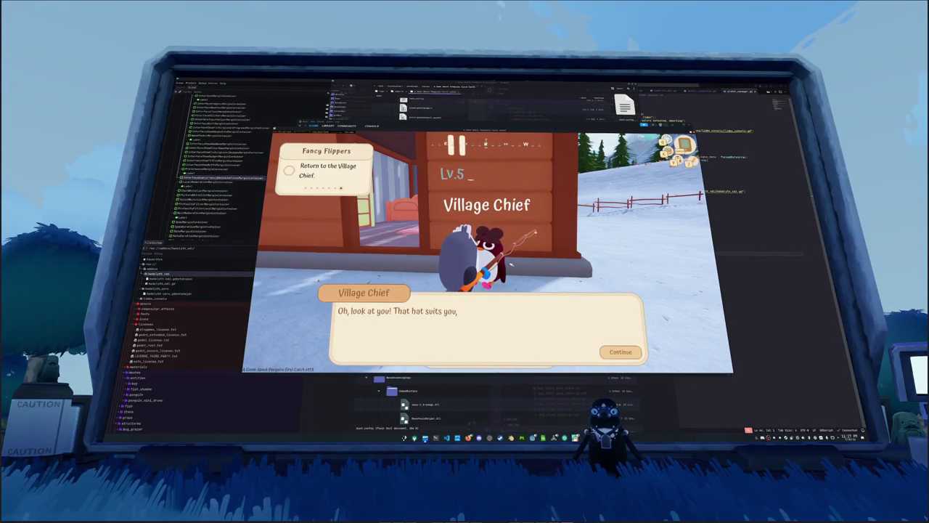
Step: Advance through all the Village Chief's lines about the hat, including the one about saying sorry
left_click(615, 351)
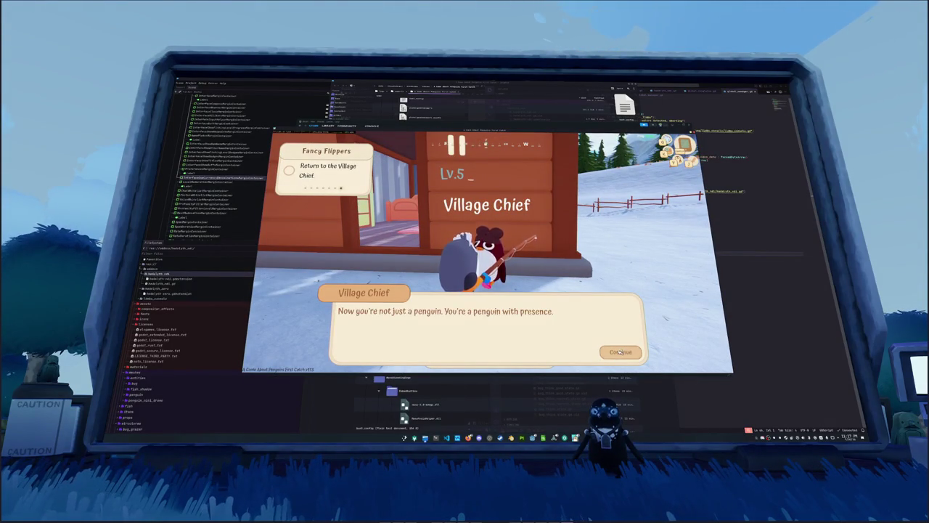
left_click(622, 352)
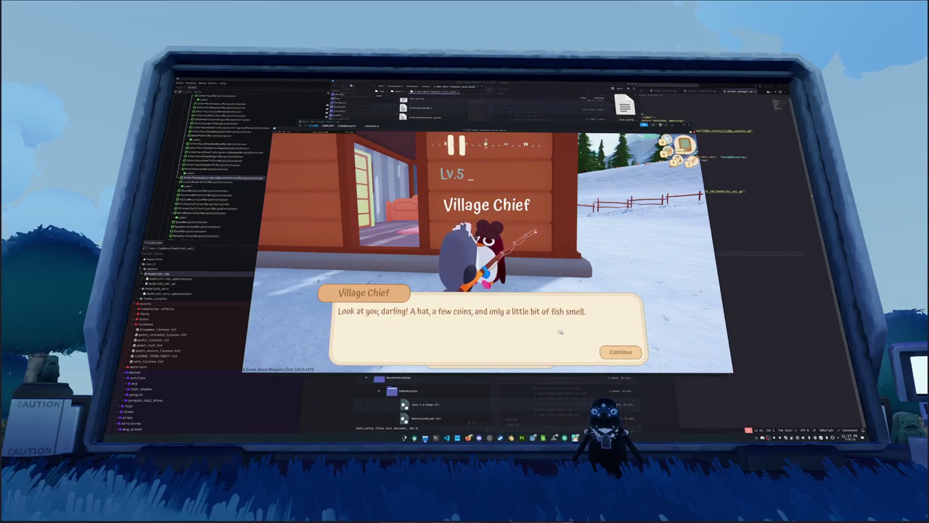
left_click(612, 353)
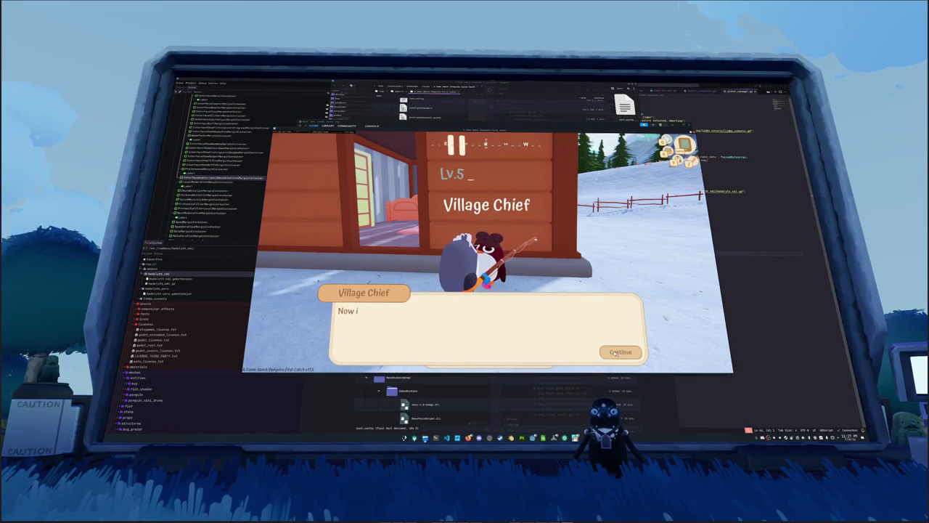
left_click(616, 352)
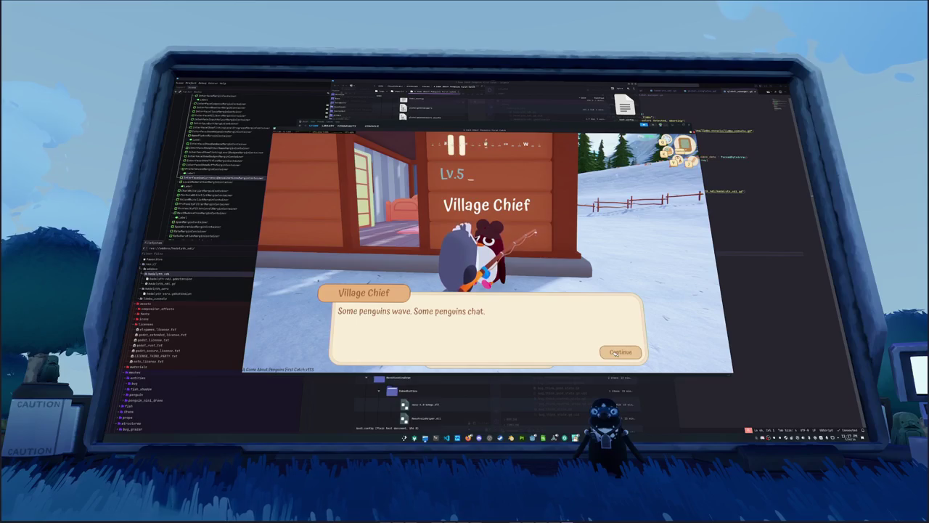
left_click(616, 353)
left_click(616, 353)
left_click(615, 353)
left_click(616, 353)
left_click(616, 353)
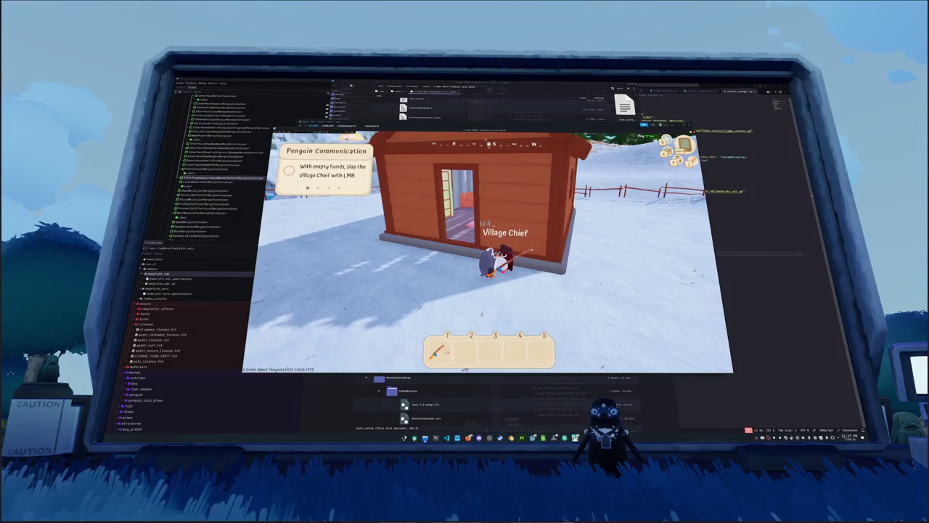
Step: Slap the Village Chief for the tutorial, swing the view around, and step away
left_click(481, 313)
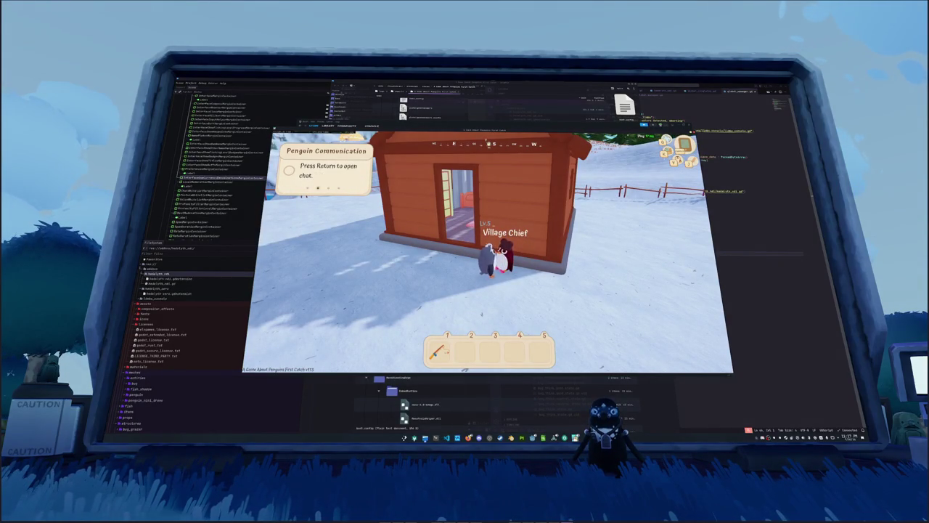
left_click_drag(481, 314, 392, 314)
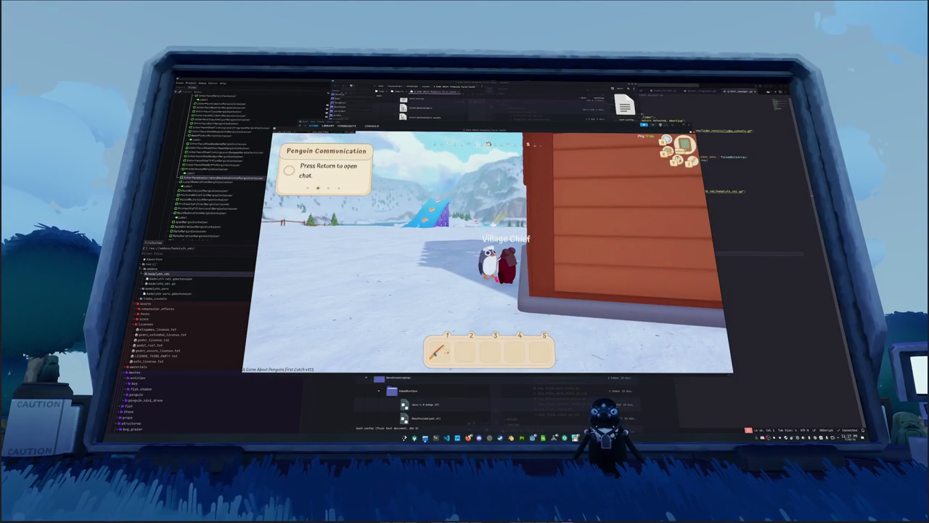
left_click_drag(392, 313, 443, 314)
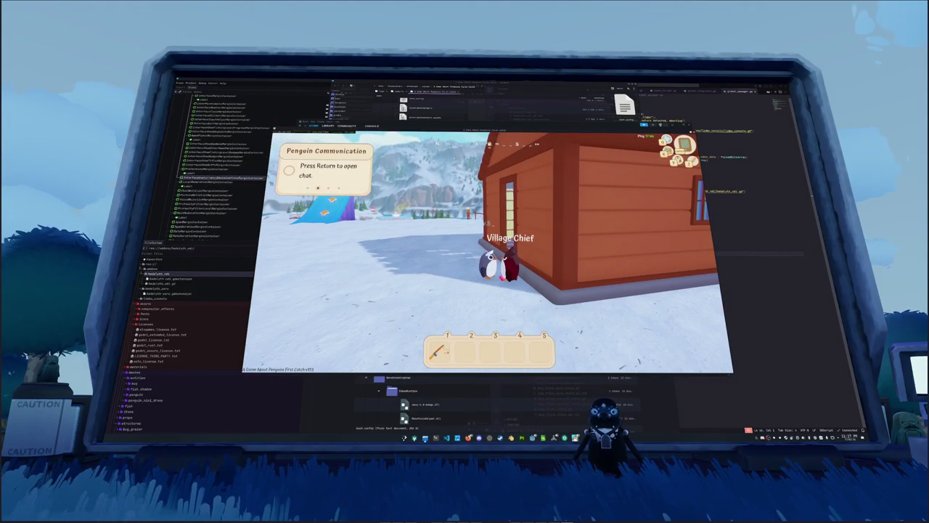
key("s")
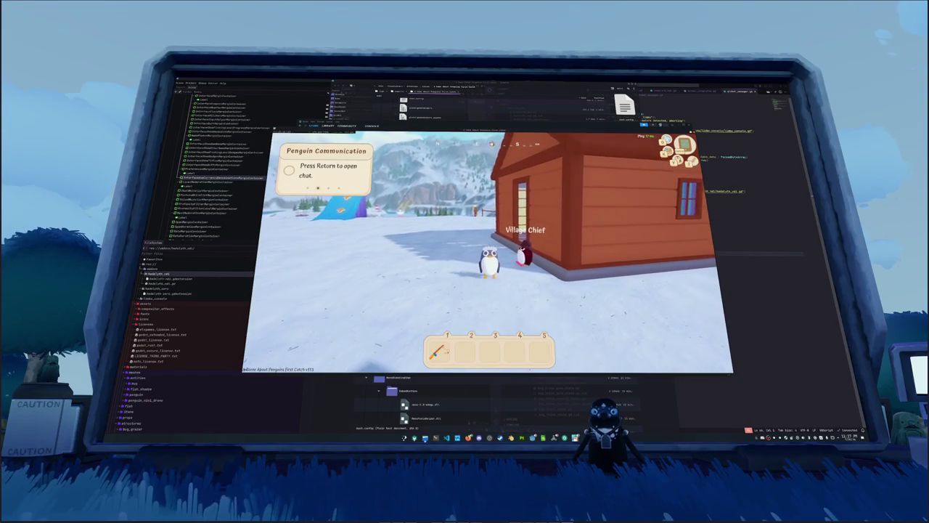
Step: Send the apology 'sorry' in chat, followed by a second line 'shit'
key("Return")
type("sorry")
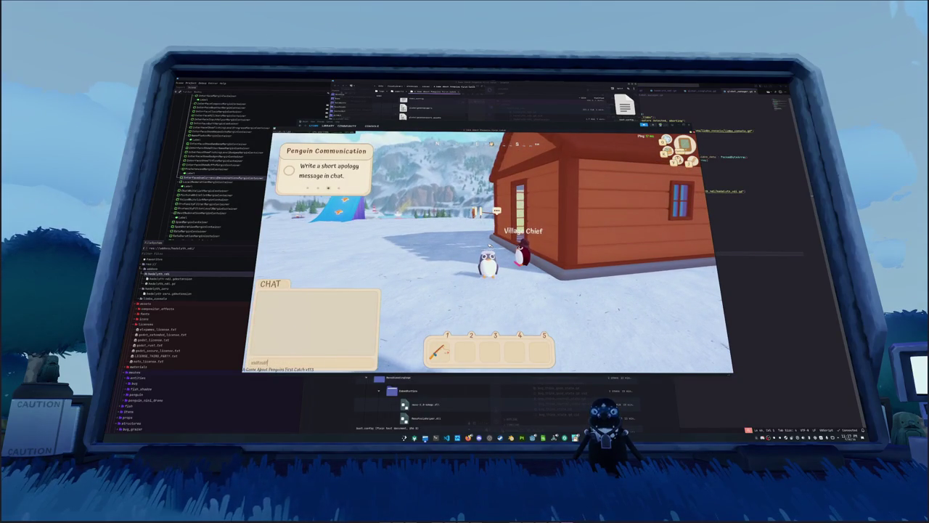
key("Return")
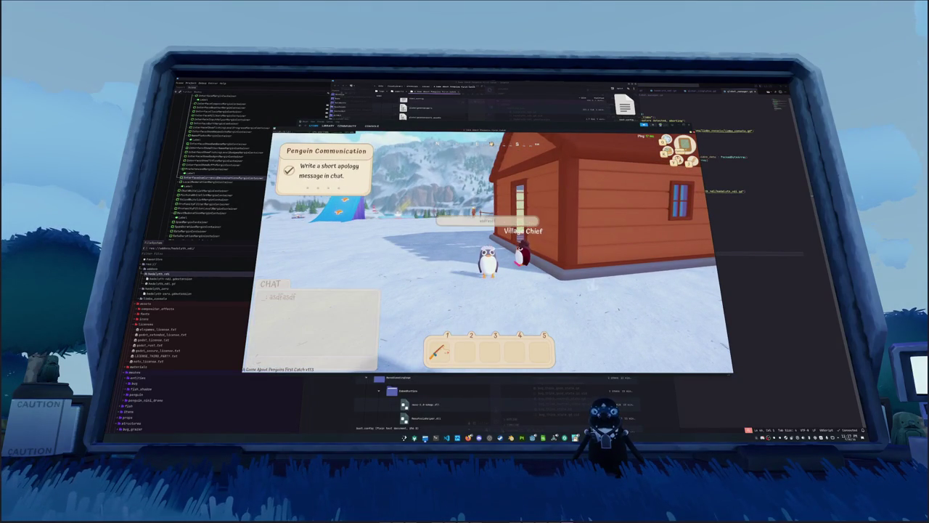
key("Return")
type("shit")
key("Return")
key("Return")
key("Return")
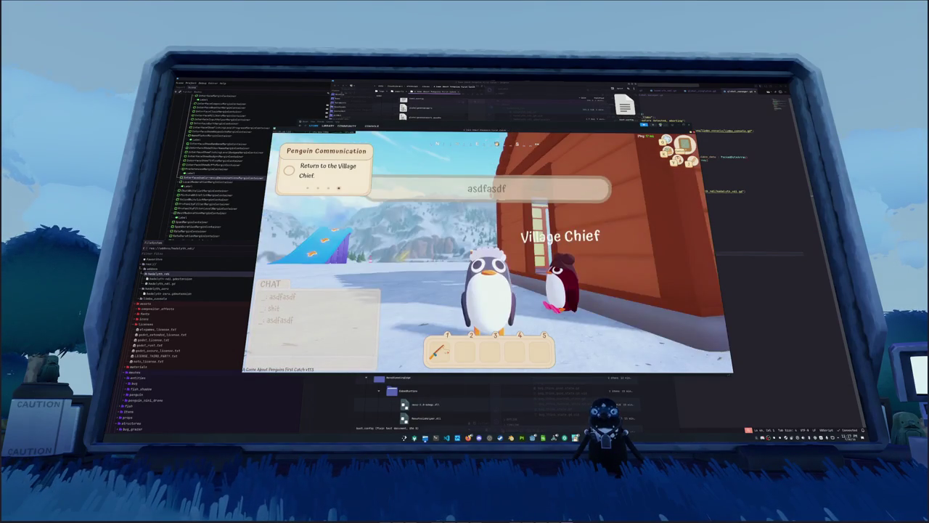
key("Return")
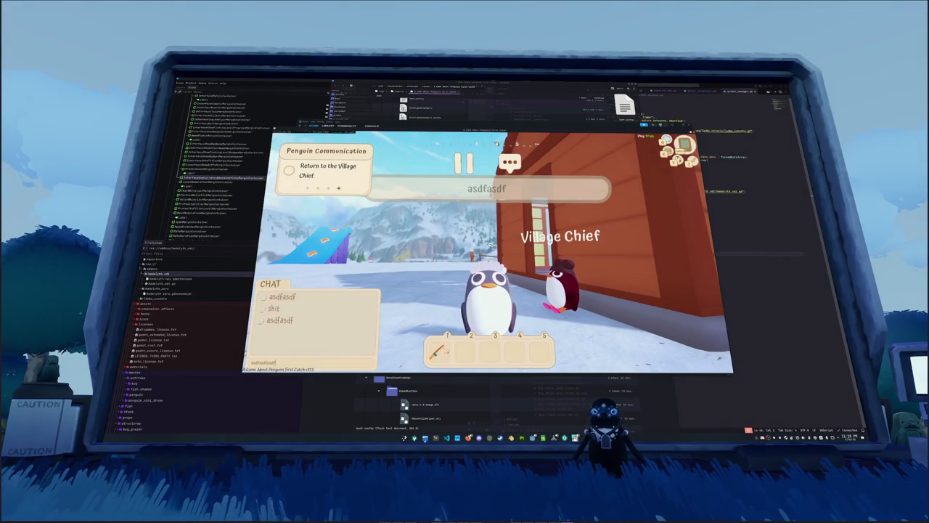
type("asdf")
key("Return")
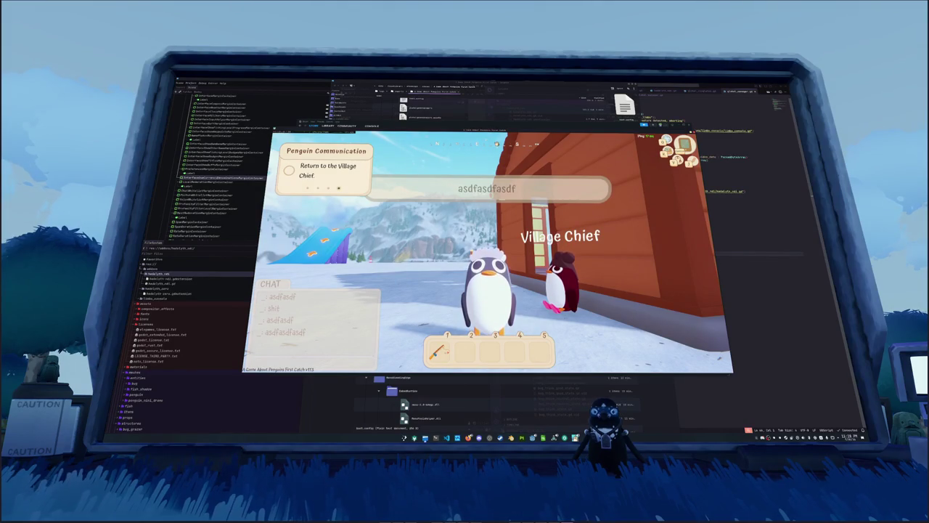
key("Return")
type("asdf")
key("Return")
key("Return")
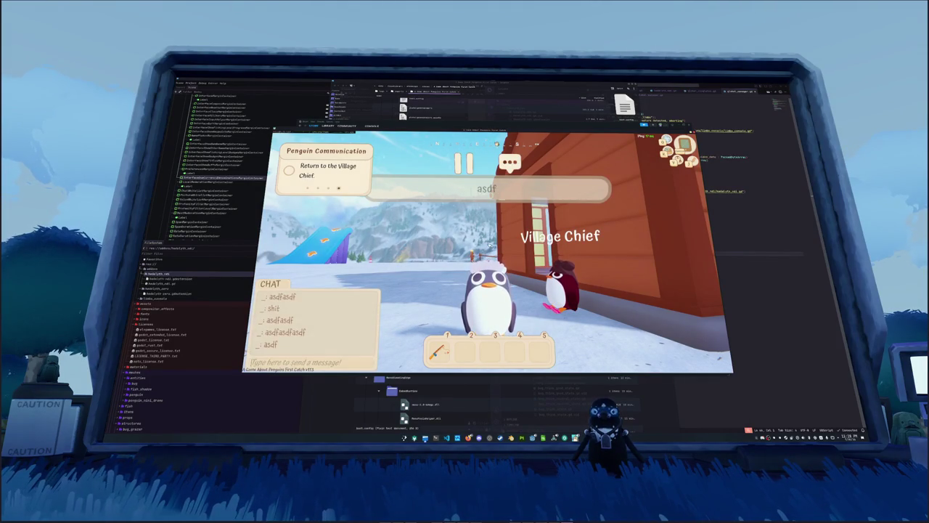
type("567890")
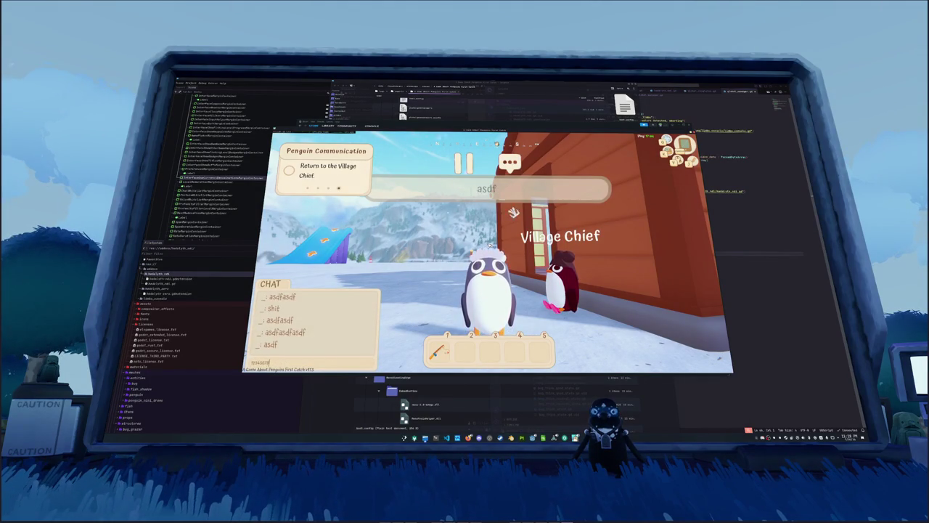
key("Return")
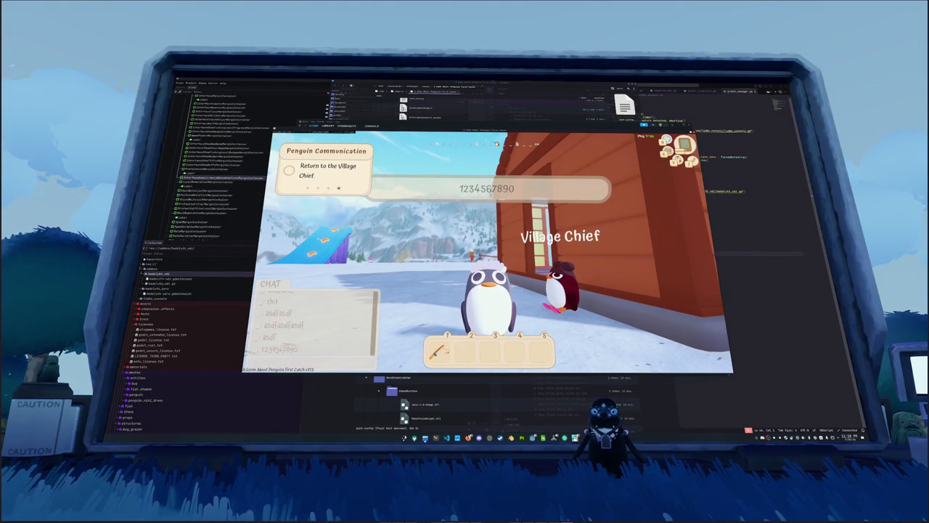
key("Return")
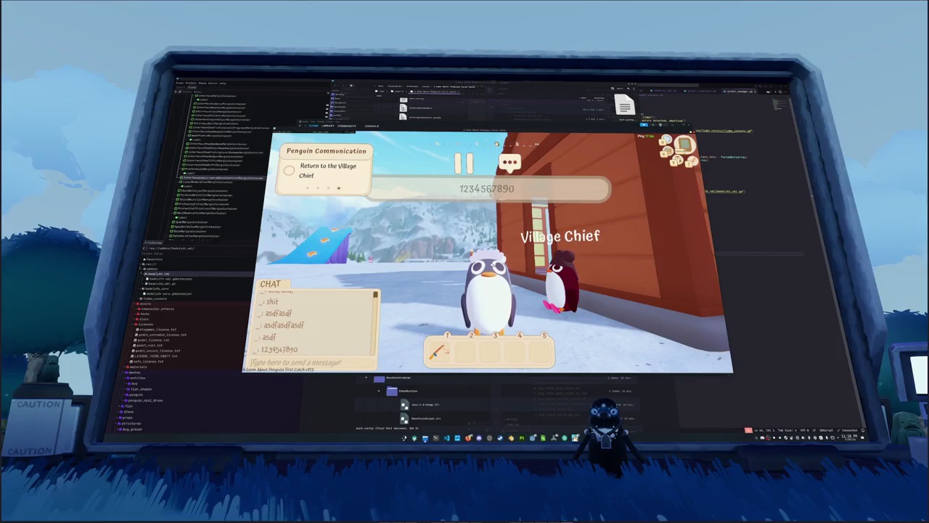
key("Escape")
key("Escape")
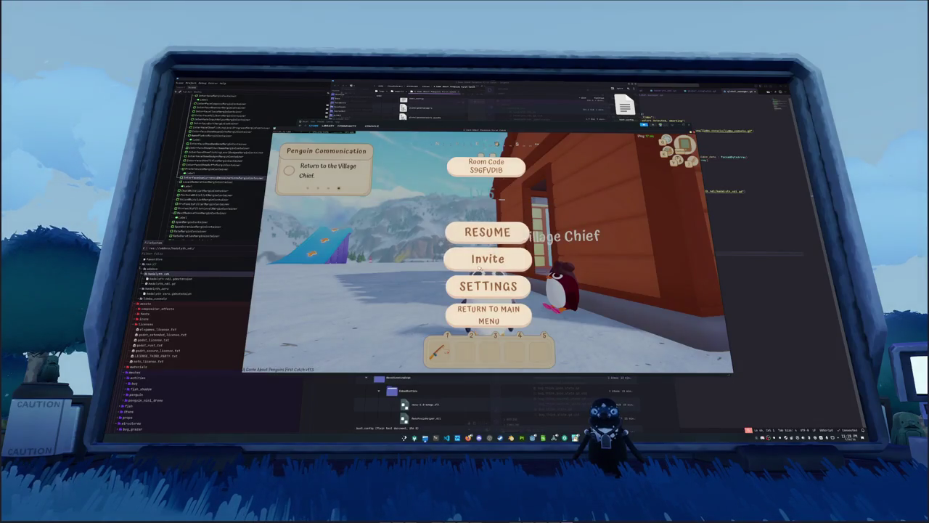
Step: In Settings, raise the sound-effects volume to 100 and return to the game
left_click(486, 285)
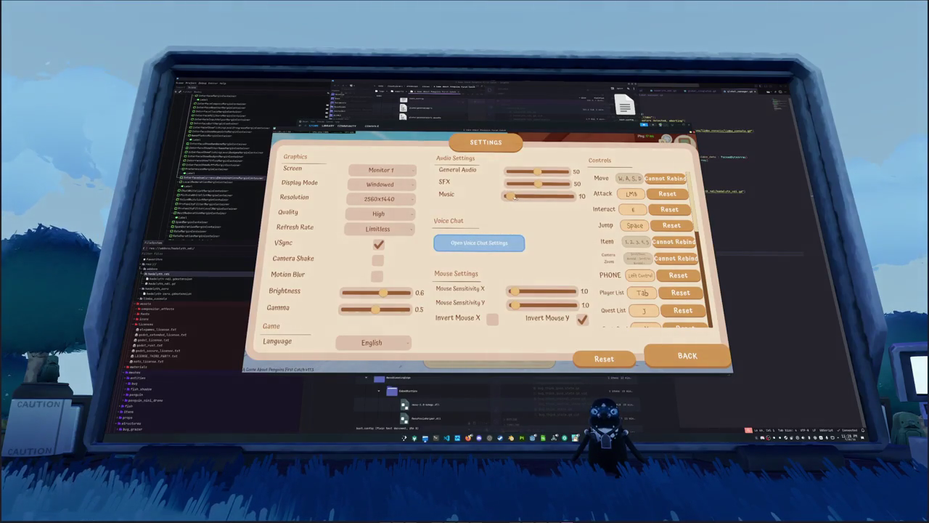
left_click_drag(539, 185, 572, 184)
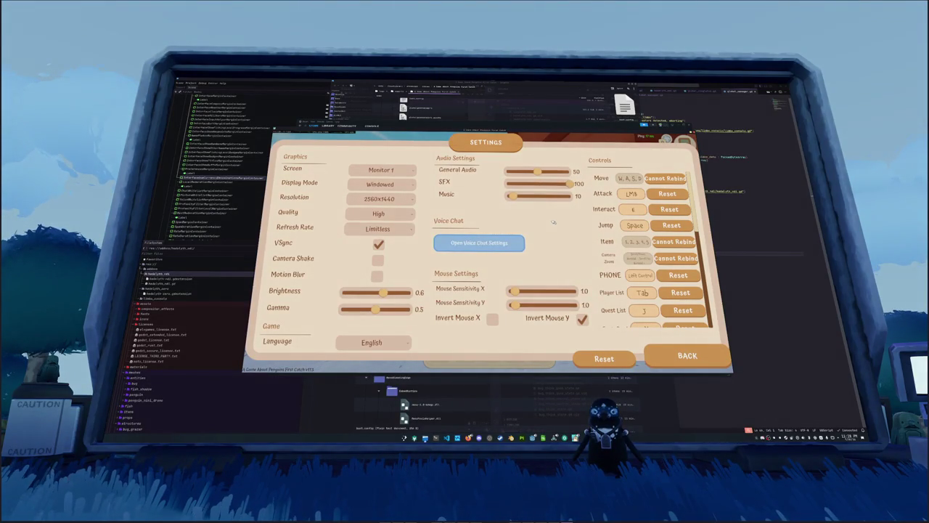
key("Escape")
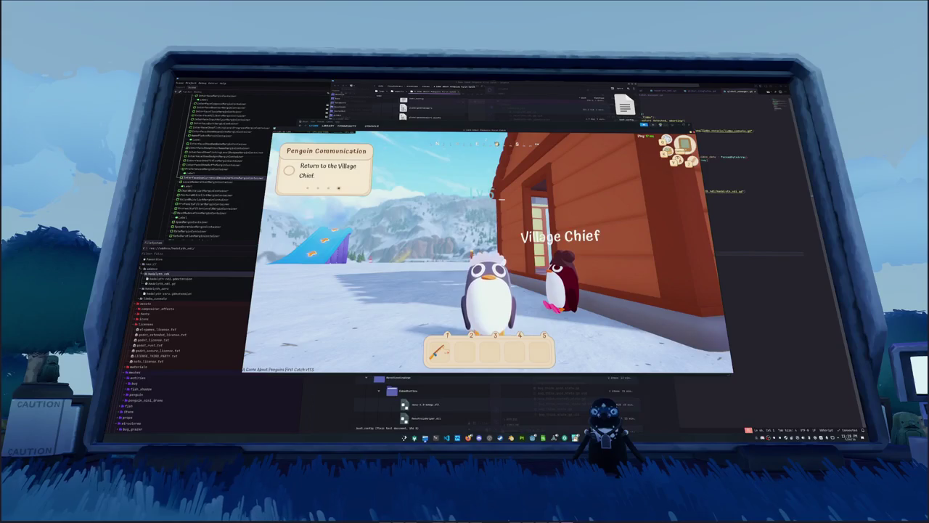
Step: Send test chat messages 'asdfasdfas' and a couple of number strings
key("Return")
type("asdfasdfas")
key("Return")
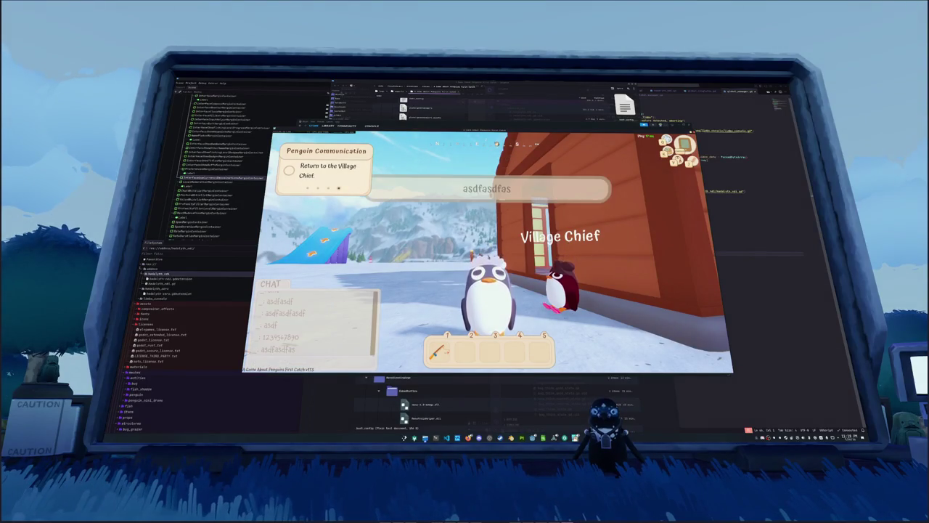
key("Return")
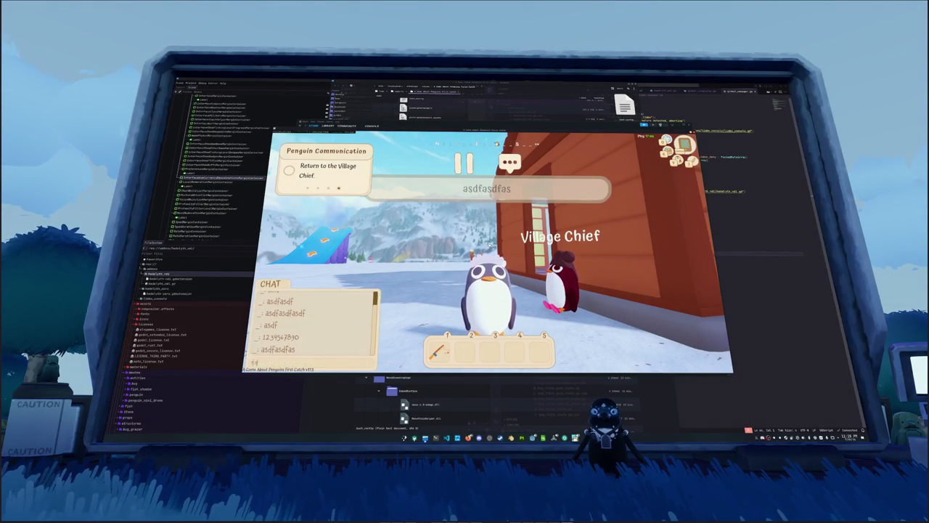
key("Return")
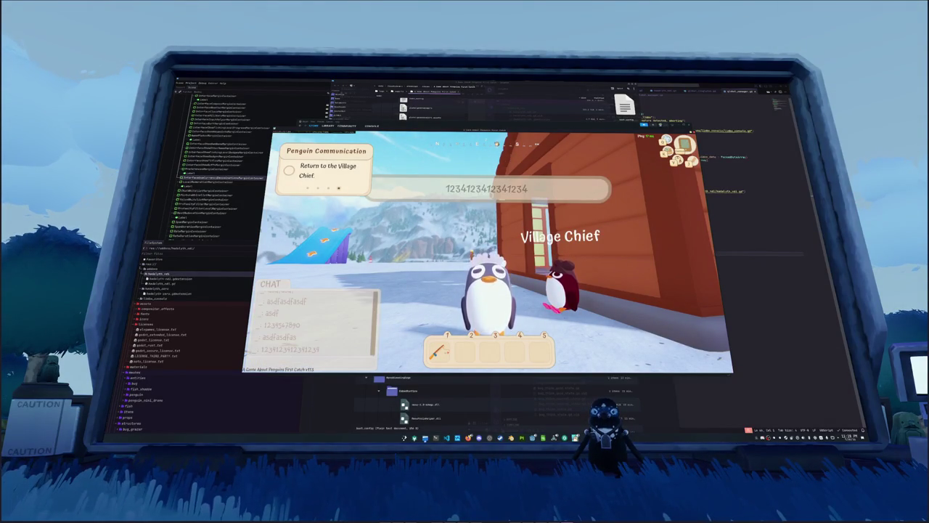
key("Return")
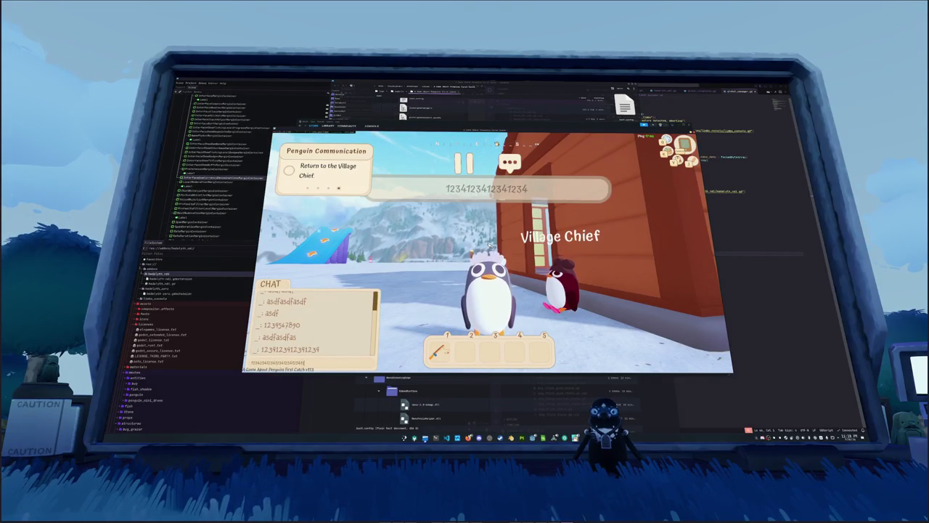
type("1234123412341234")
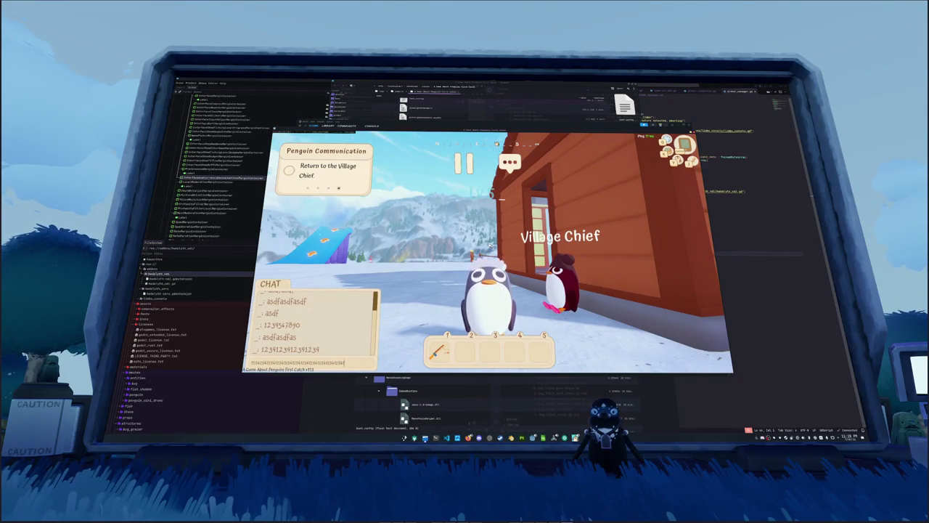
key("Return")
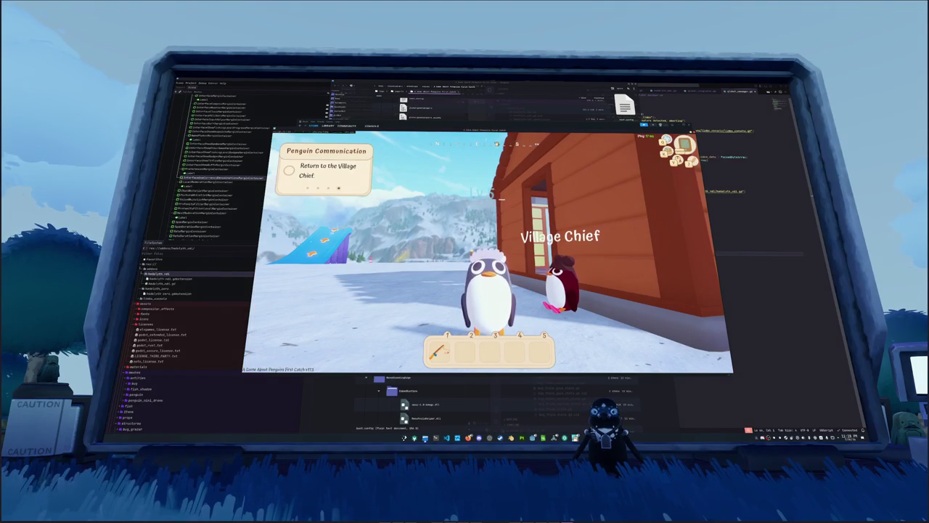
Step: Walk up to the Village Chief and advance through his entire conversation until it closes
key("w")
key("w")
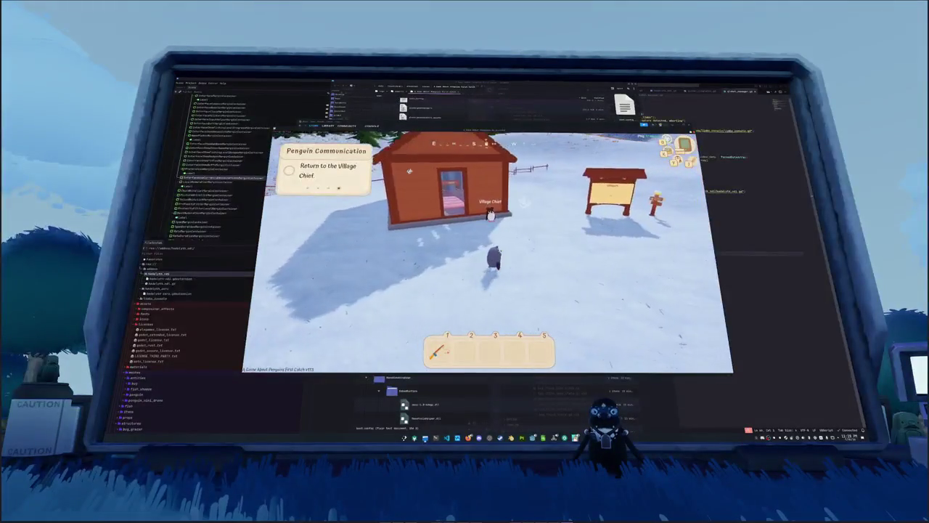
key("e")
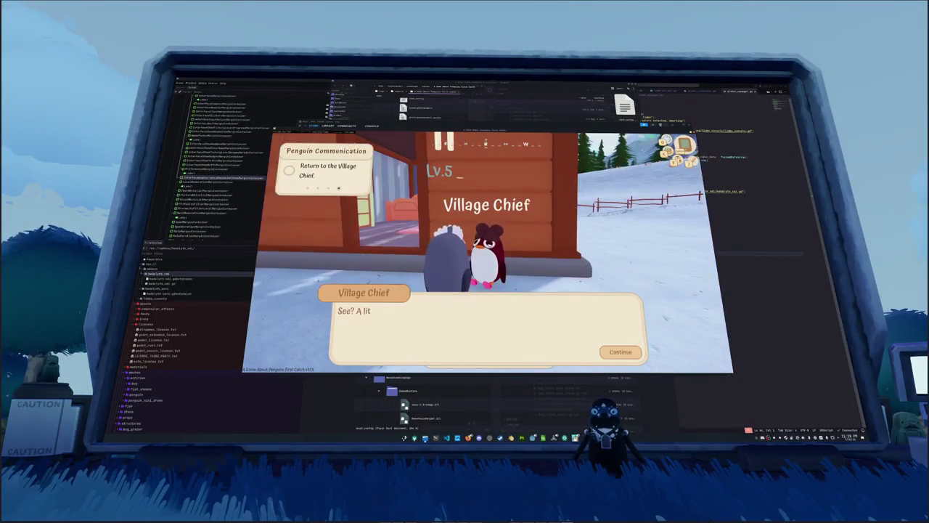
left_click(623, 356)
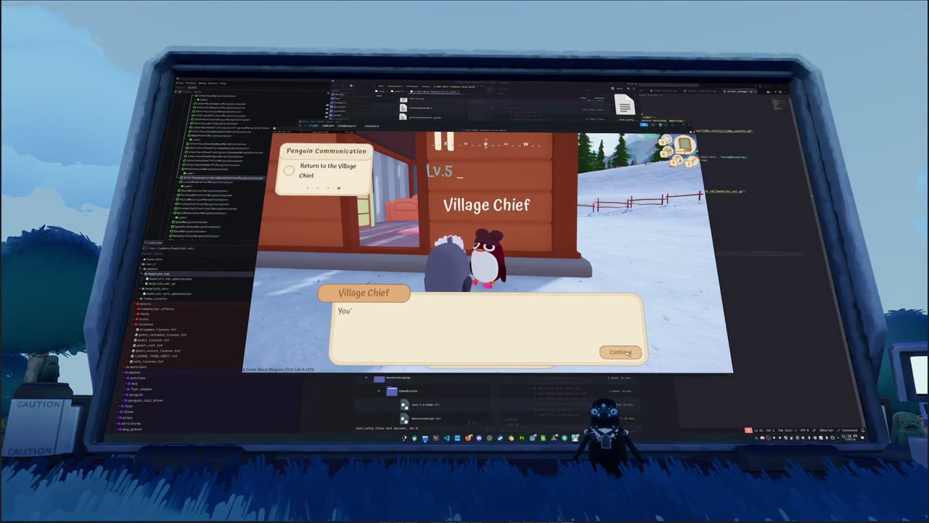
left_click(623, 356)
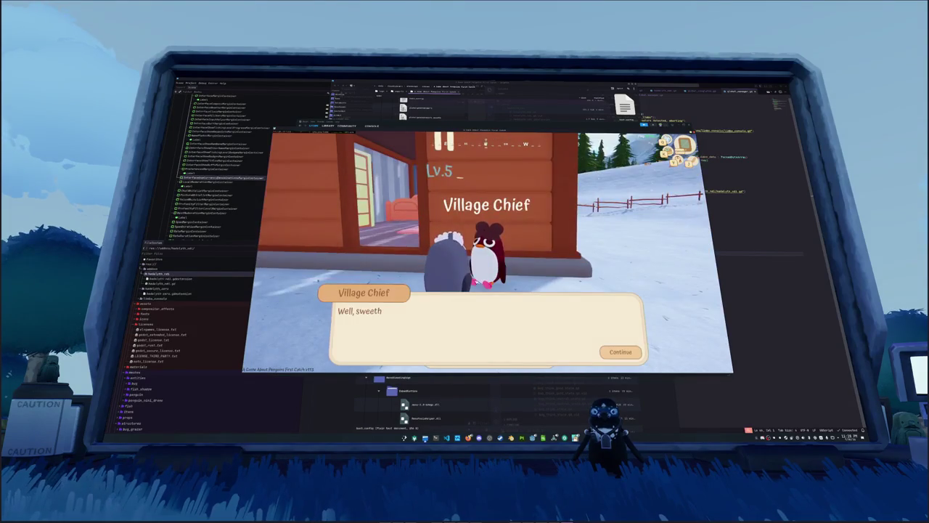
left_click(511, 327)
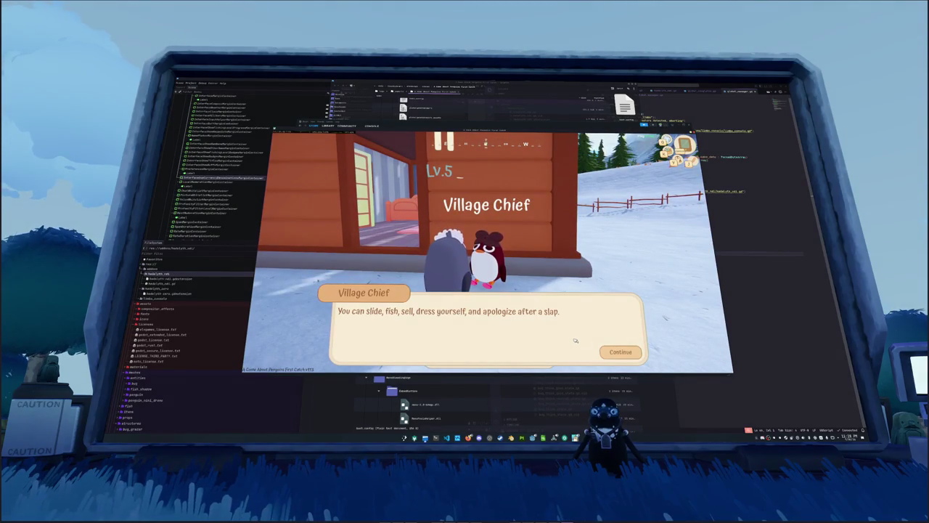
left_click(623, 358)
left_click(622, 354)
left_click(622, 354)
left_click(621, 354)
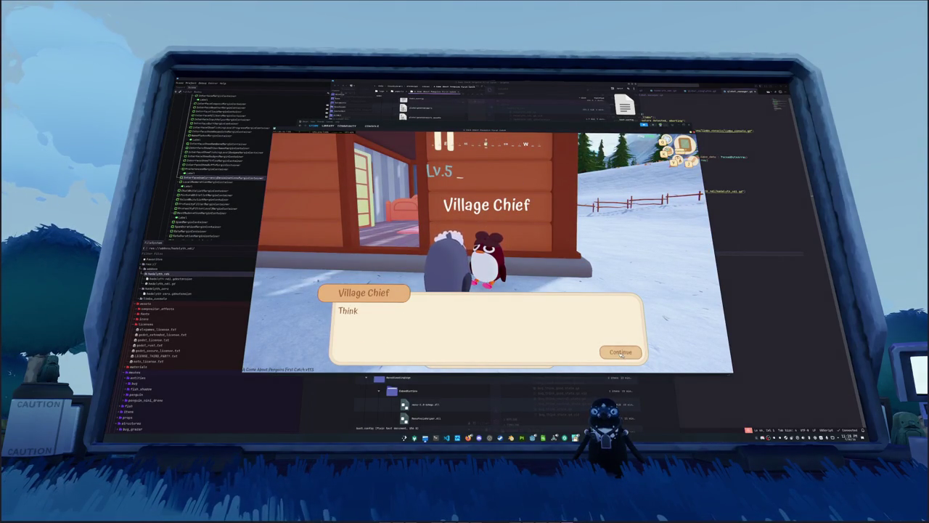
left_click(621, 355)
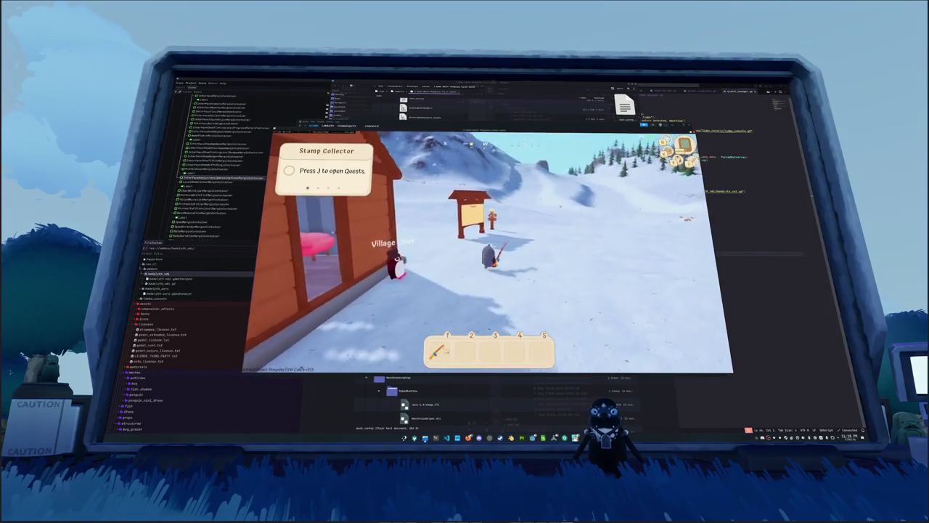
Step: Open the quest journal and view the Starter stamps collection
key("j")
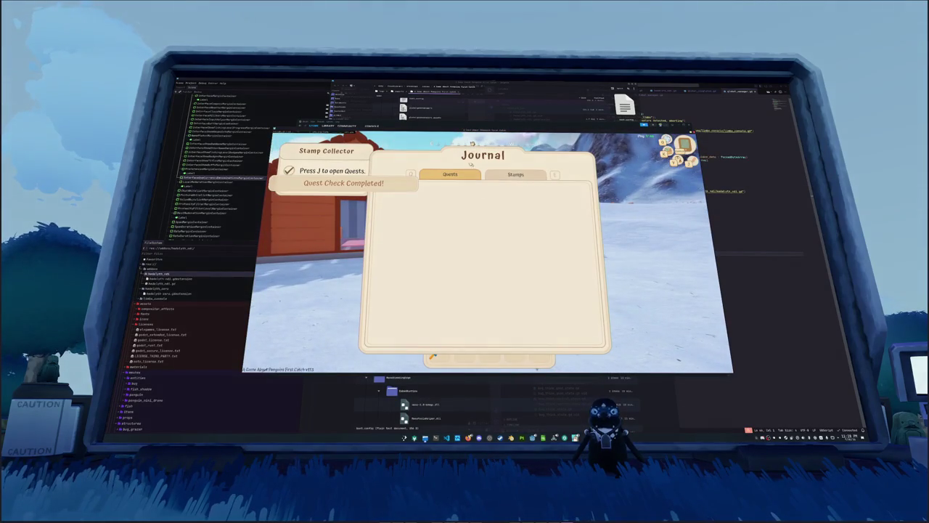
key("e")
scroll(458, 201, "up", 2)
key("q")
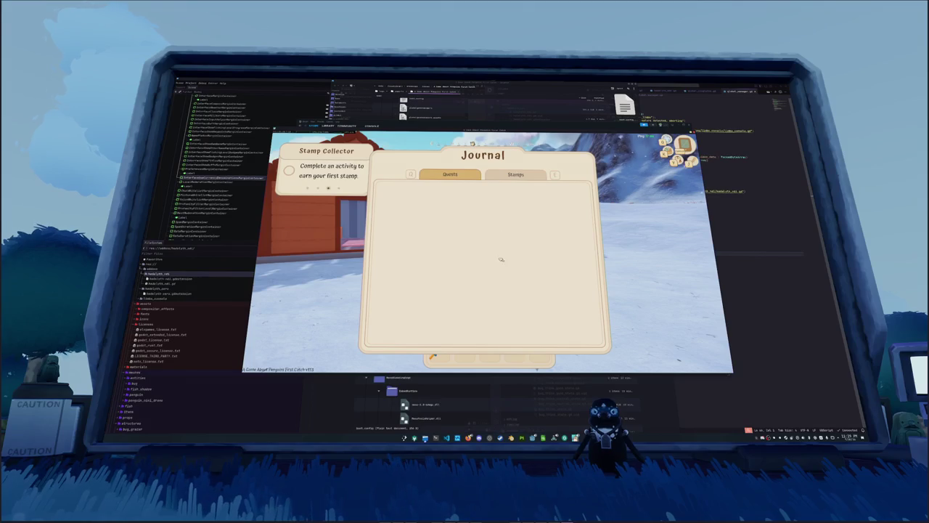
left_click(519, 175)
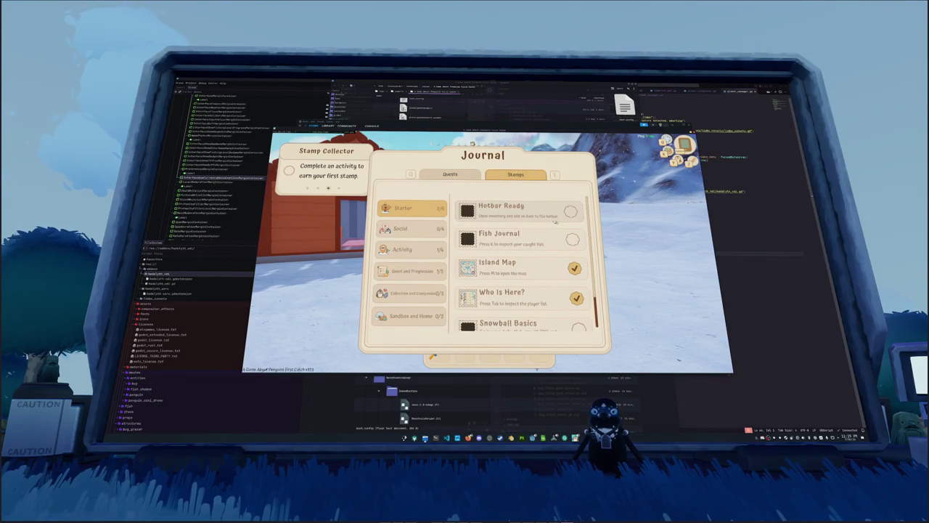
Step: Check the players list, then pick up the fishing rod and return it to inventory slot 1
key("Tab")
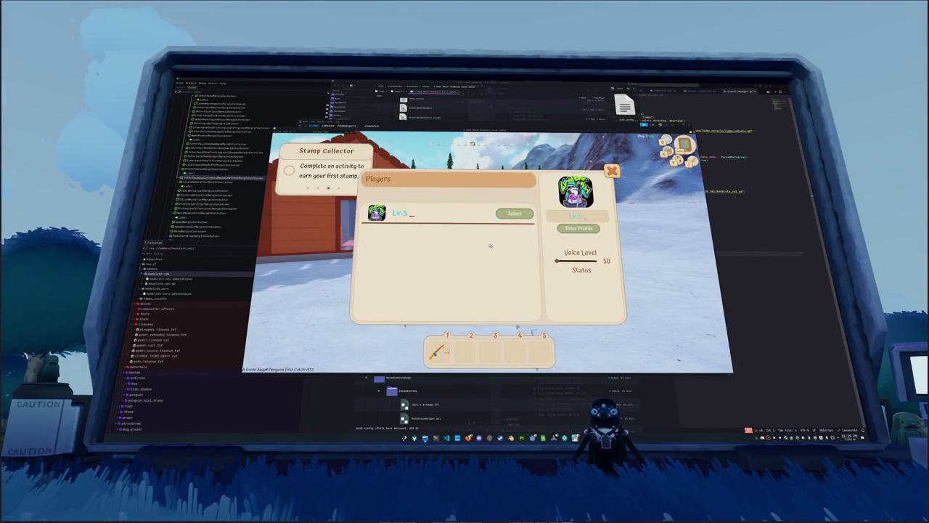
key("Tab")
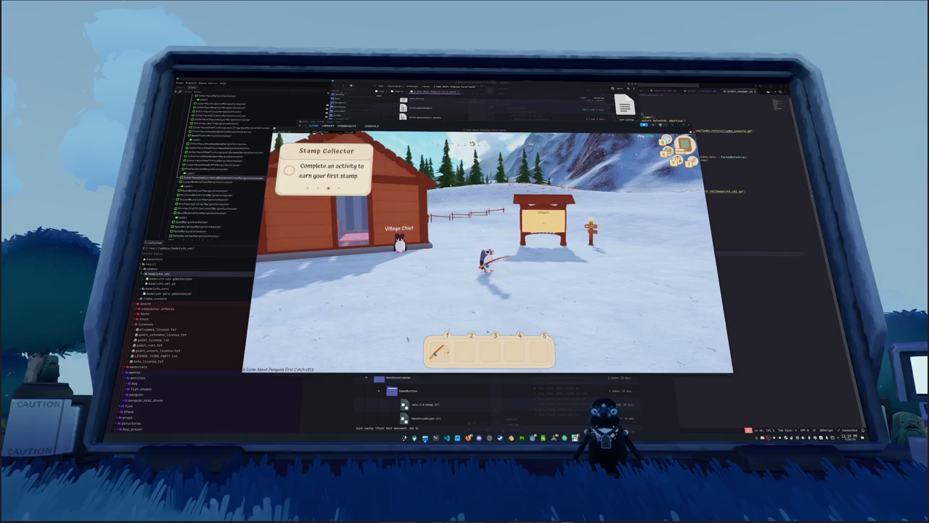
key("i")
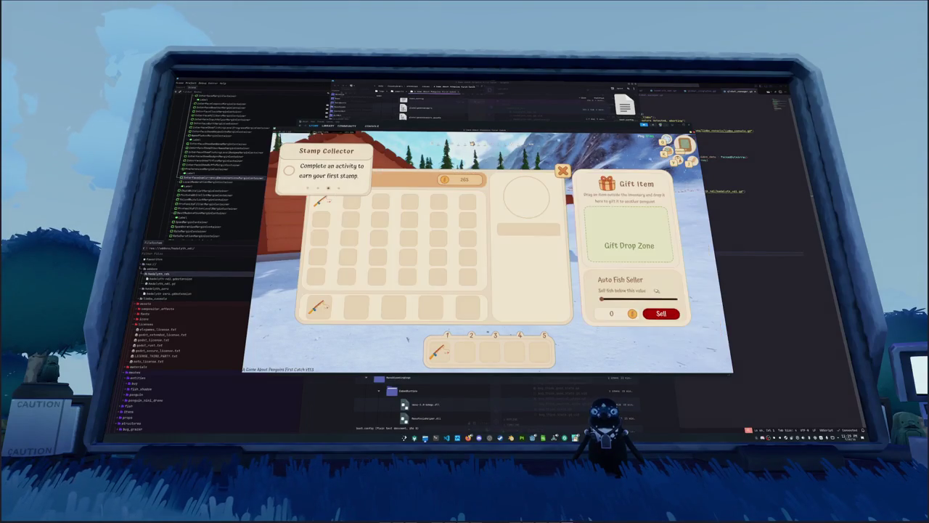
left_click(318, 307)
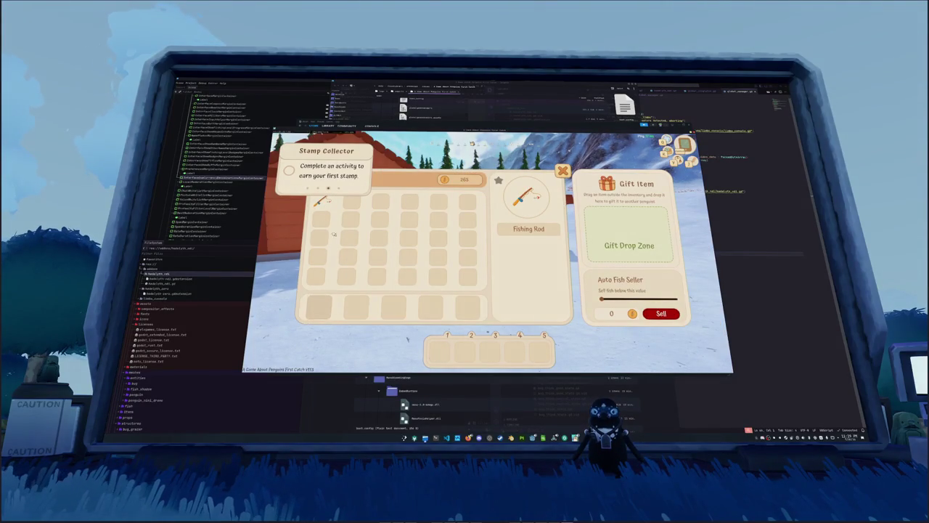
left_click(317, 307)
key("i")
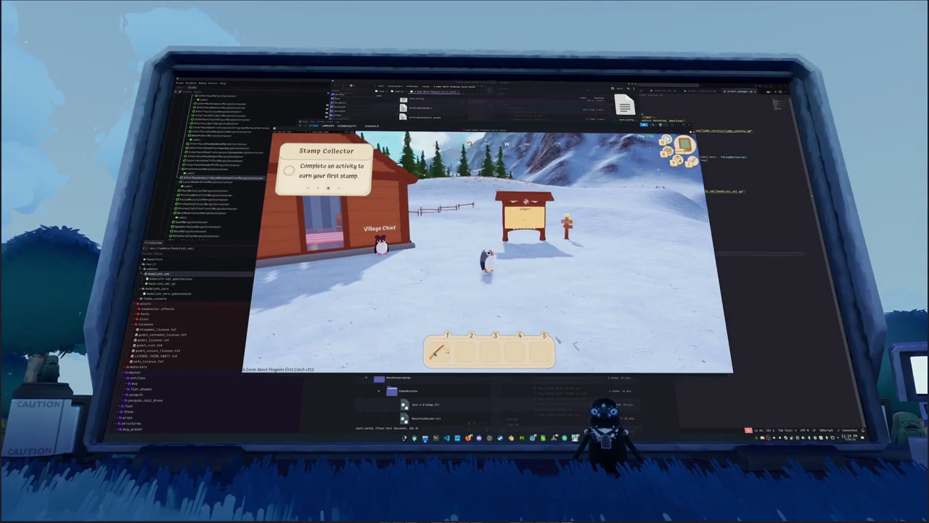
Step: Review the stamps collection in the journal again, scrolling down, then close it
key("j")
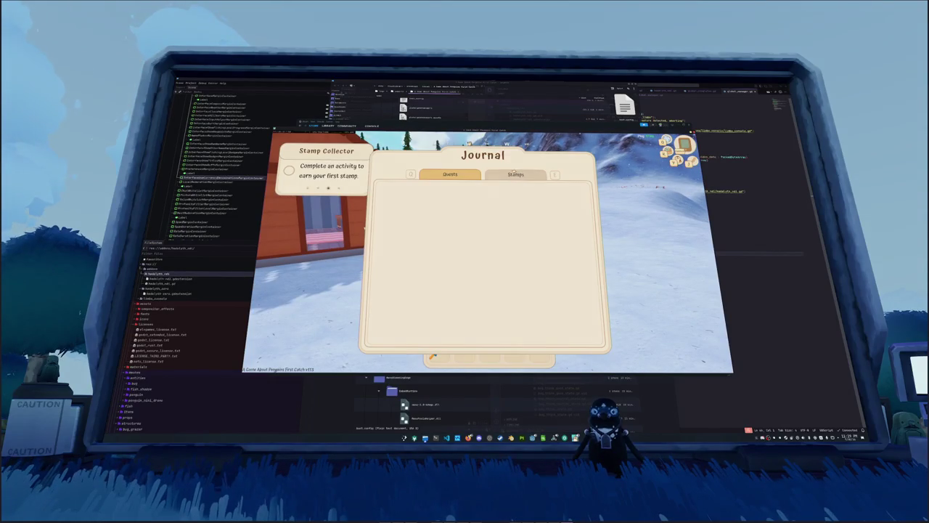
left_click(514, 174)
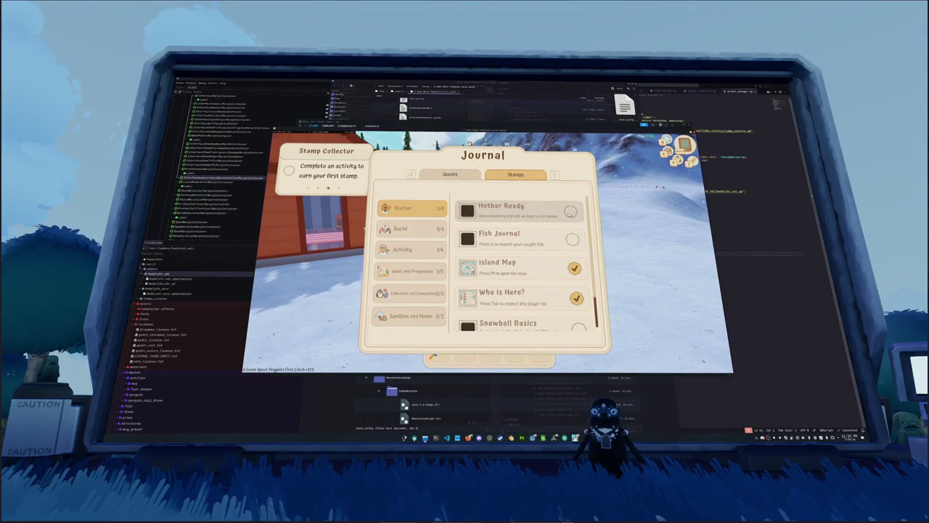
scroll(544, 218, "down", 1)
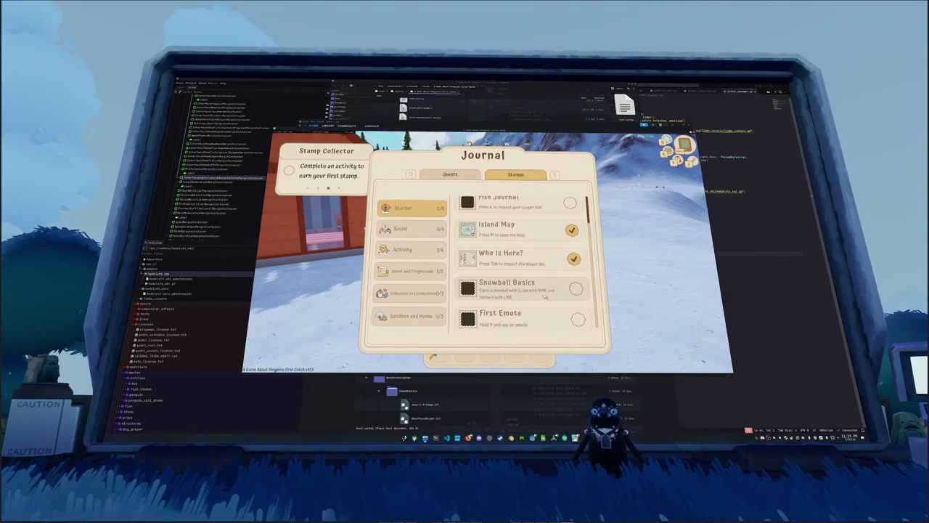
key("j")
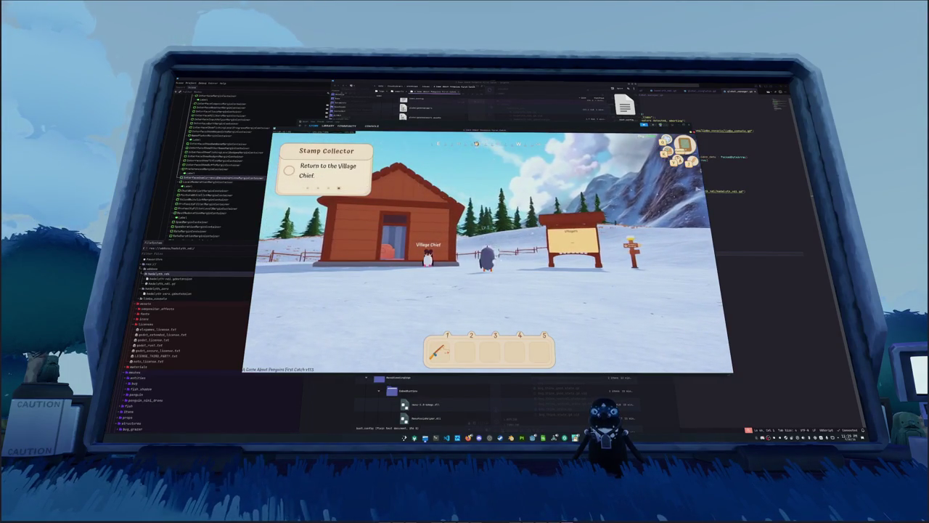
Step: Walk to the Village Chief's house and hand in the Stamp Collector quest through his dialogue
key("w")
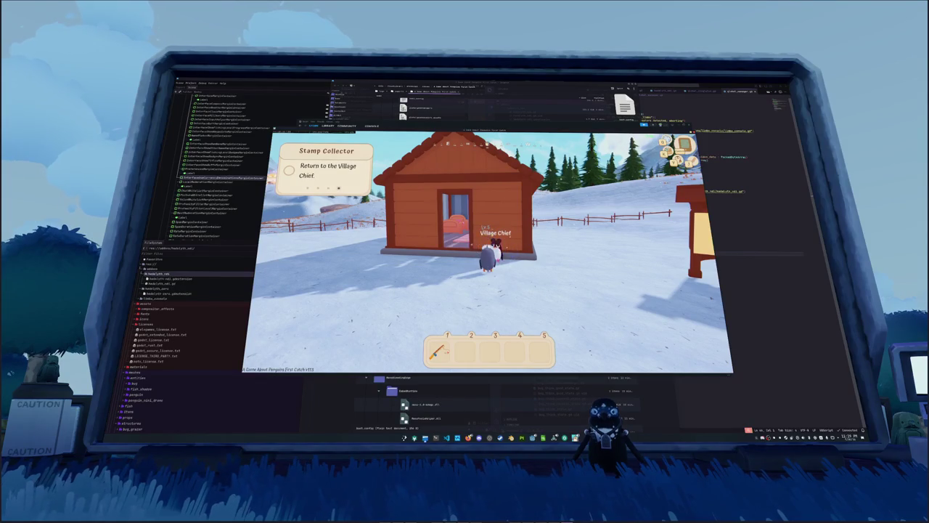
key("e")
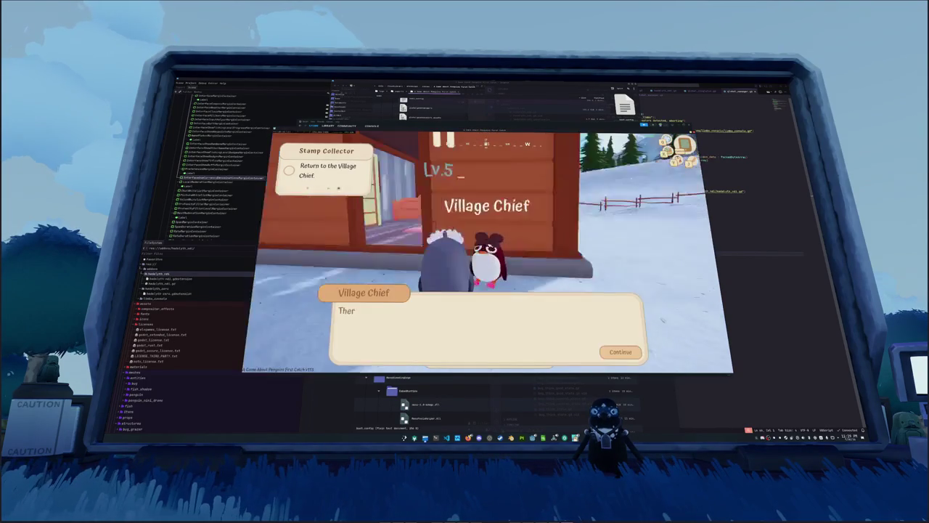
key("e")
key("e")
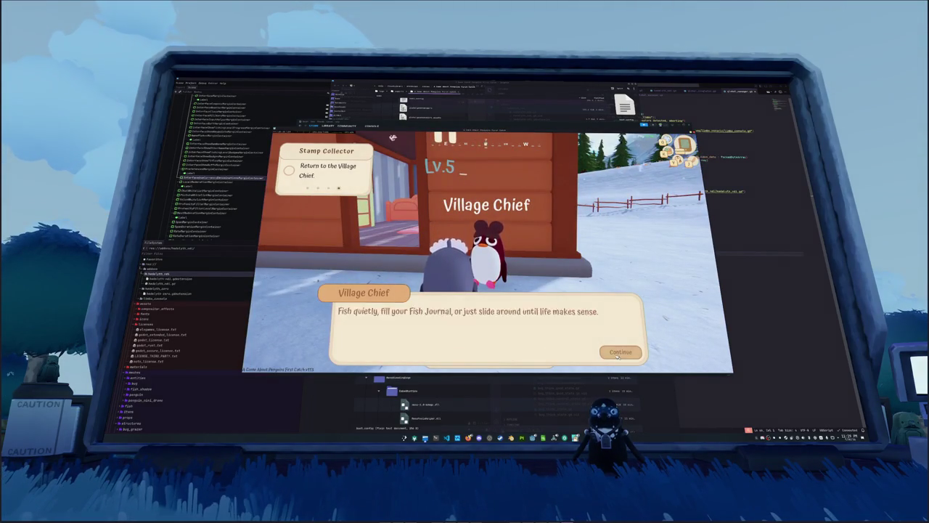
key("e")
Step: Walk away toward the pine trees and open the Fish Journal showing 5/30 fish caught
key("w")
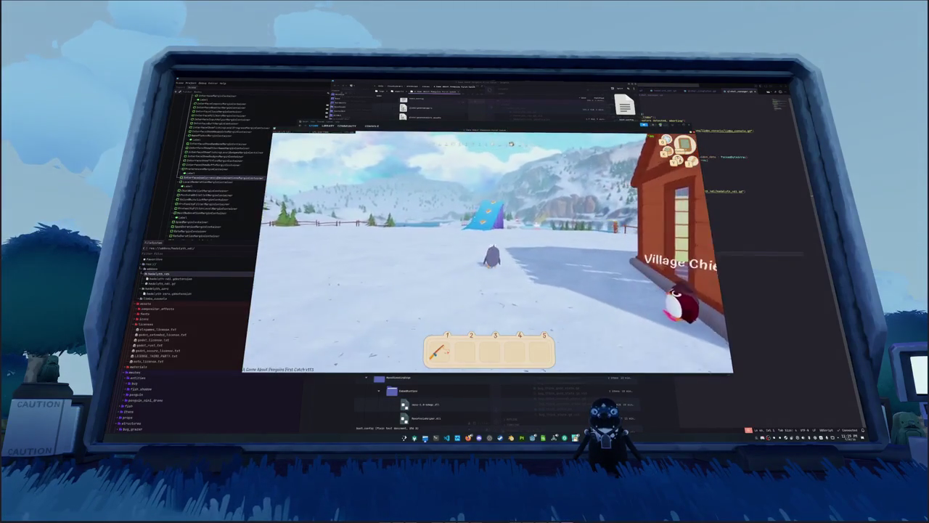
key("a")
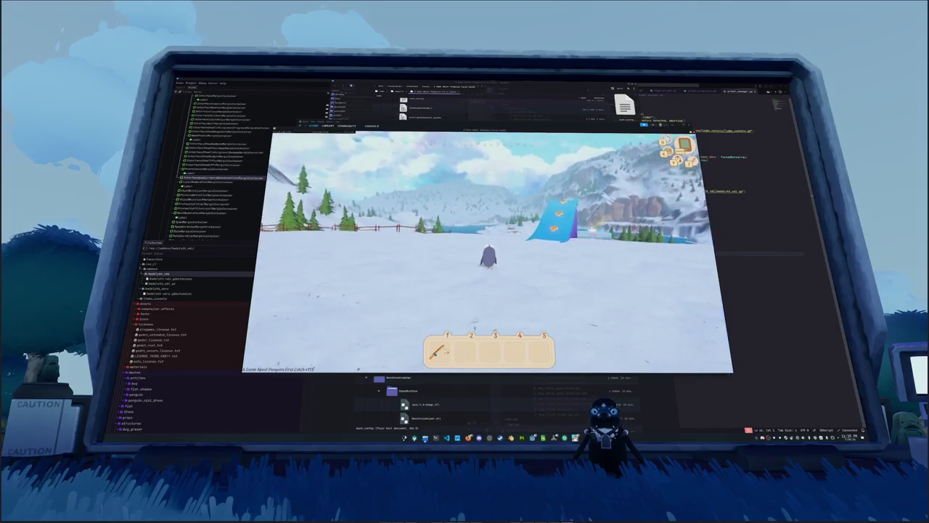
key("j")
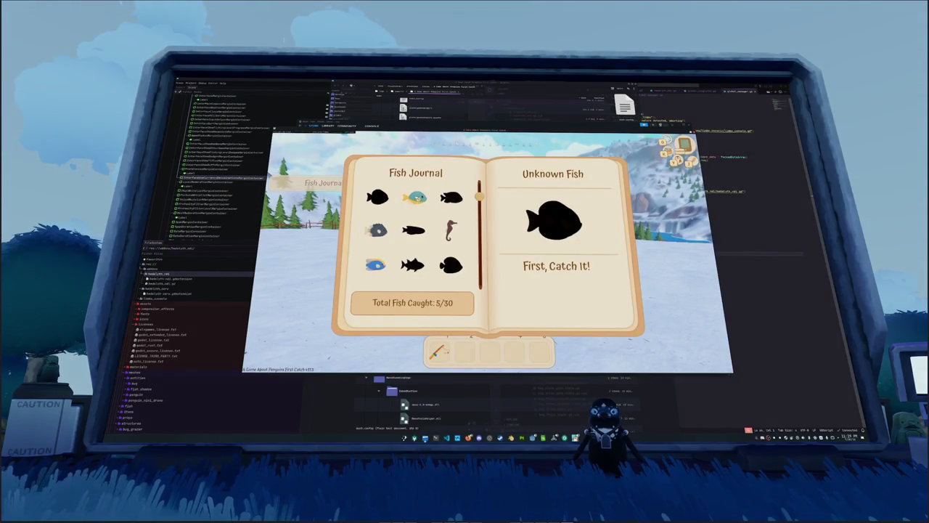
left_click(414, 197)
left_click(377, 230)
left_click(376, 265)
left_click(451, 230)
scroll(451, 230, "down", 1)
scroll(450, 239, "down", 3)
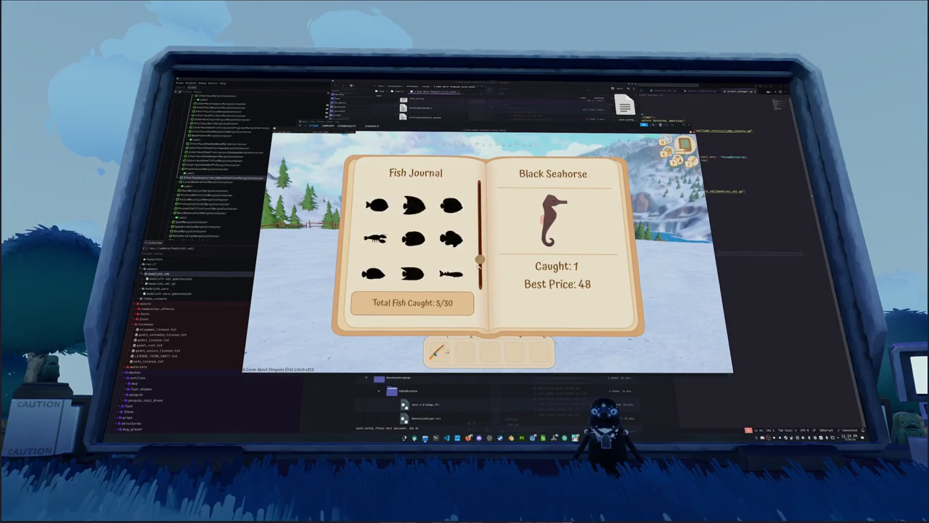
left_click(453, 273)
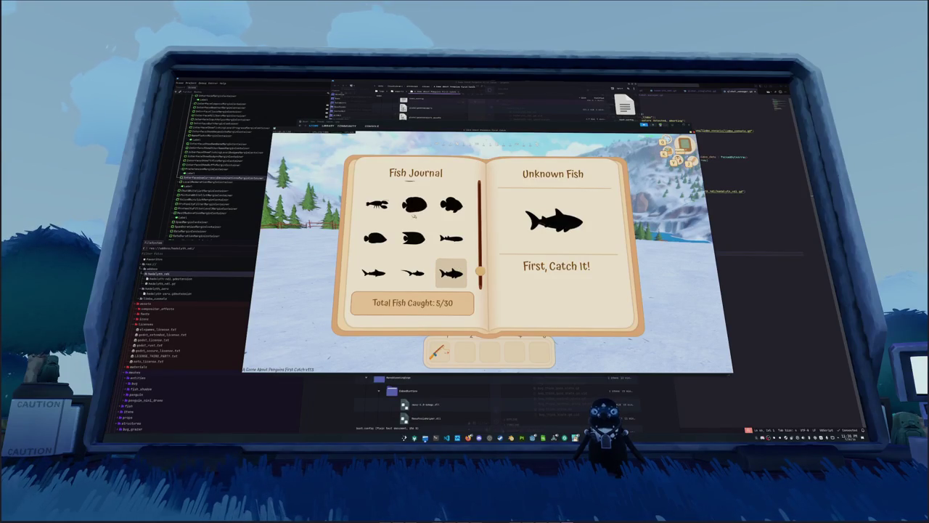
scroll(414, 211, "up", 2)
left_click(372, 282)
scroll(414, 232, "up", 3)
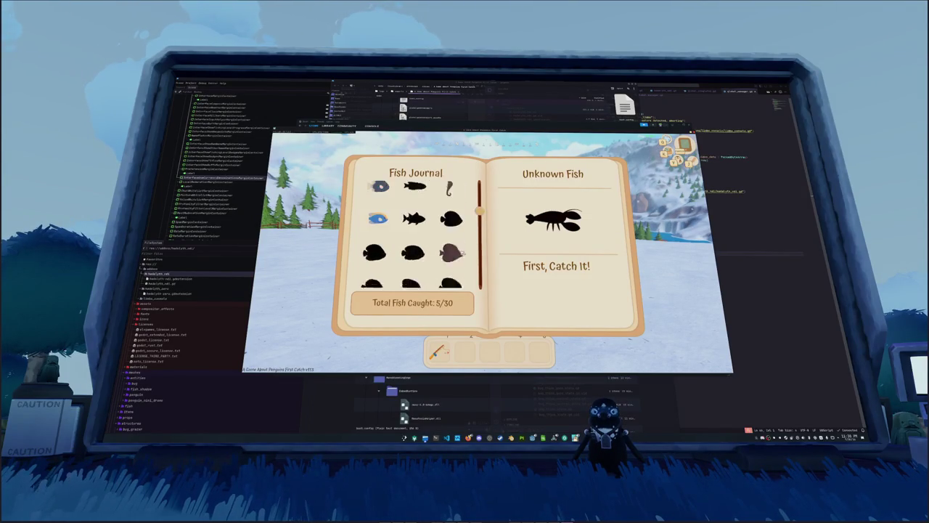
left_click(378, 229)
left_click(415, 196)
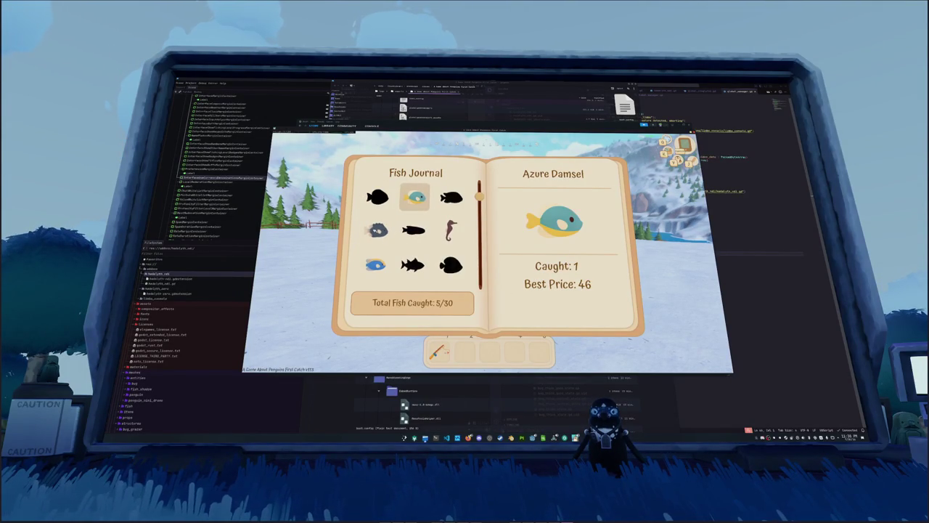
left_click(377, 230)
left_click(451, 229)
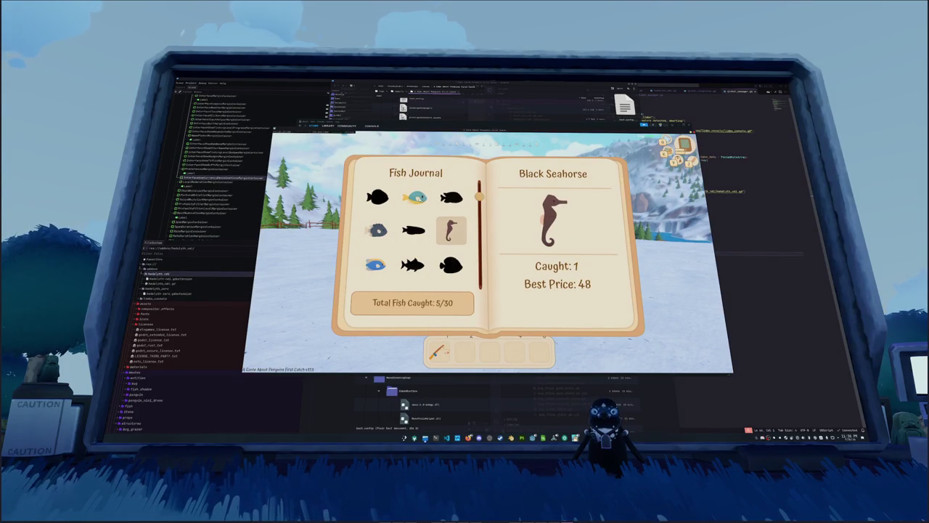
left_click(414, 196)
left_click(377, 229)
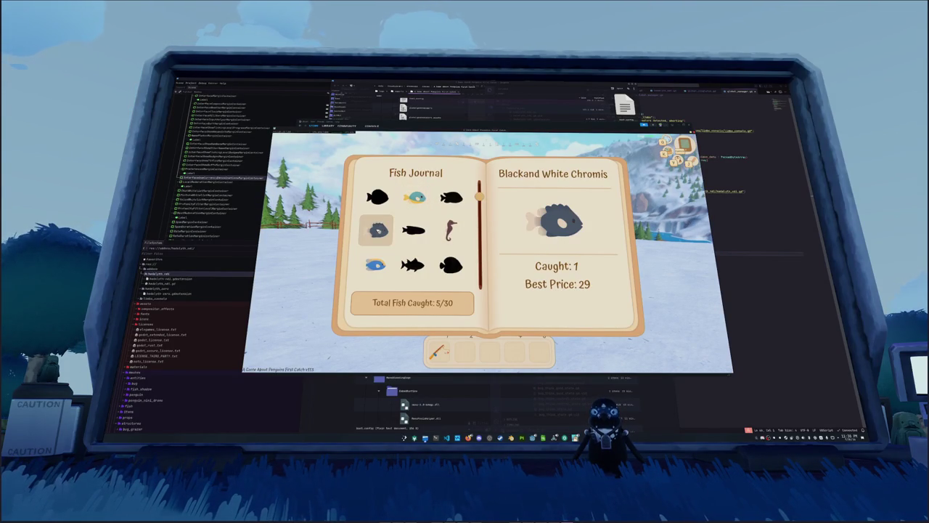
left_click(375, 264)
left_click(384, 236)
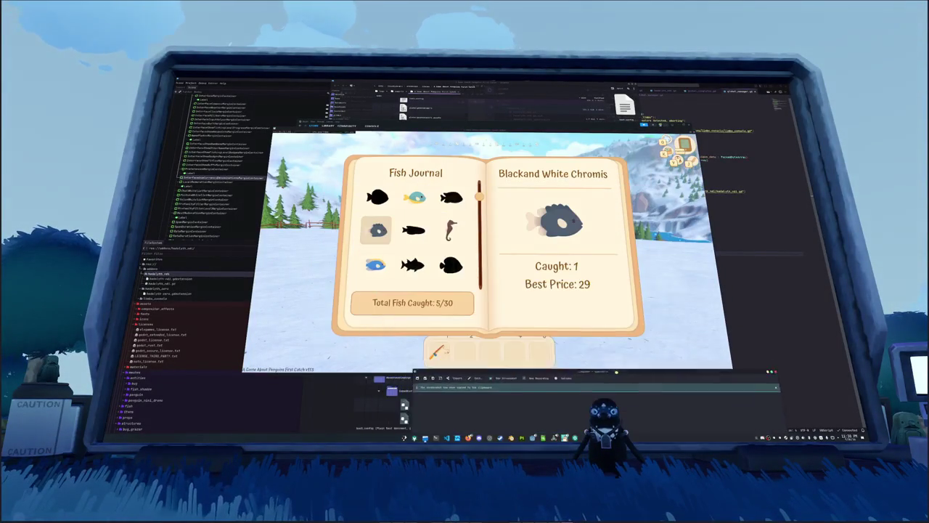
left_click(450, 230)
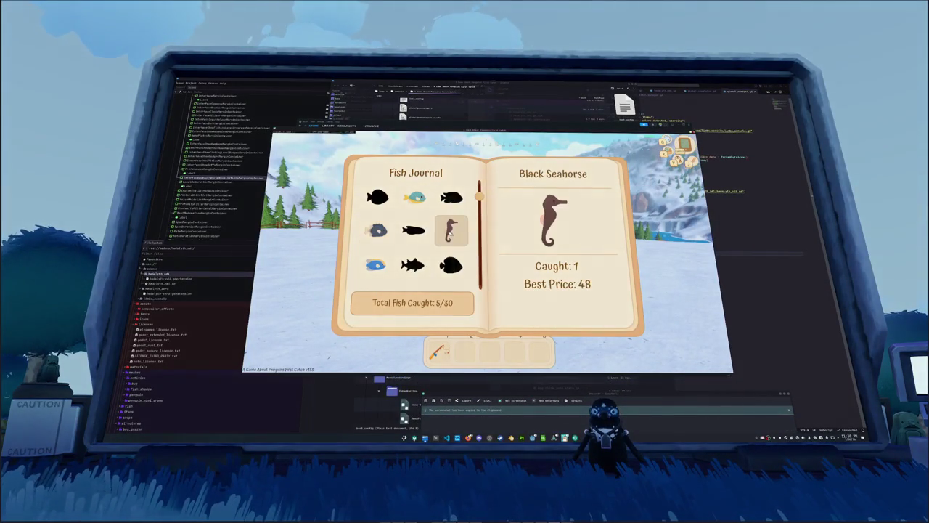
scroll(450, 232, "down", 2)
left_click(450, 247)
scroll(439, 257, "down", 3)
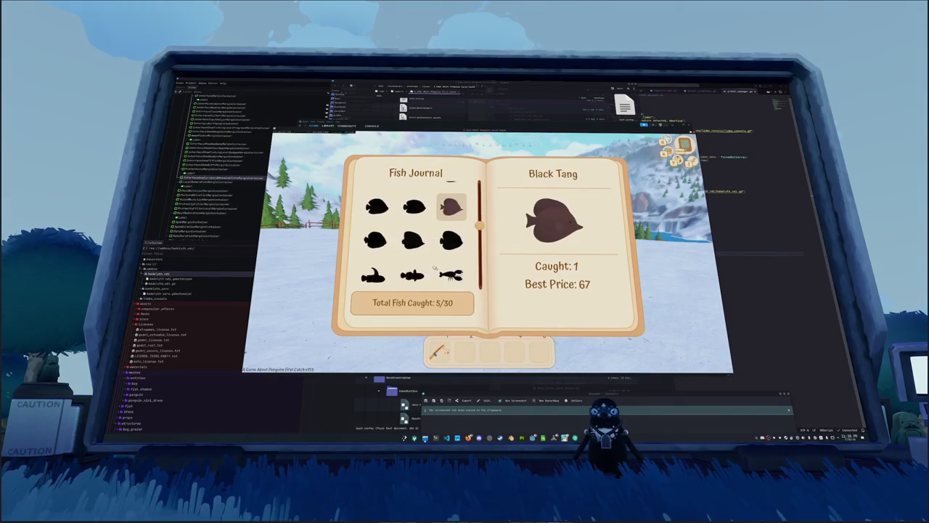
scroll(433, 269, "down", 1)
left_click(414, 240)
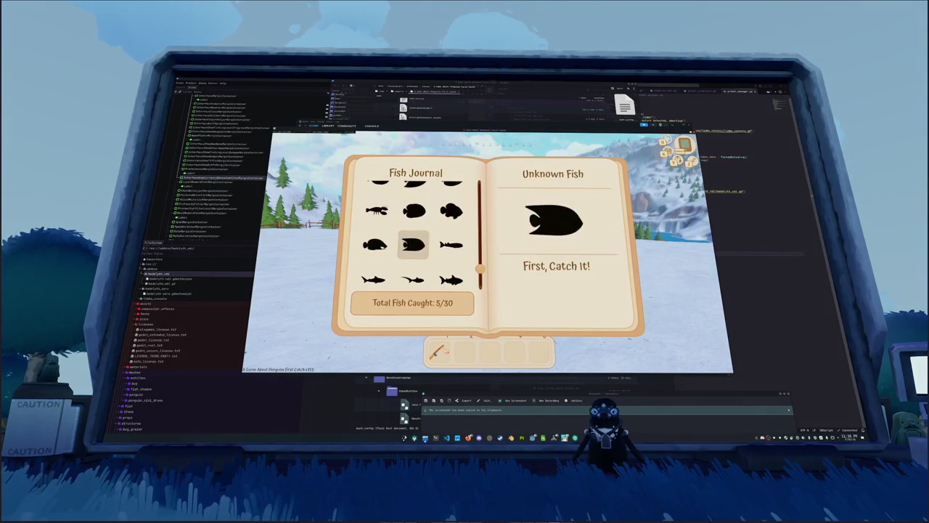
left_click(375, 237)
left_click(412, 272)
left_click(451, 237)
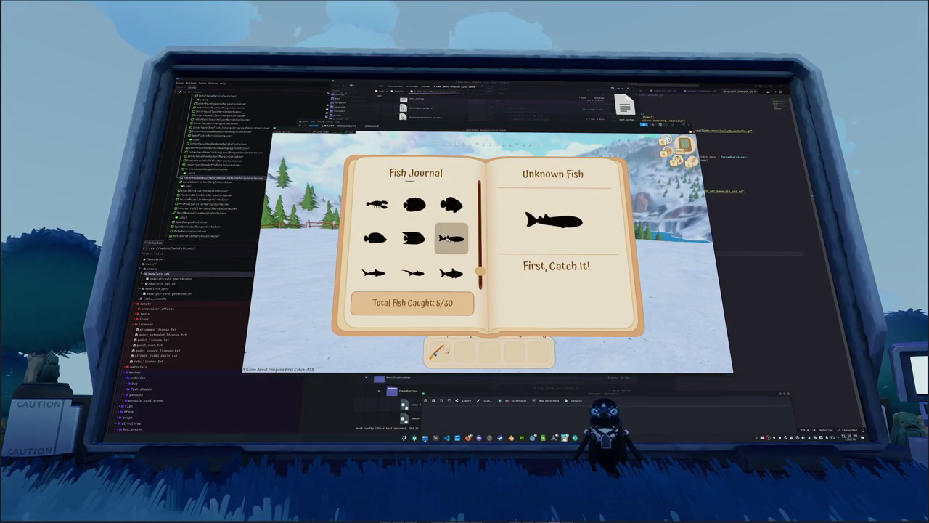
key("Escape")
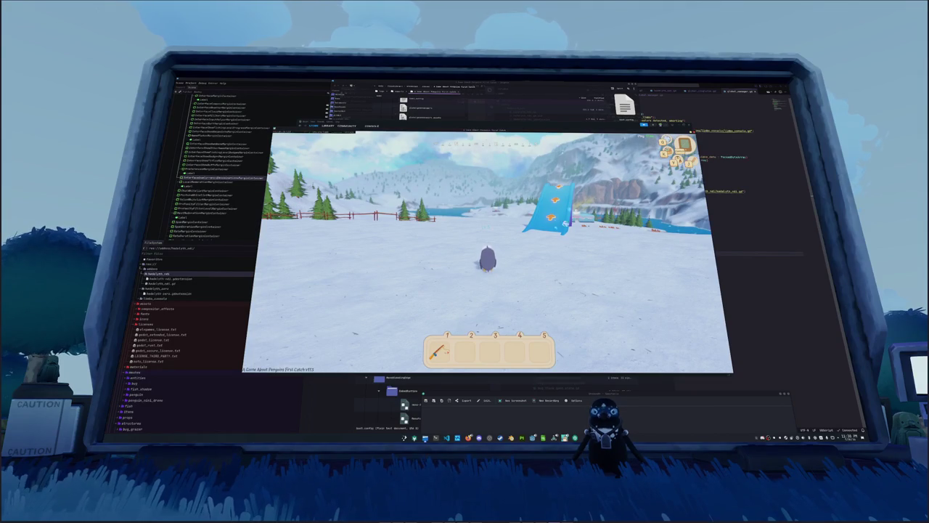
Step: Perform an emote from the emote wheel, then hook a biting fish to land a Bandit Angelfish
key("t")
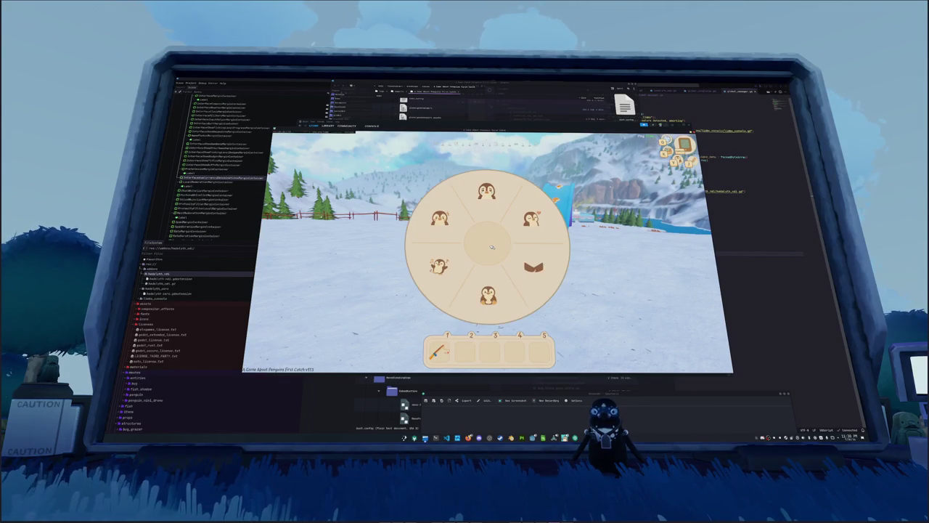
left_click(537, 267)
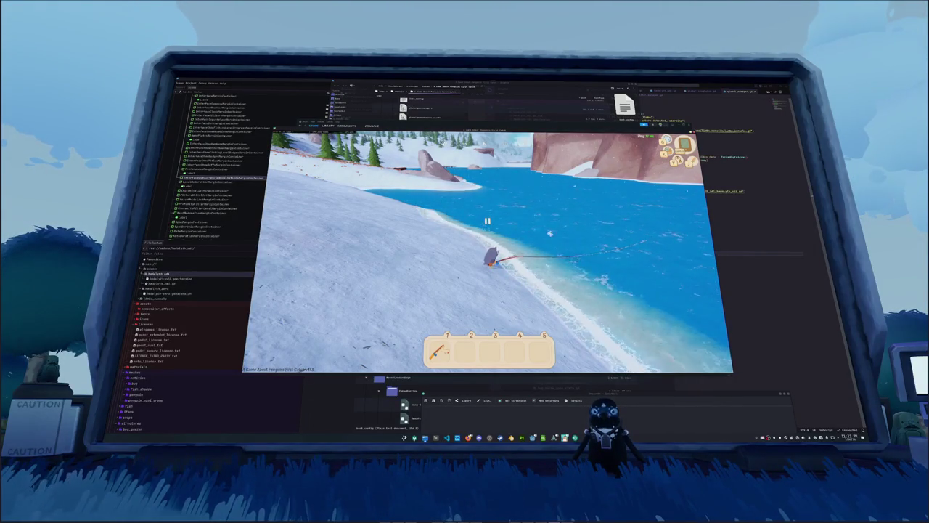
left_click(549, 201)
Step: Reel the Bandit Angelfish into hotbar slot 2 and check it in the inventory
key("w")
key("w")
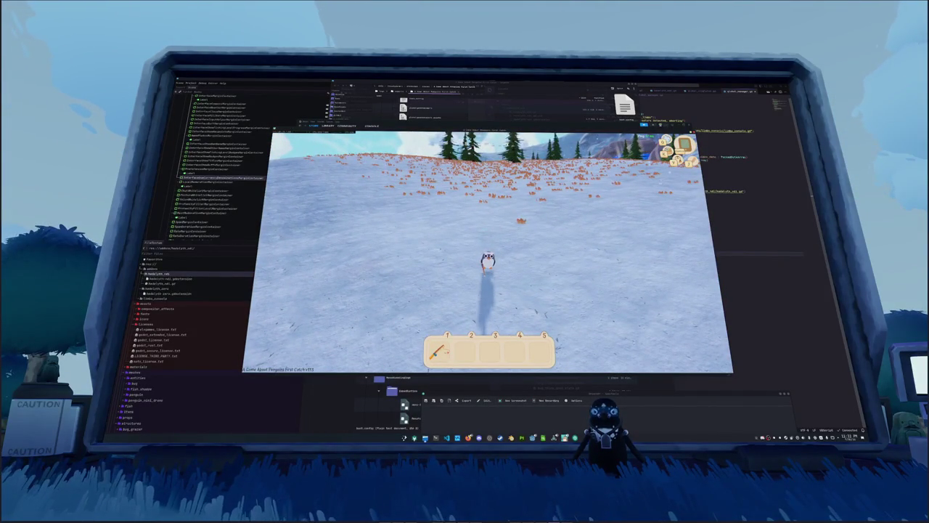
key("i")
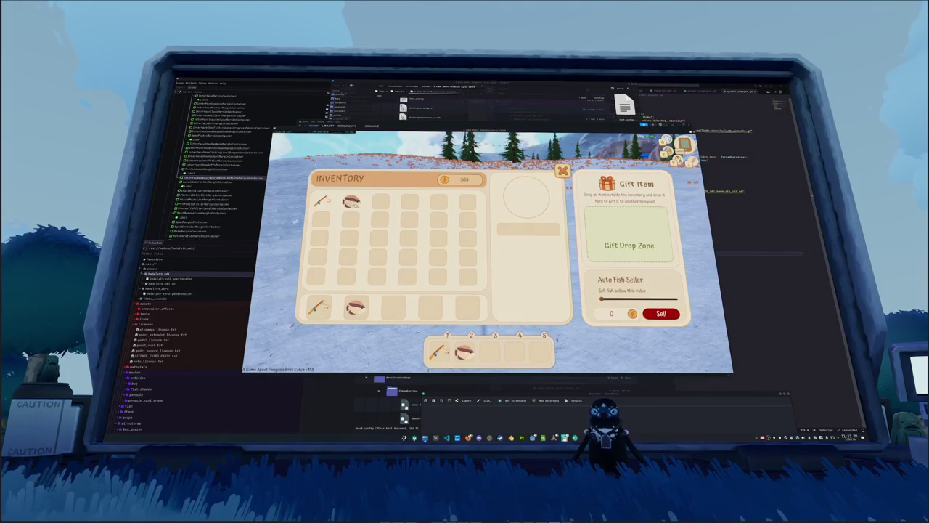
key("i")
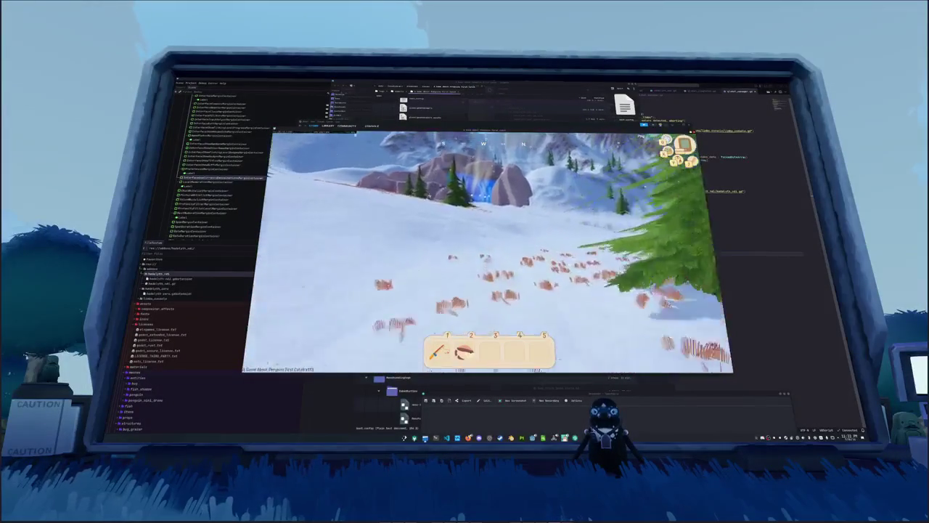
Step: Walk around the boulder and up the snowy slope toward the blue-lit ice cave
key("w")
key("w")
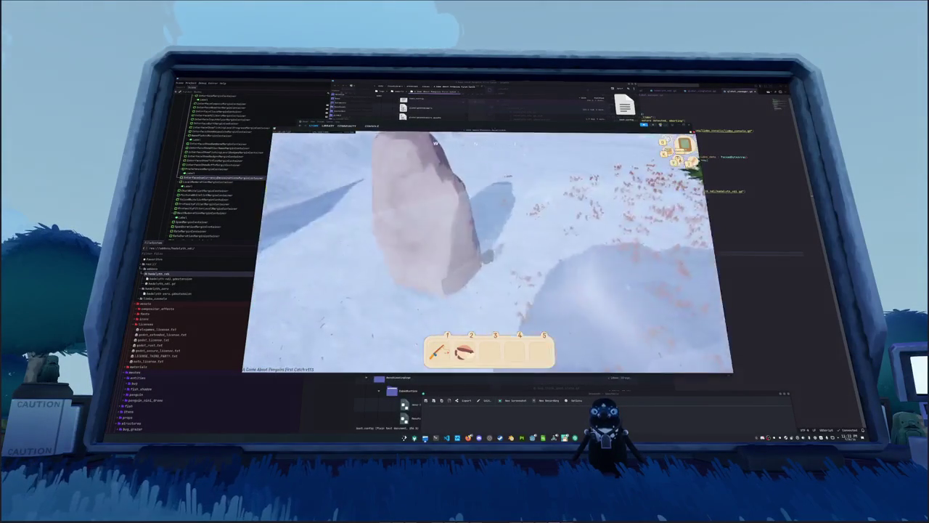
key("w")
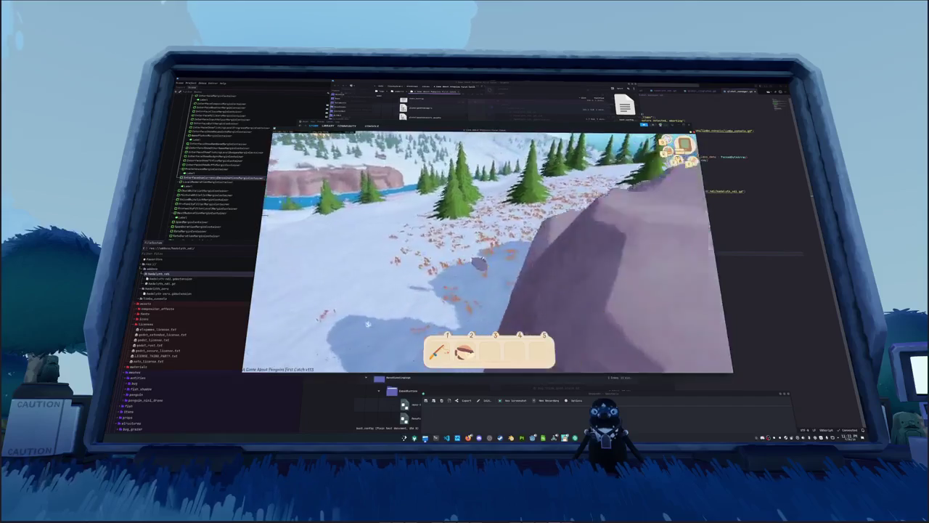
key("w")
key("w")
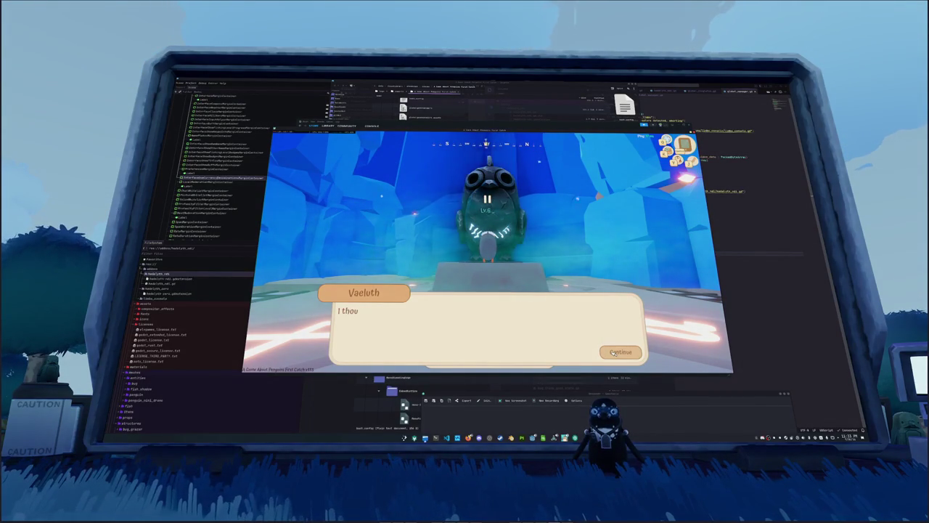
Step: Finish the conversation with the stone statue Vaeluth and accept his quest
left_click(614, 352)
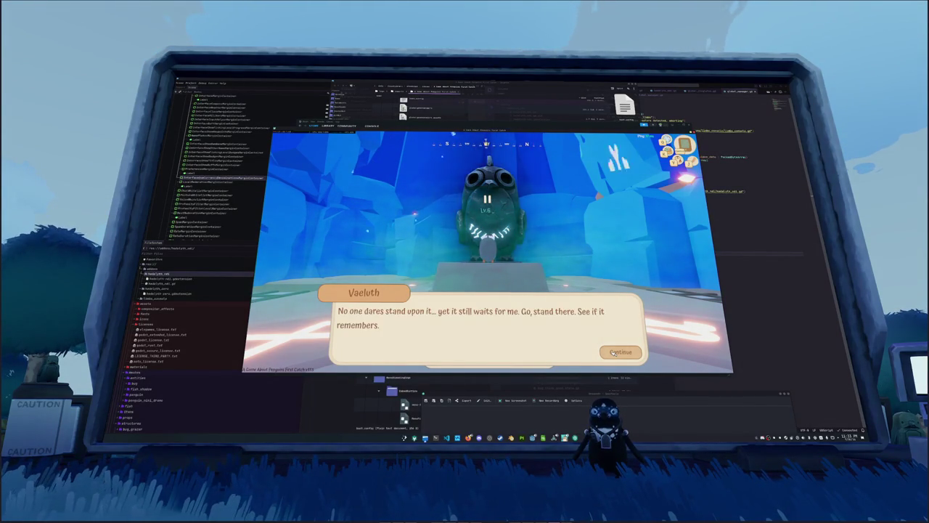
left_click(613, 352)
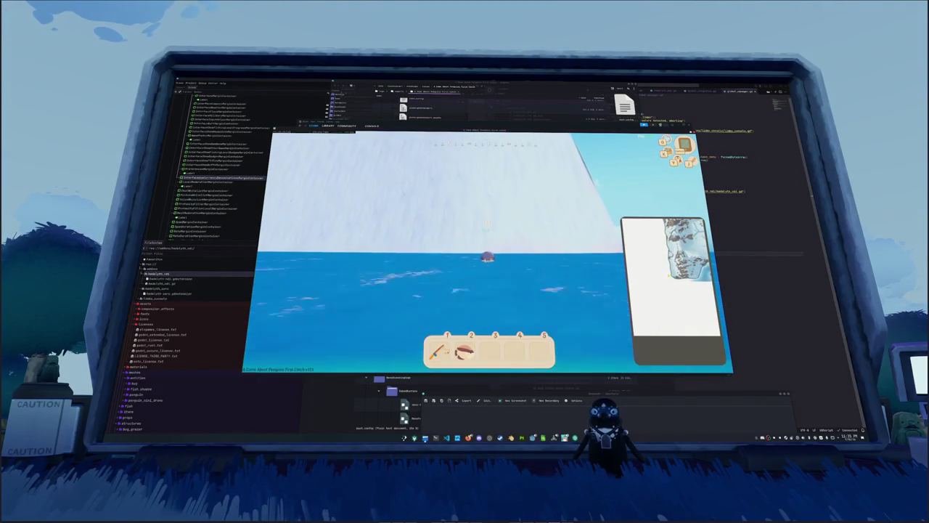
Step: Leap out of the water onto the iceberg and climb the snow slope over the ridge crest
key("w")
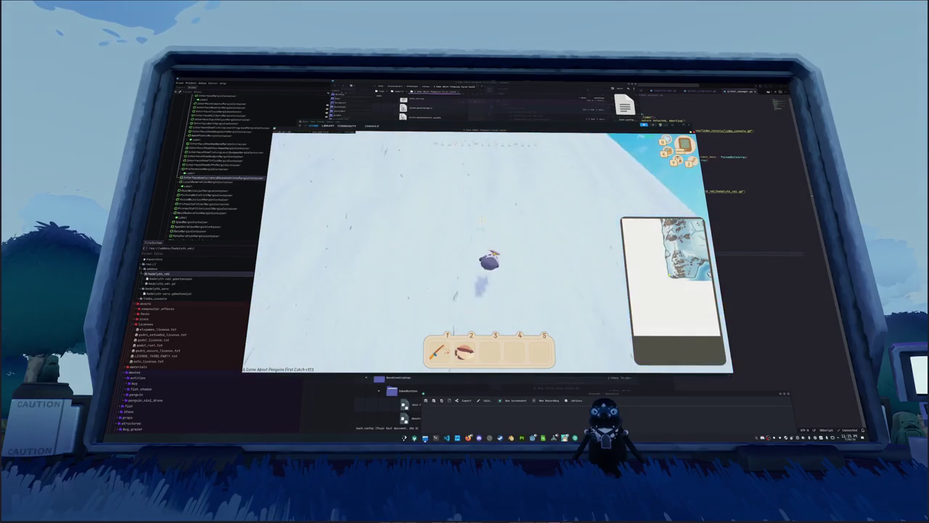
key("a")
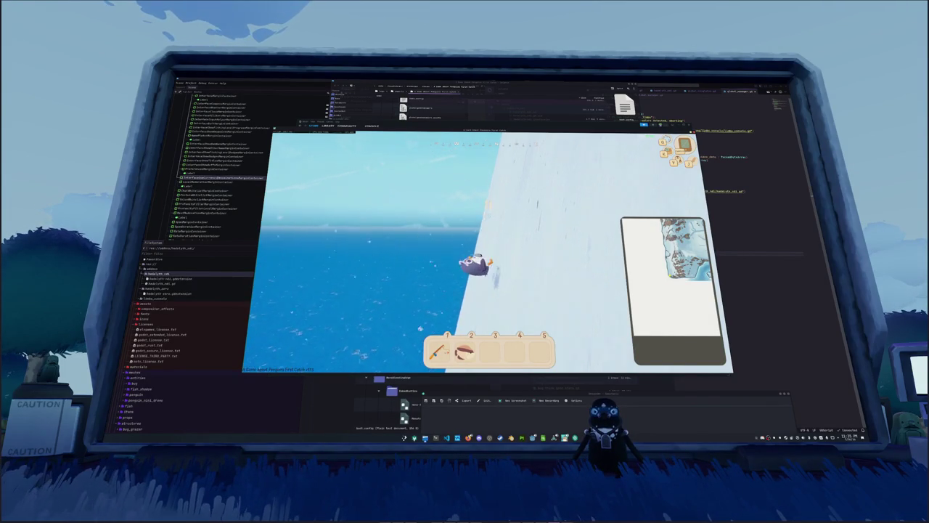
key("a")
key("w")
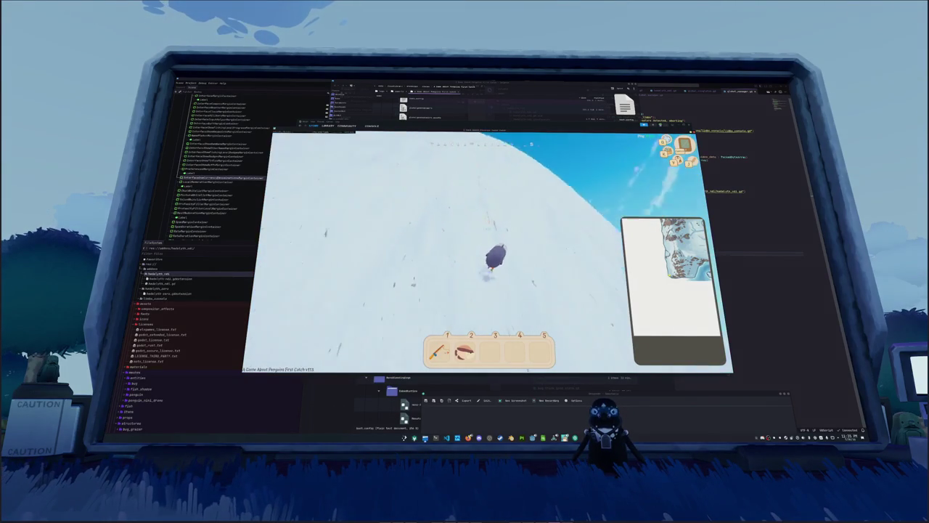
key("w")
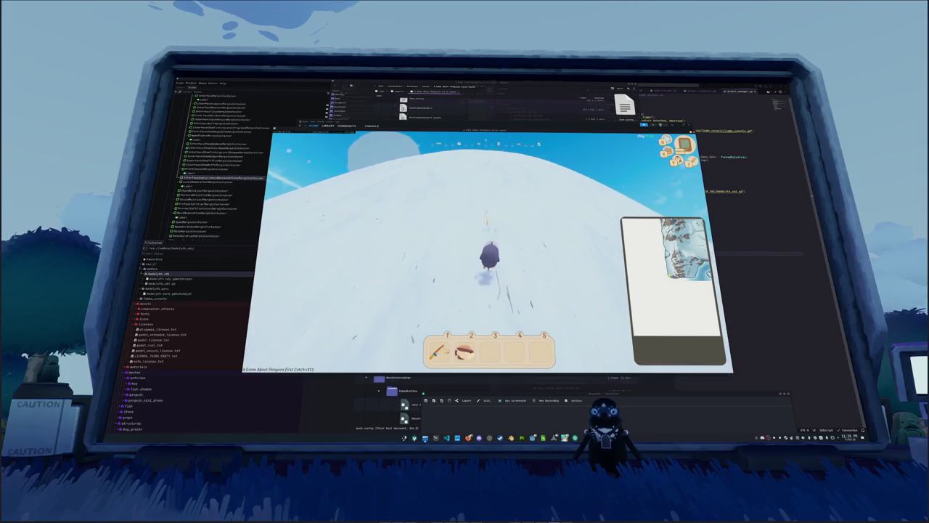
key("w")
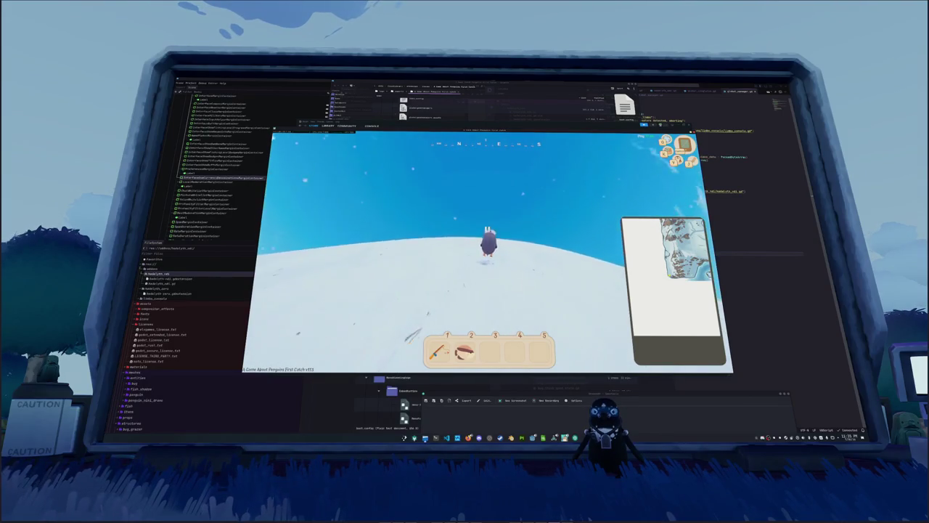
key("w")
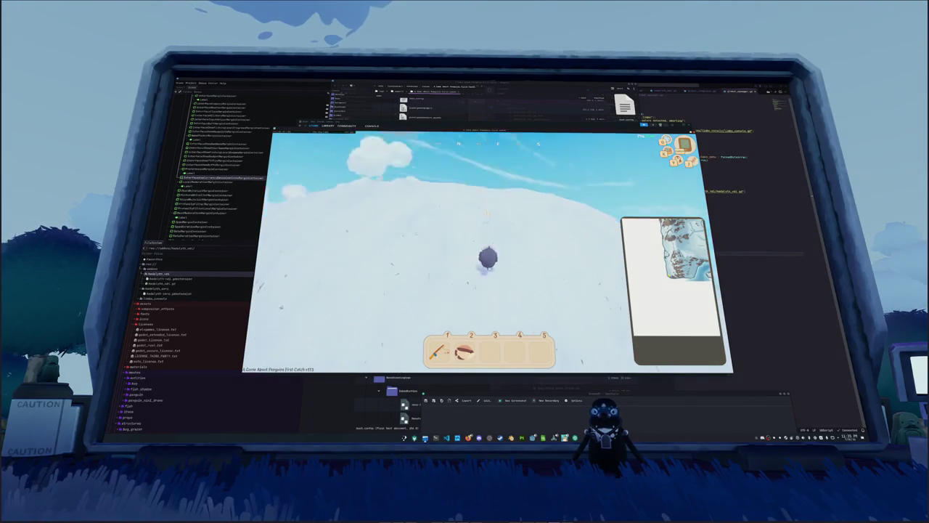
Step: Slide down the far side past the rock wall and dive into the lake, discovering The First Step
key("w")
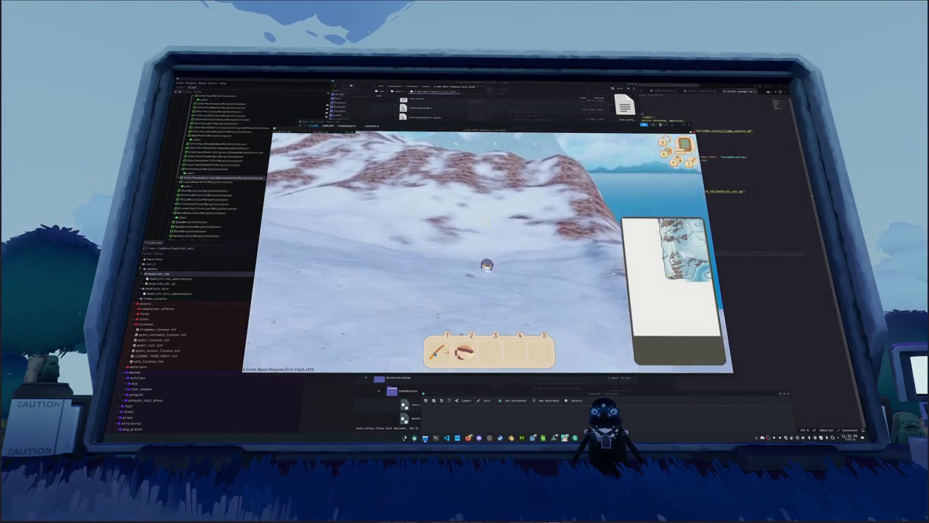
key("w")
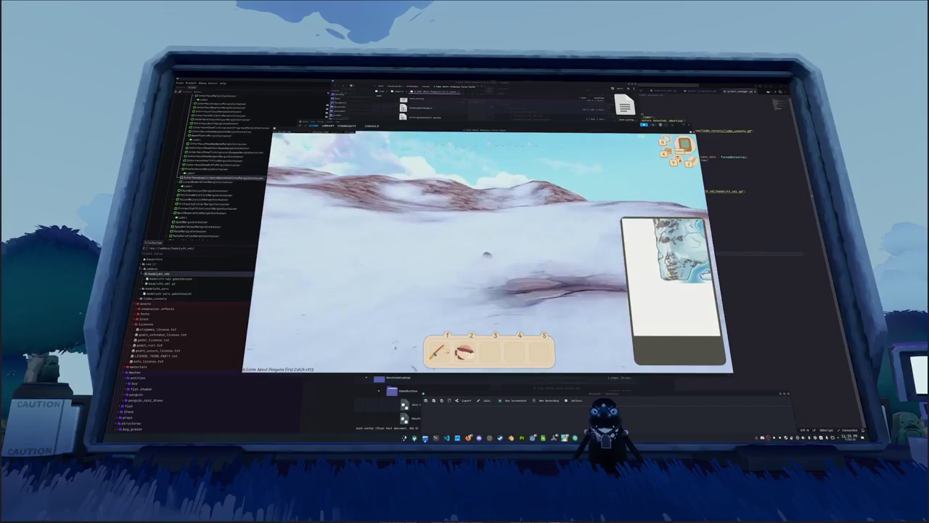
key("w")
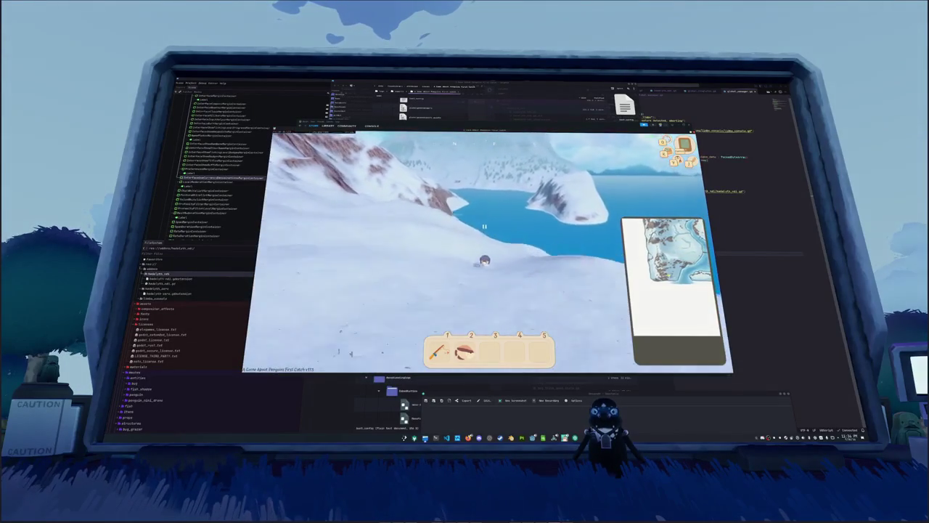
key("w")
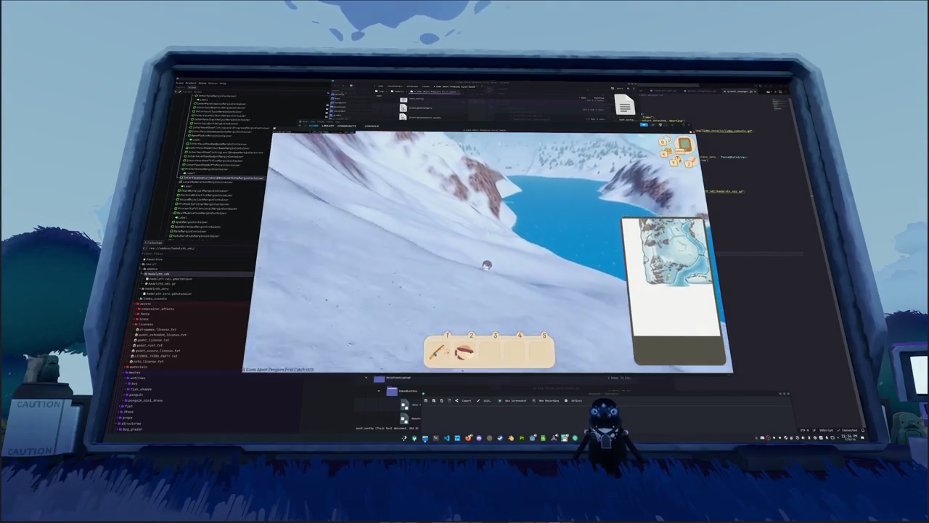
key("w")
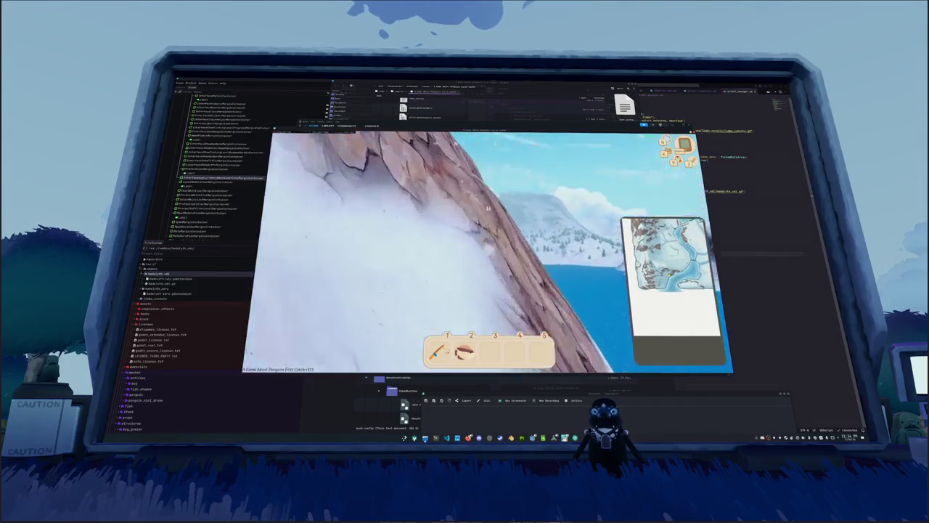
key("w")
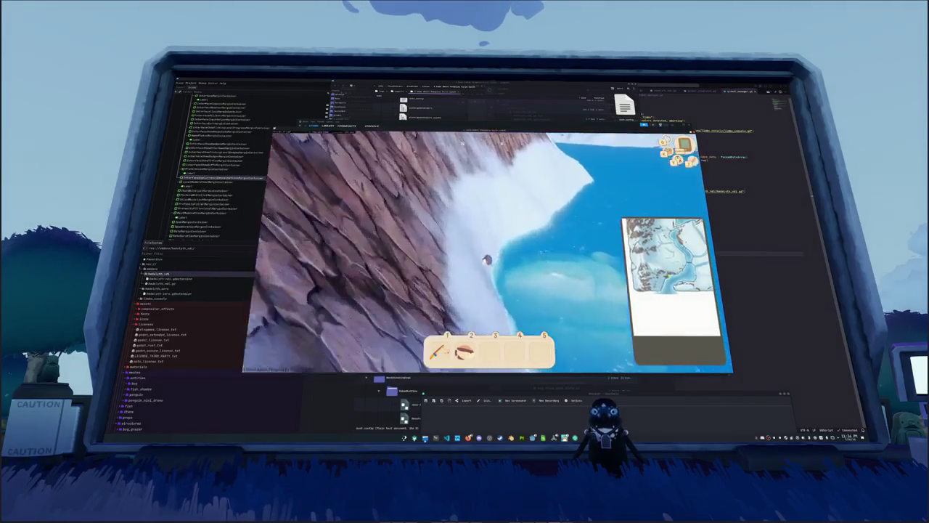
key("w")
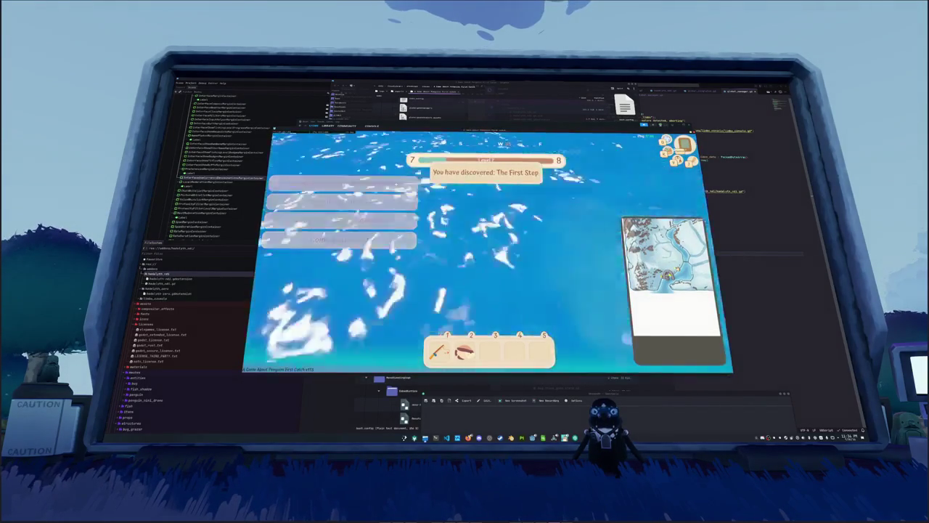
Step: Swim across the seafloor past the large blue coral toward the big rock
key("w")
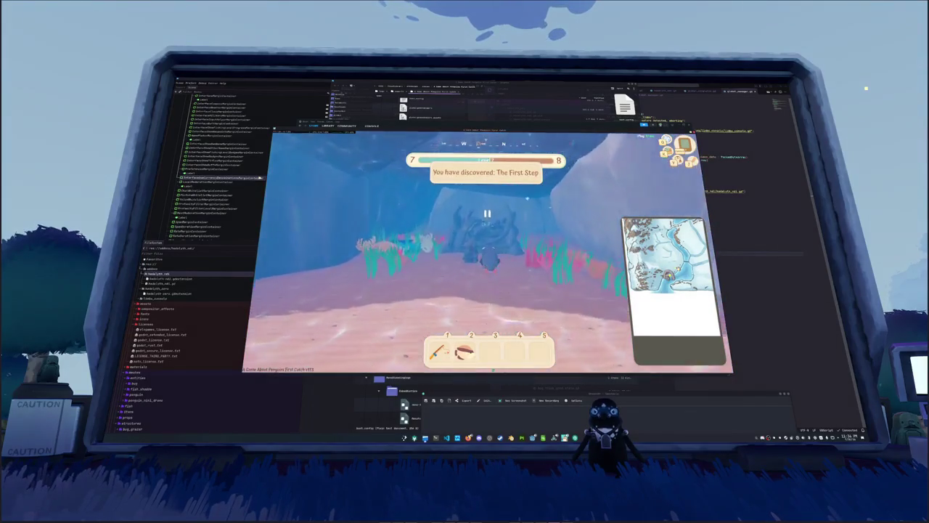
key("w")
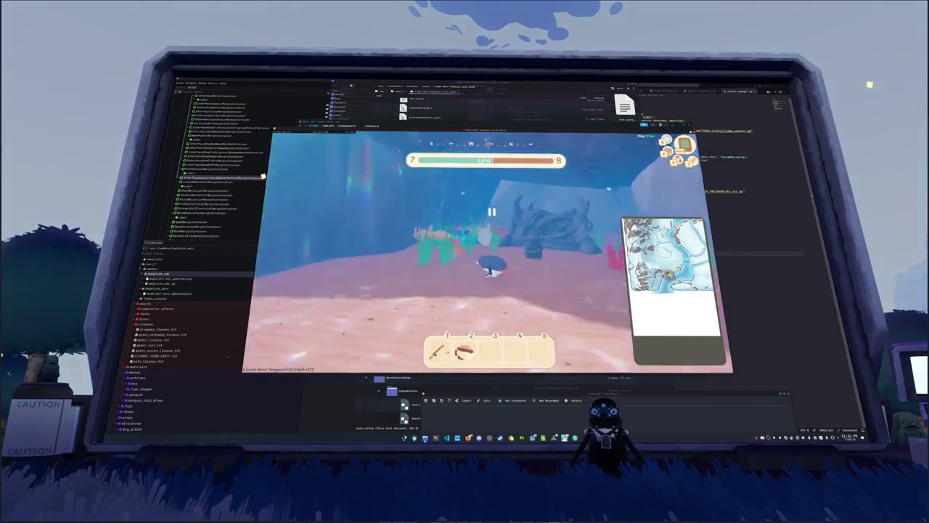
key("w")
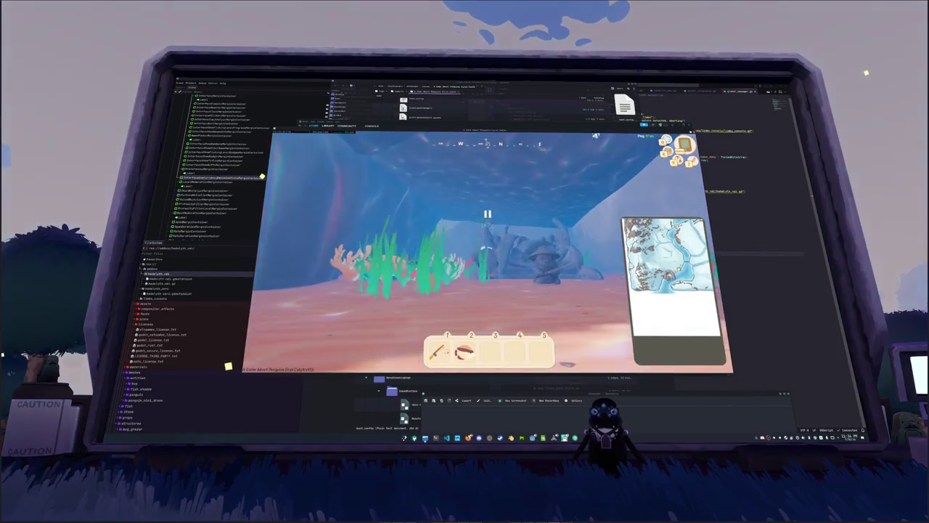
key("s")
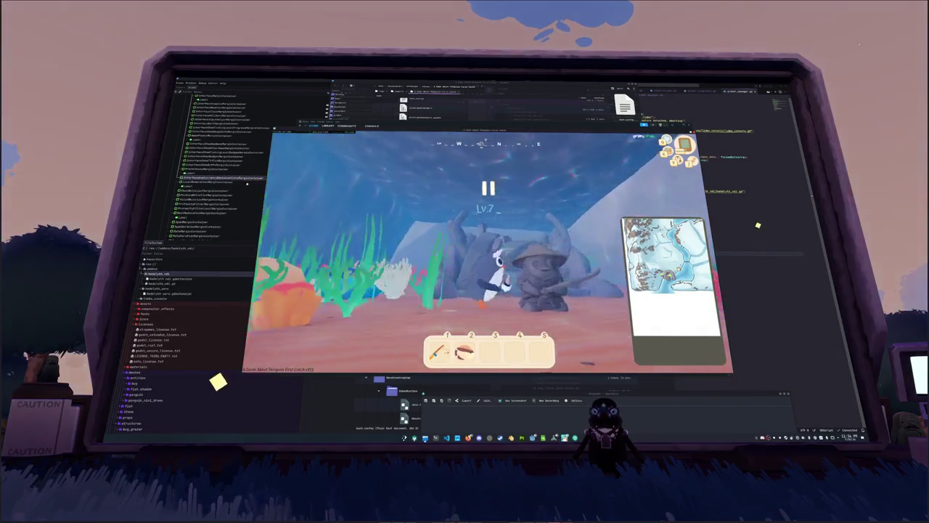
key("w")
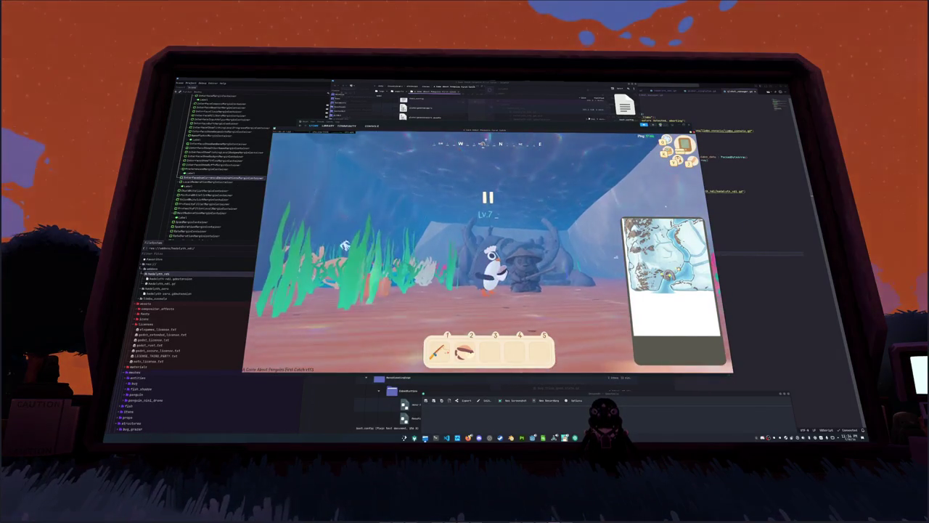
key("w")
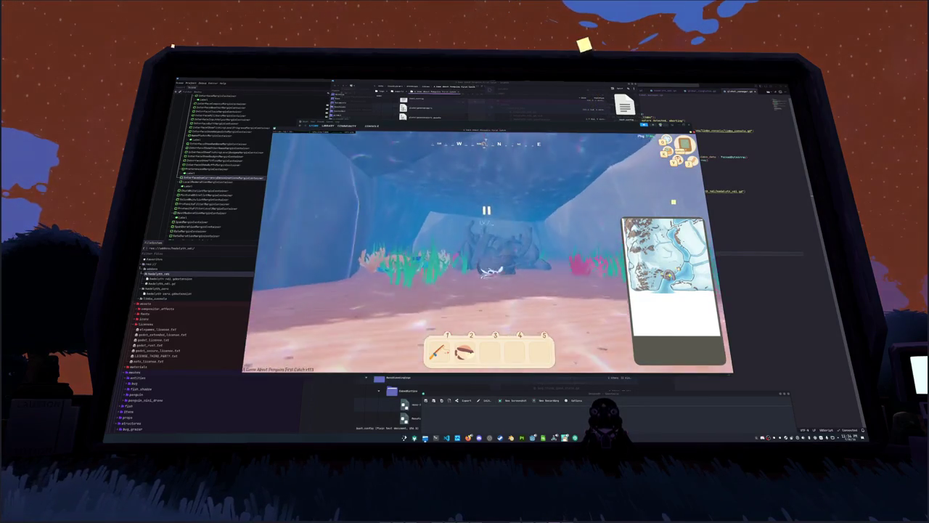
key("w")
key("w")
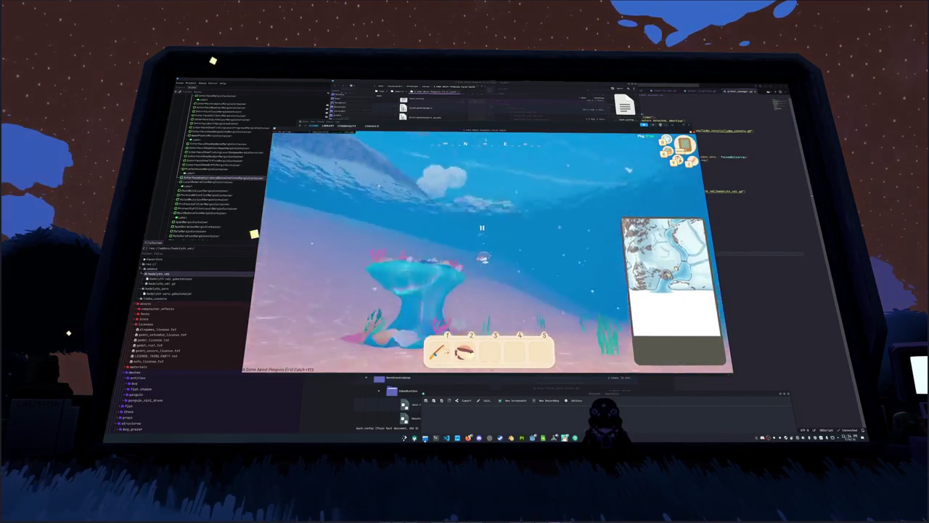
key("w")
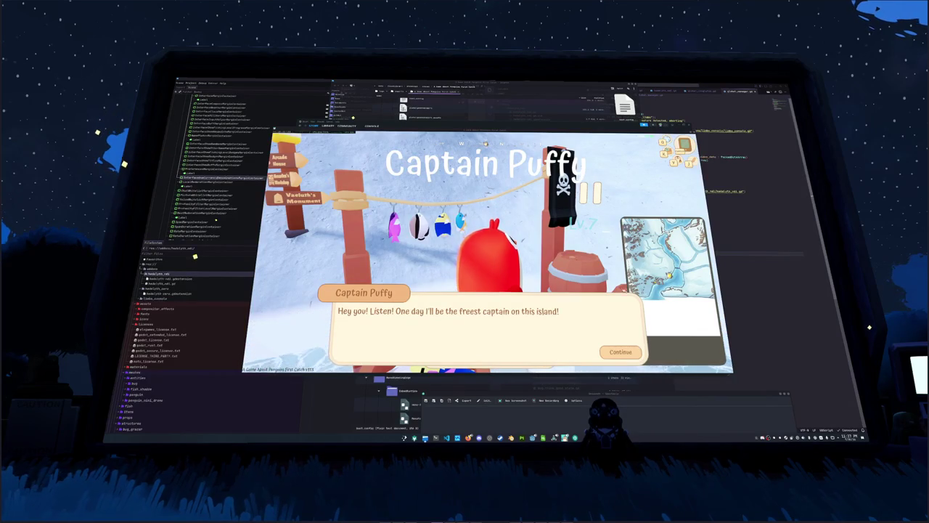
Step: Go through Captain Puffy's dialogue up to his crewmate invitation, then talk to him again
left_click(571, 327)
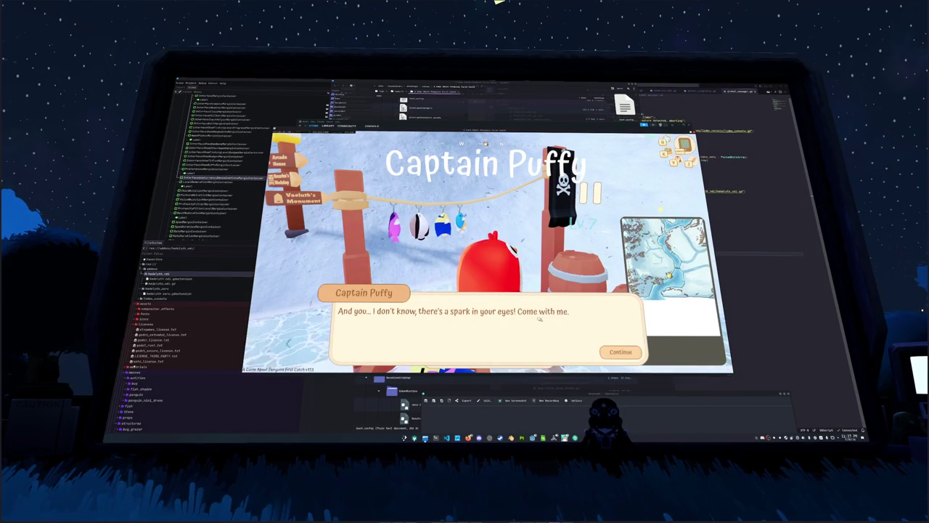
left_click(619, 353)
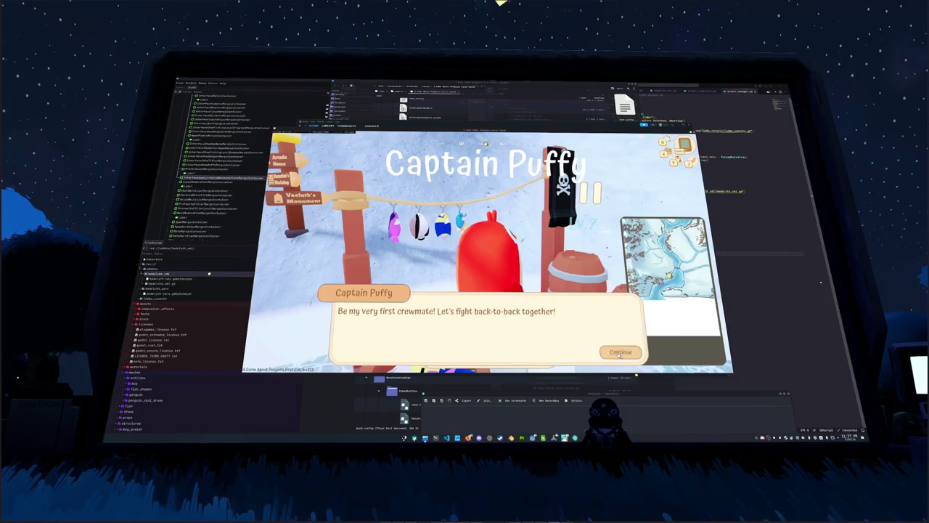
left_click(620, 353)
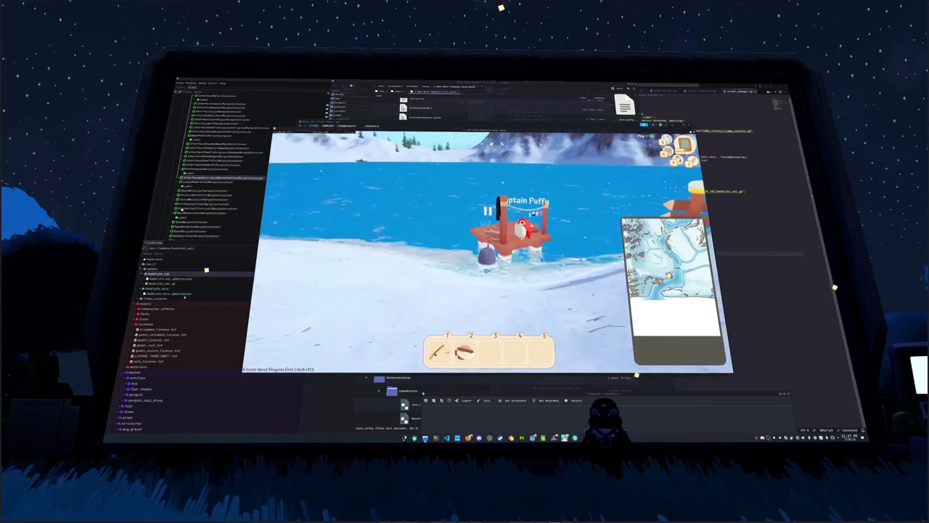
key("e")
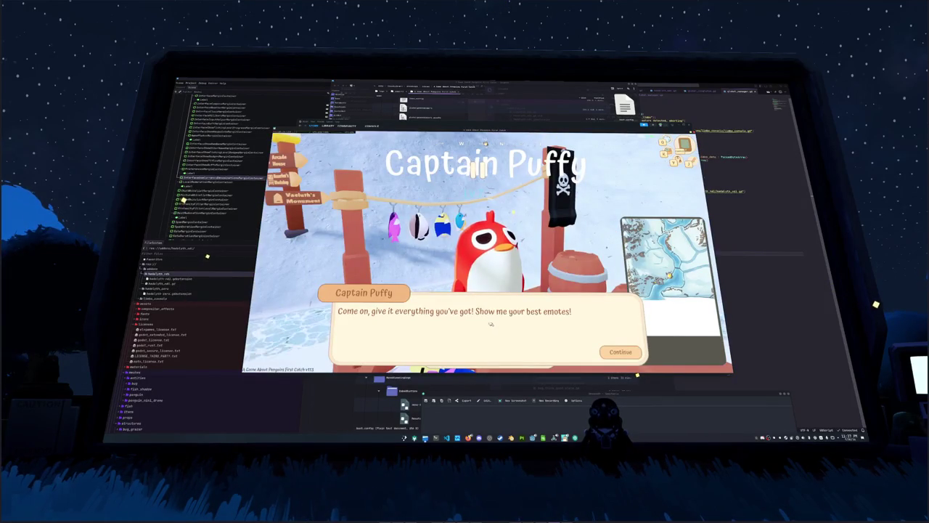
left_click(624, 356)
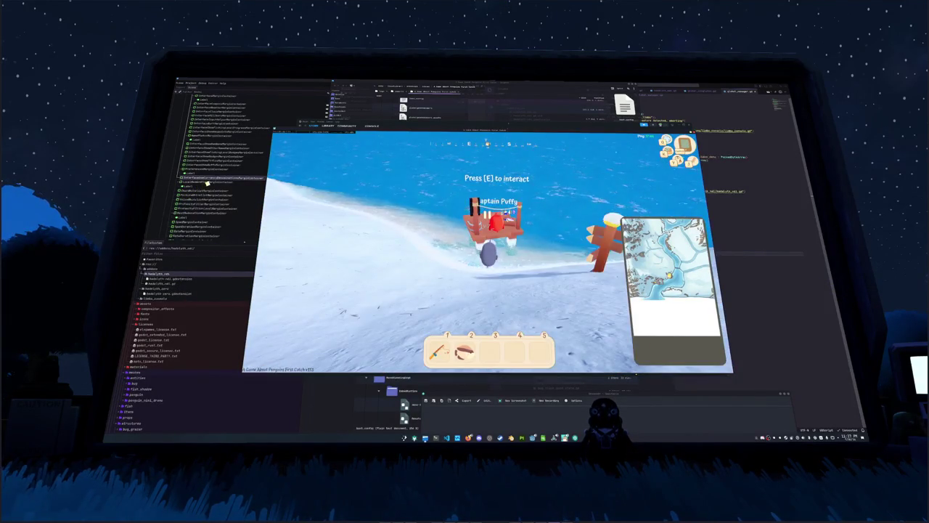
Step: Bring up the emote wheel and chat with Captain Puffy once more, turning the view toward the sea
key("q")
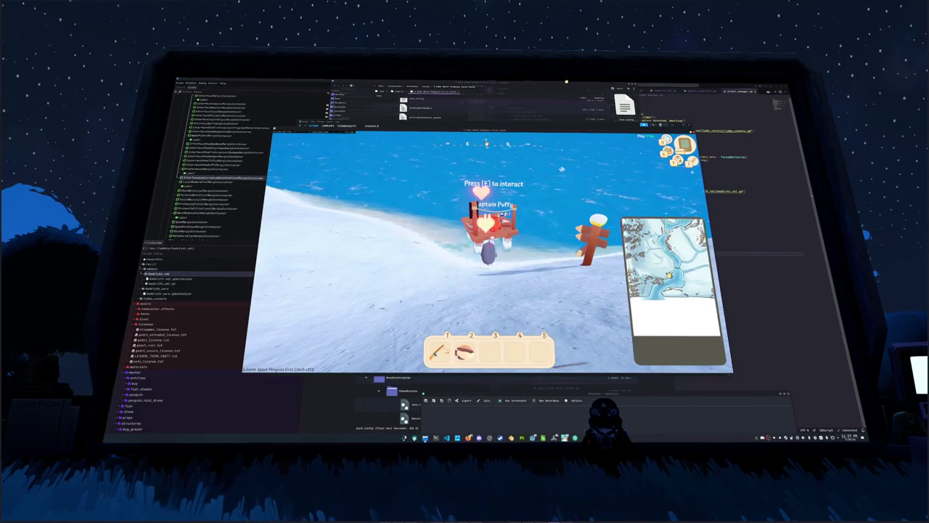
key("e")
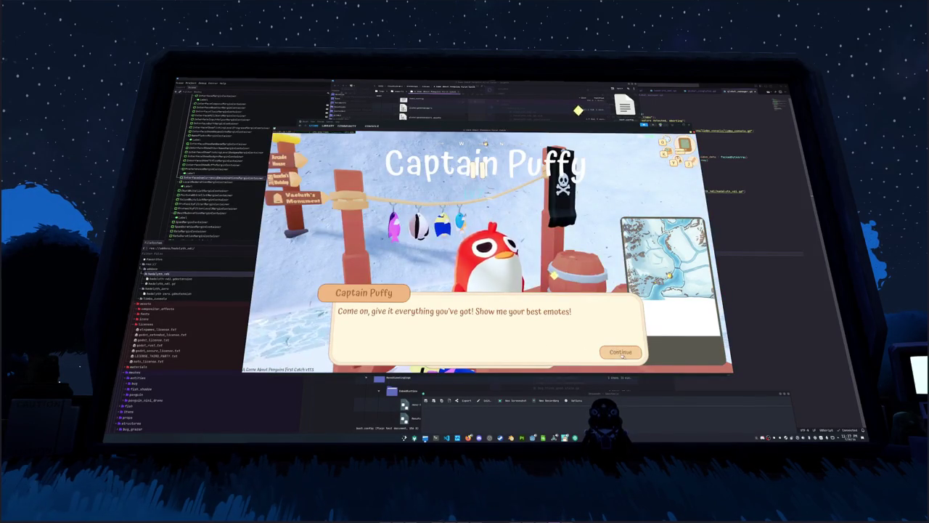
left_click(601, 348)
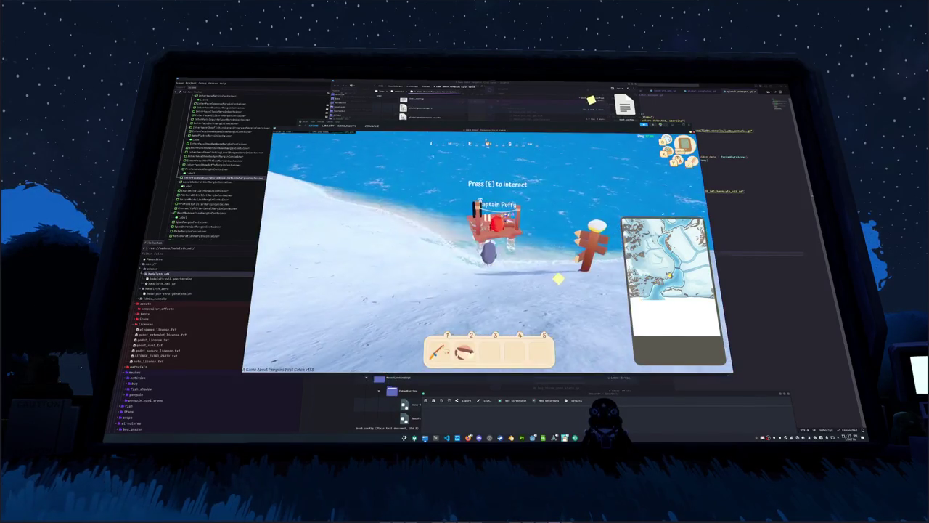
key("q")
key("q")
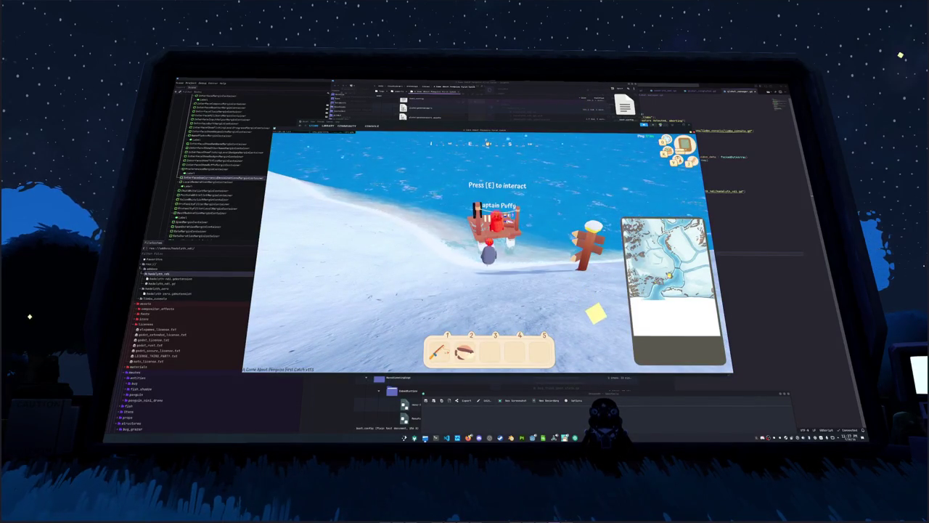
left_click_drag(614, 356, 626, 440)
Step: Walk onto the captain's raft deck and talk to Captain Puffy
key("w")
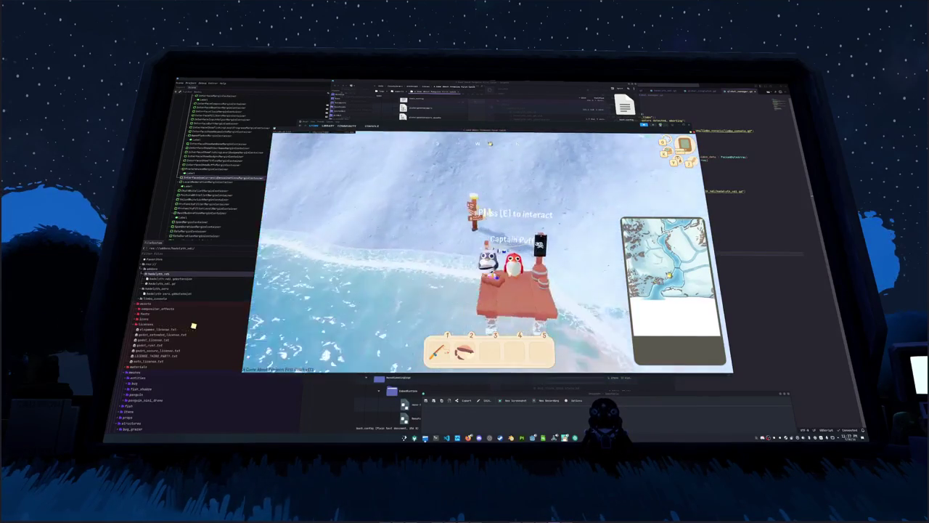
key("w")
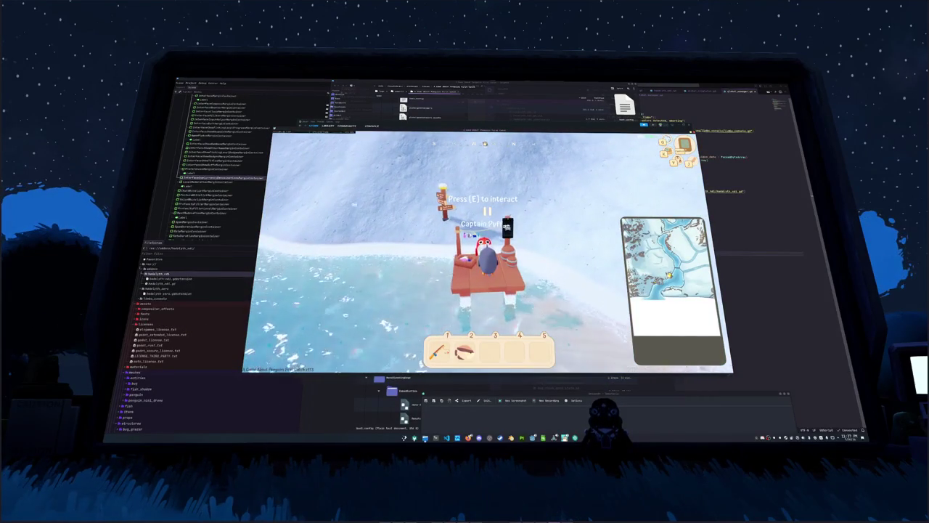
key("a")
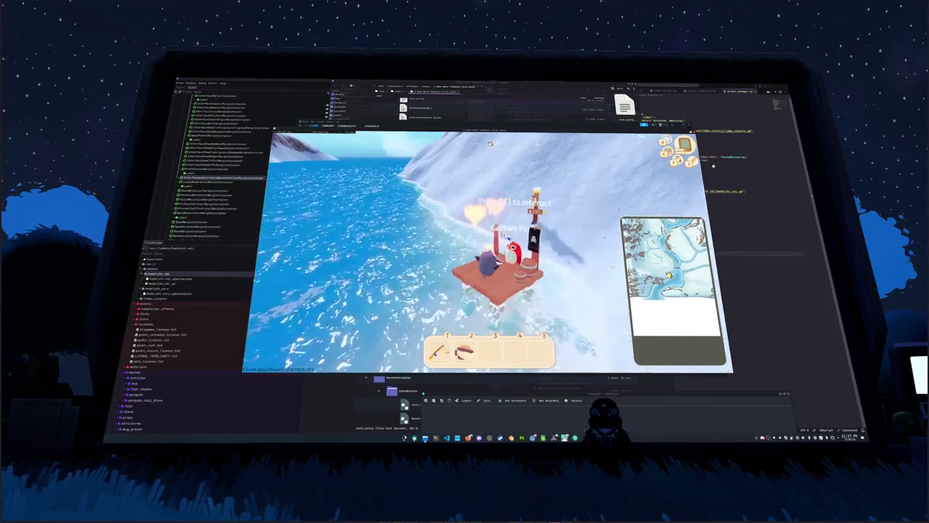
key("e")
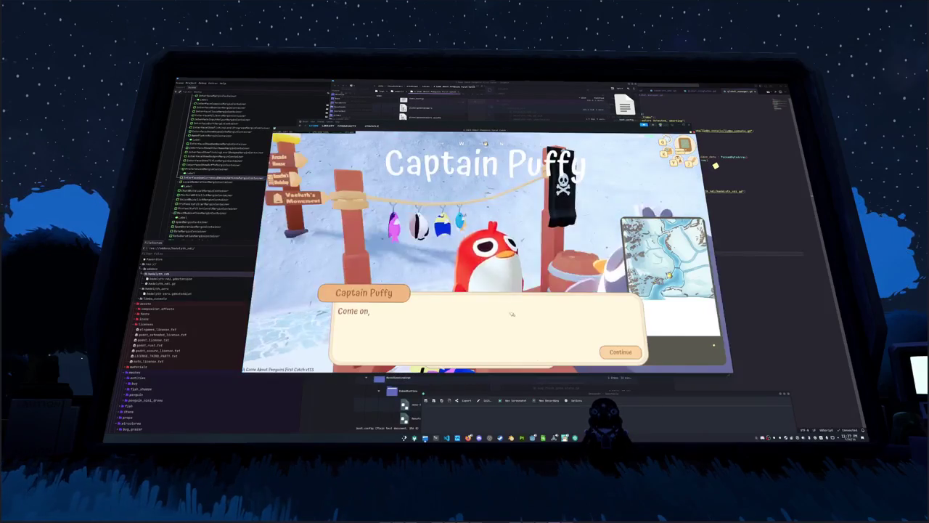
key("e")
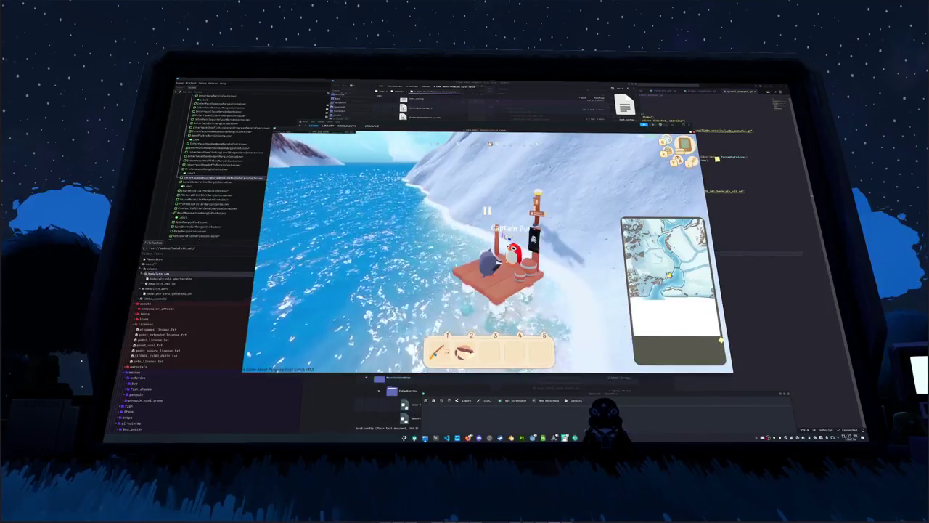
Step: Browse the emote choices, speak with Puffy again, then leave the raft uphill across the snow
key("q")
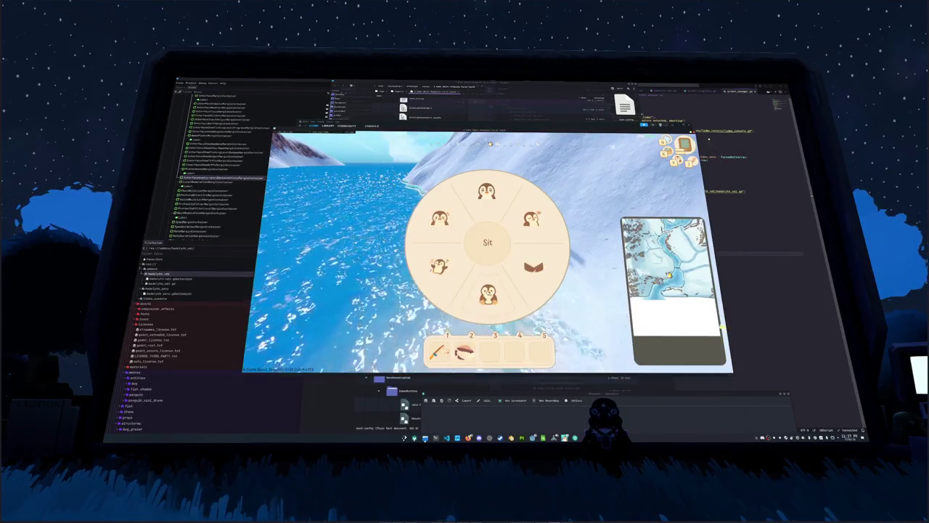
key("q")
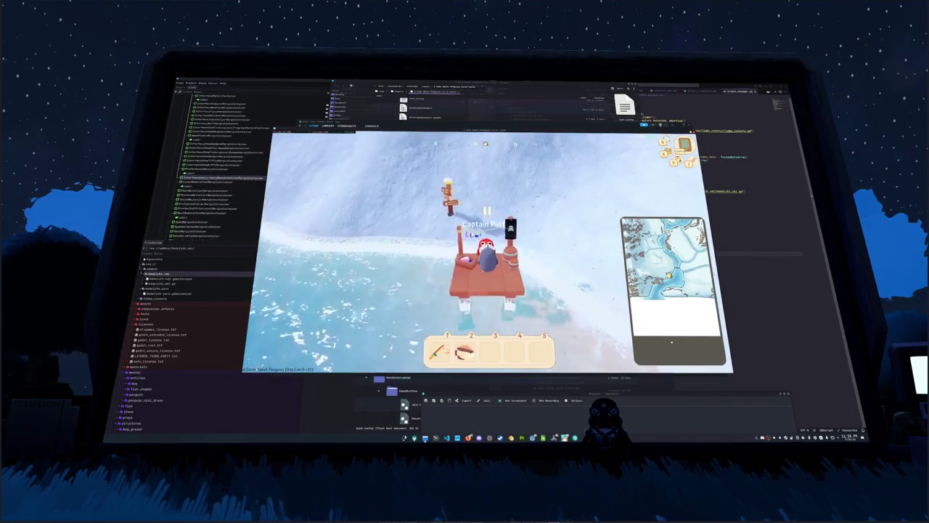
key("e")
key("e")
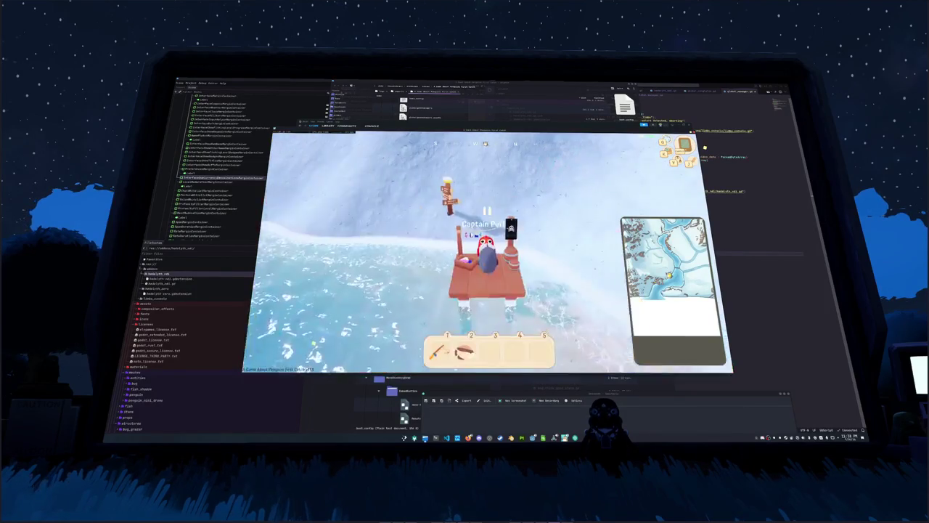
key("w")
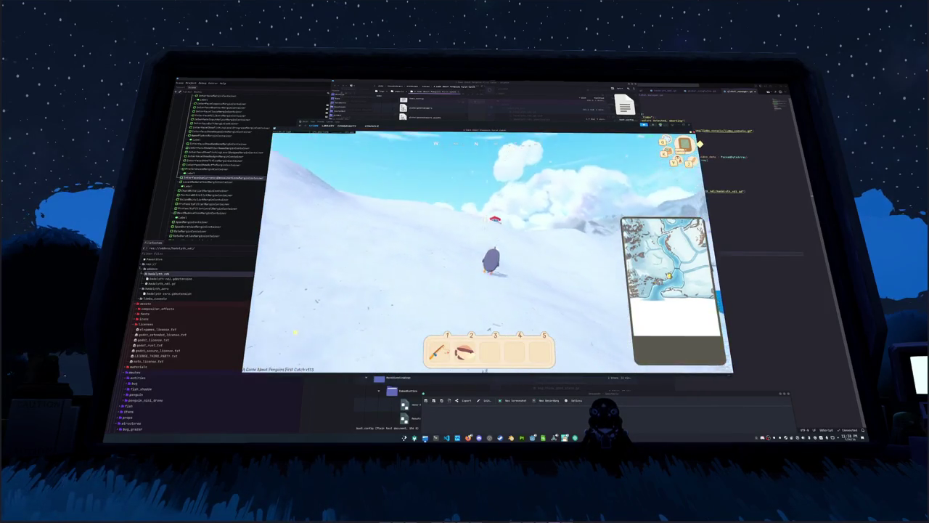
Step: Perform the Kiss emote, then walk over the snowfields into the pink Arcade Saloon
key("s")
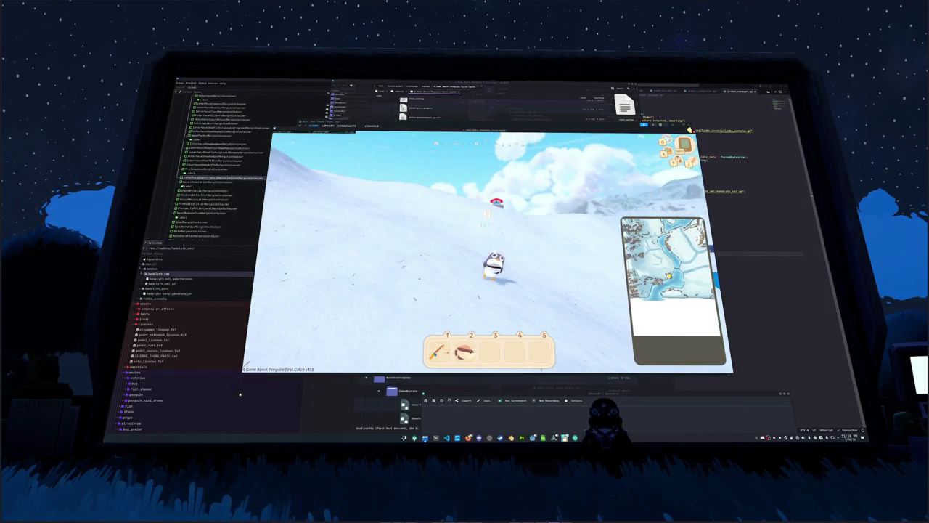
key("Tab")
key("Tab")
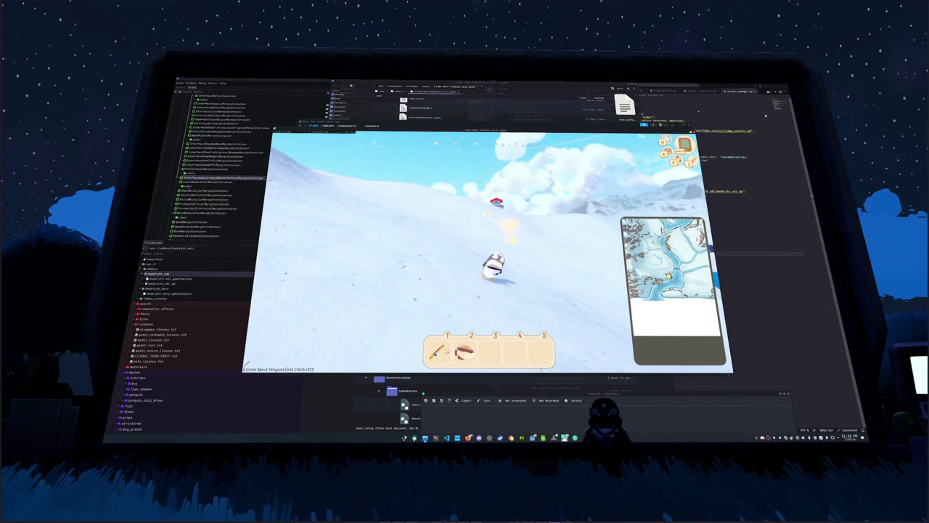
key("Tab")
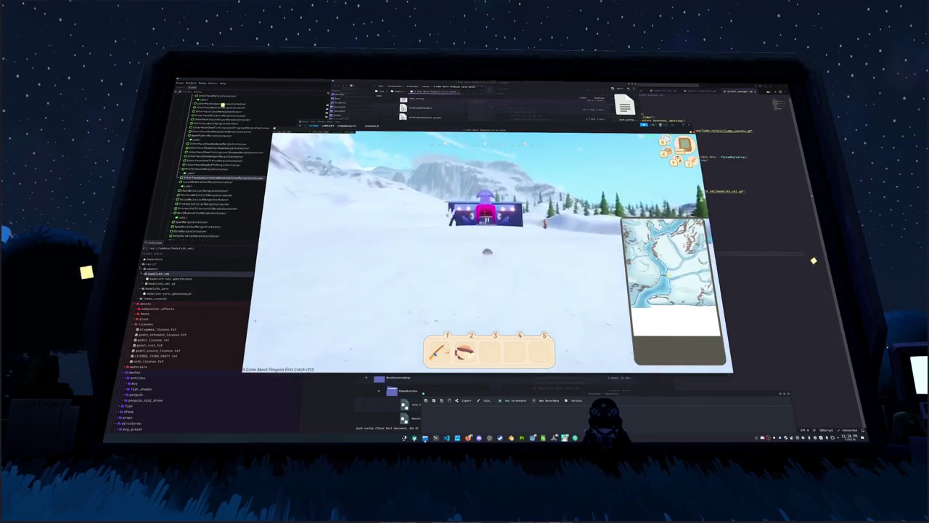
key("w")
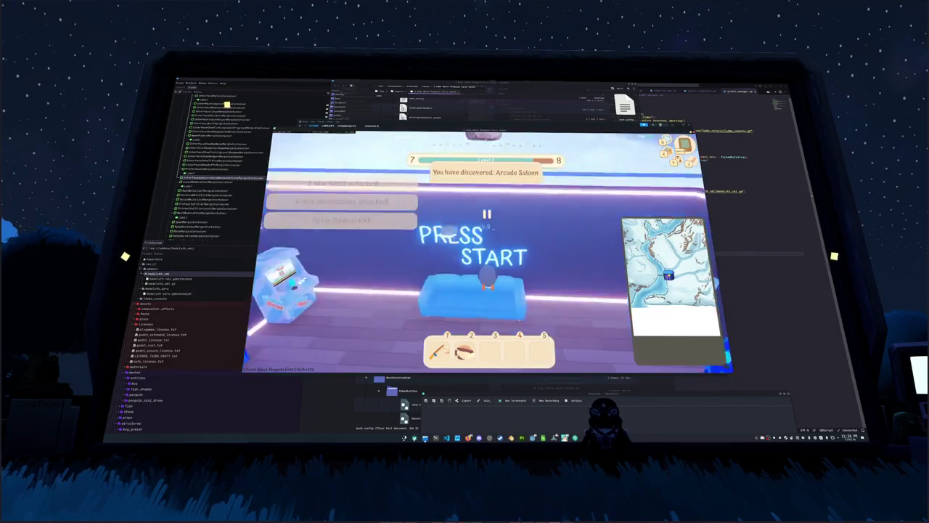
Step: Walk past the cabinets to the green Hopster machine and bring up its 10-coin start screen
key("Escape")
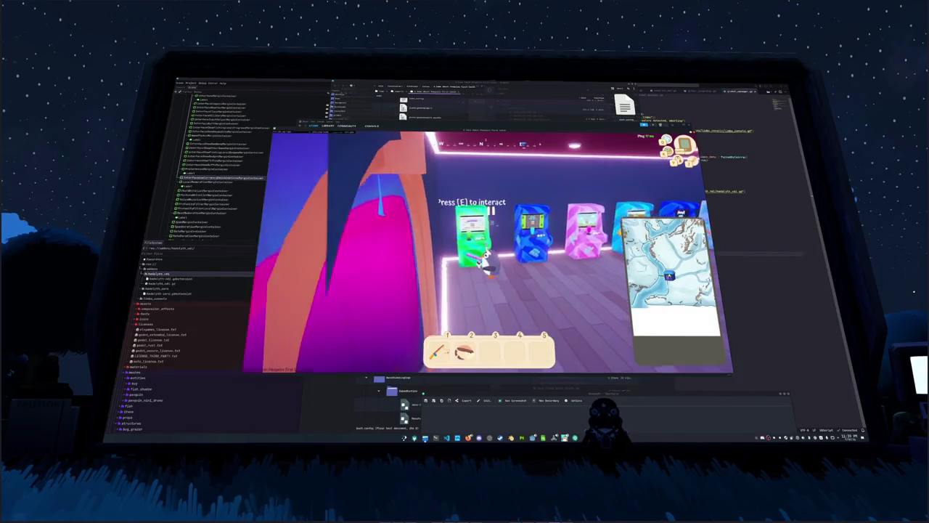
key("d")
key("d")
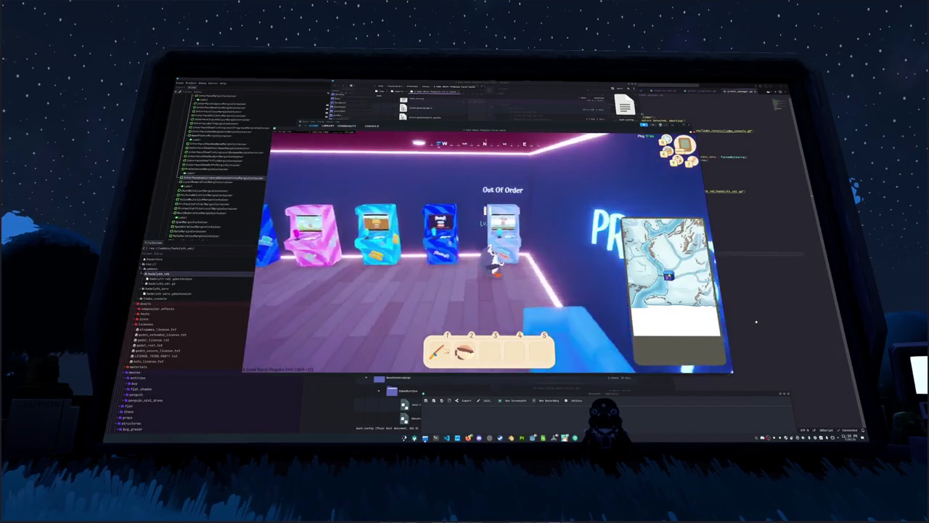
key("w")
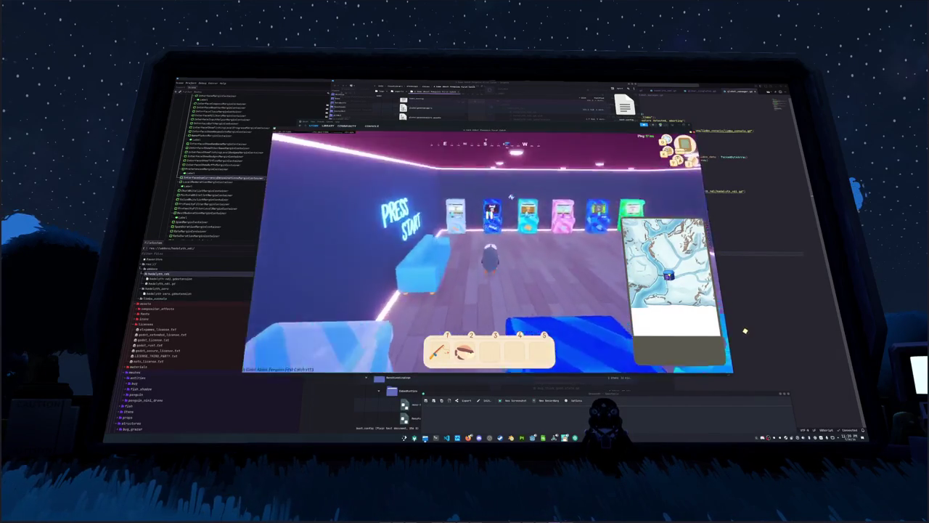
key("d")
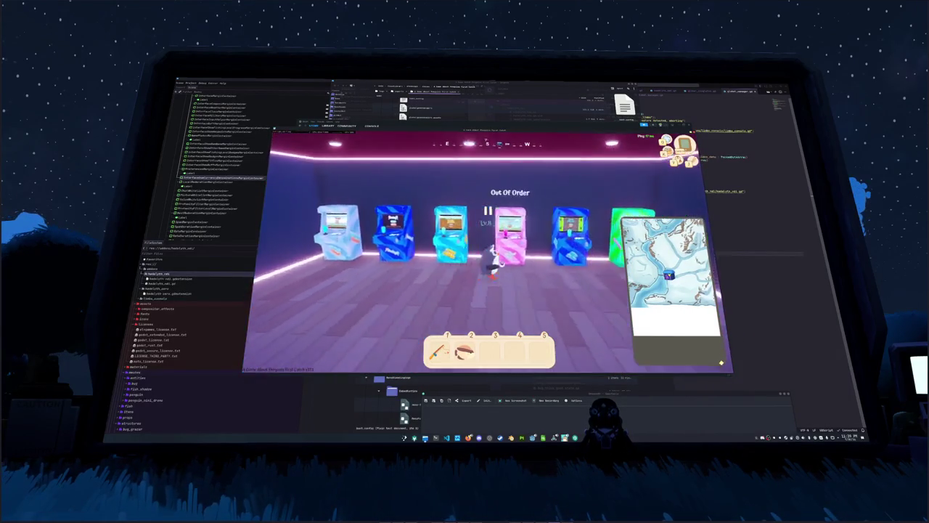
key("e")
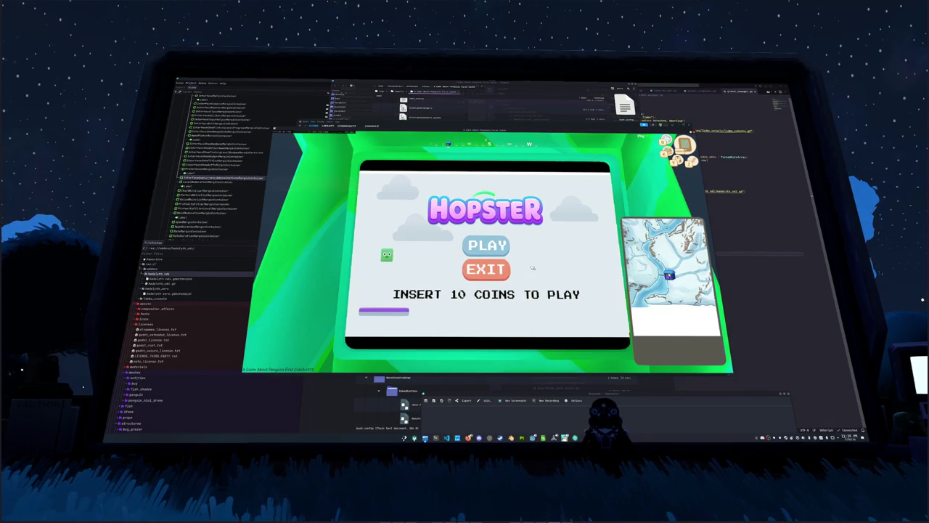
Step: Start a 10-coin Hopster round and steer the hopper left and right up the platforms
left_click(492, 247)
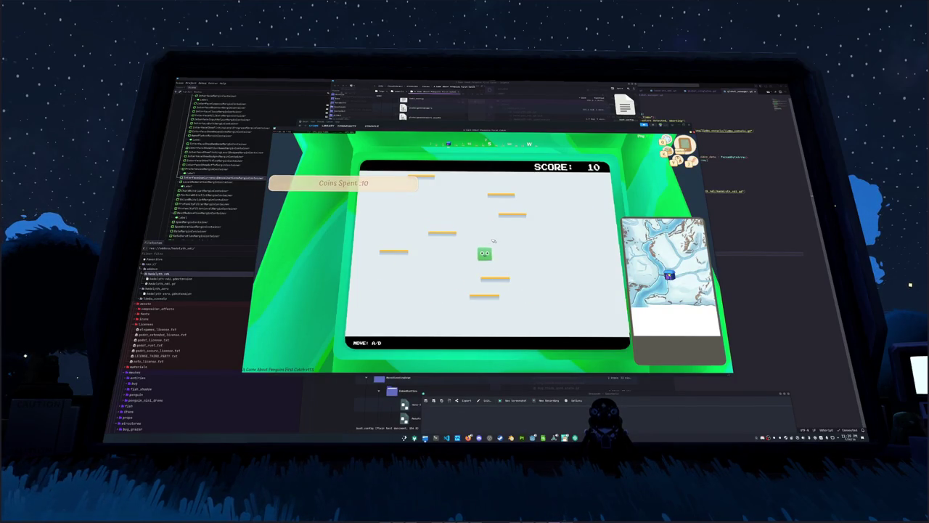
key("a")
key("d")
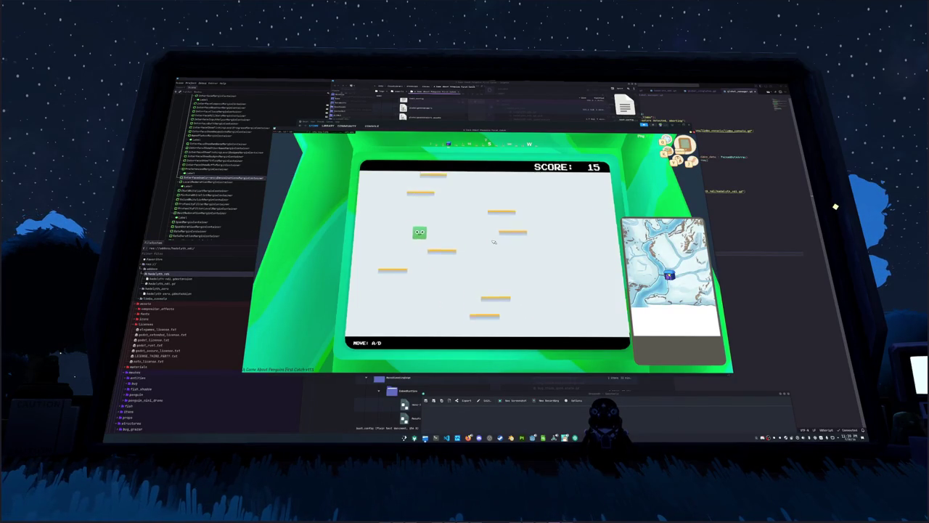
key("d")
key("a")
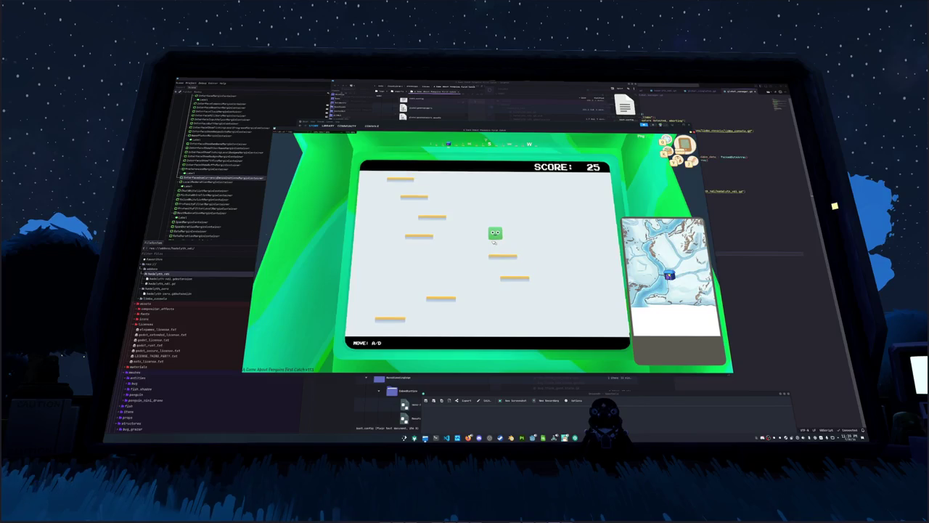
key("a")
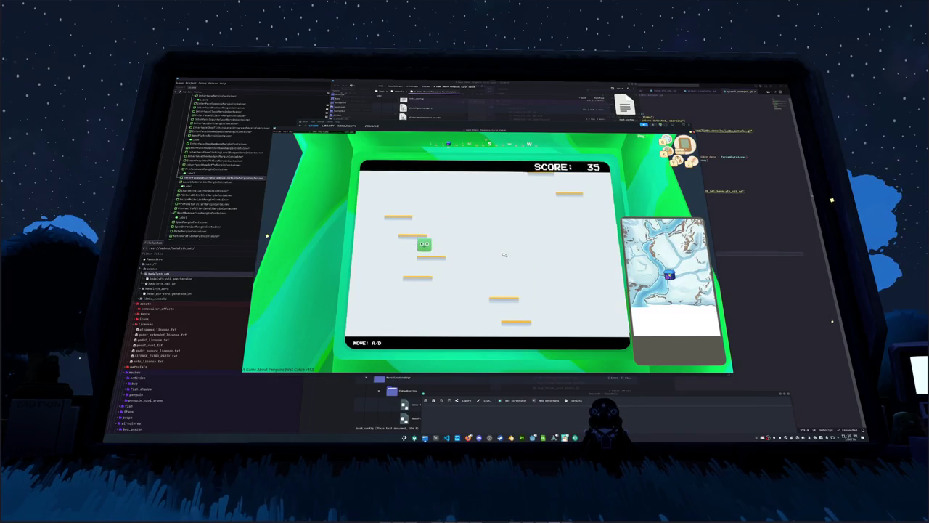
key("d")
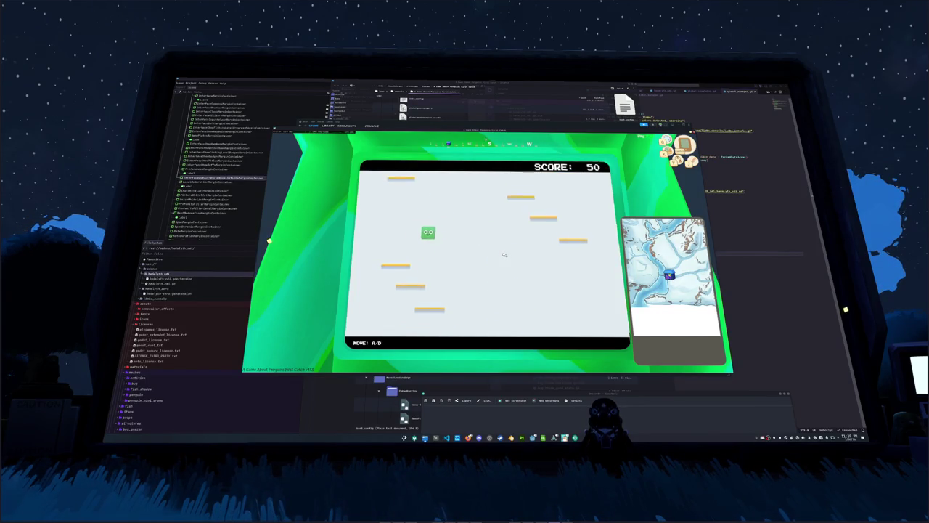
key("a")
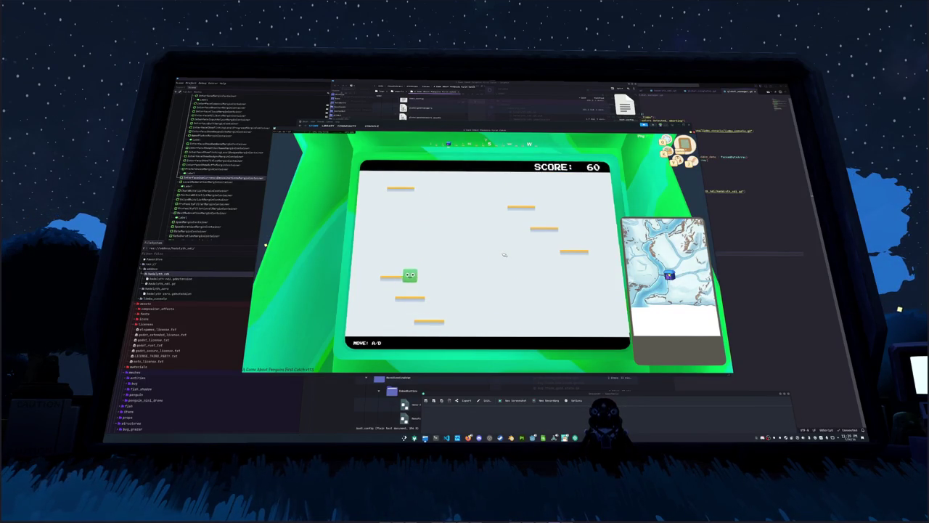
key("a")
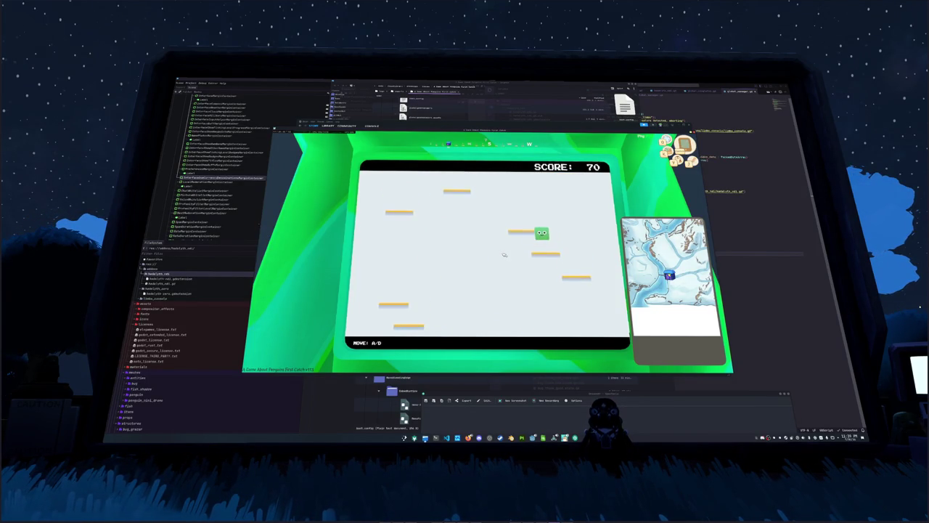
key("a")
key("d")
key("d")
key("a")
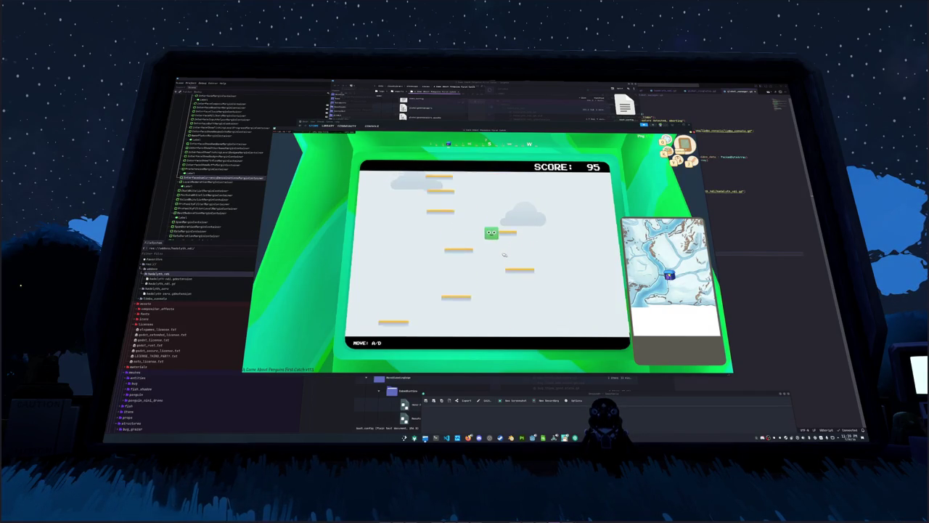
key("d")
key("a")
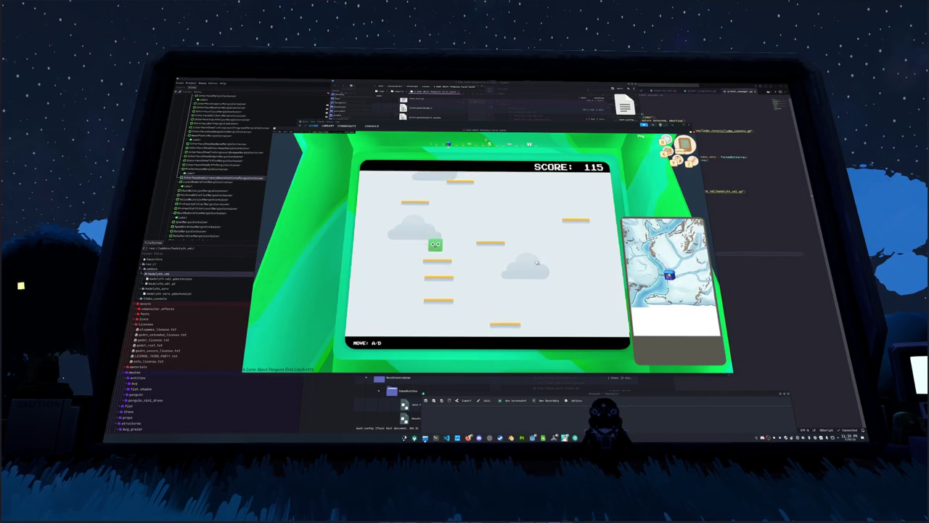
Step: Keep the jumper climbing until the run ends at 255, then leave the score screen
key("d")
key("d")
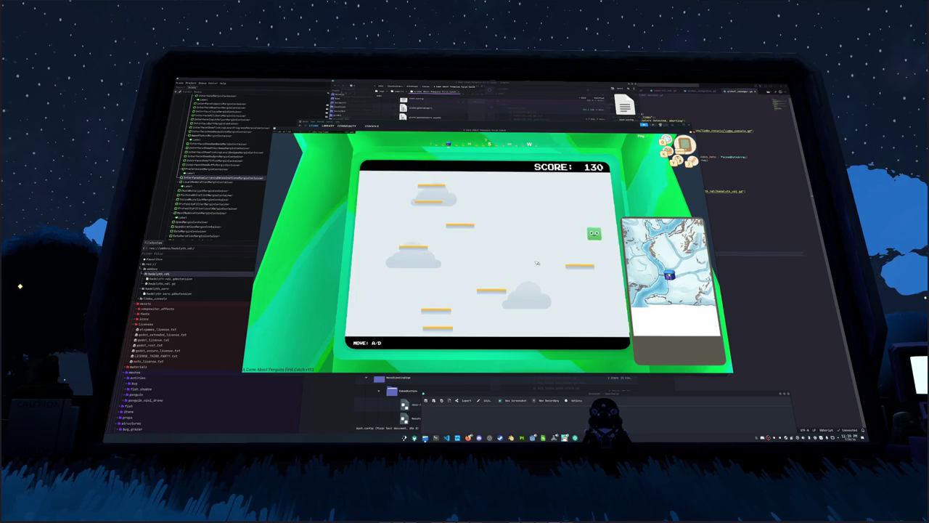
key("d")
key("a")
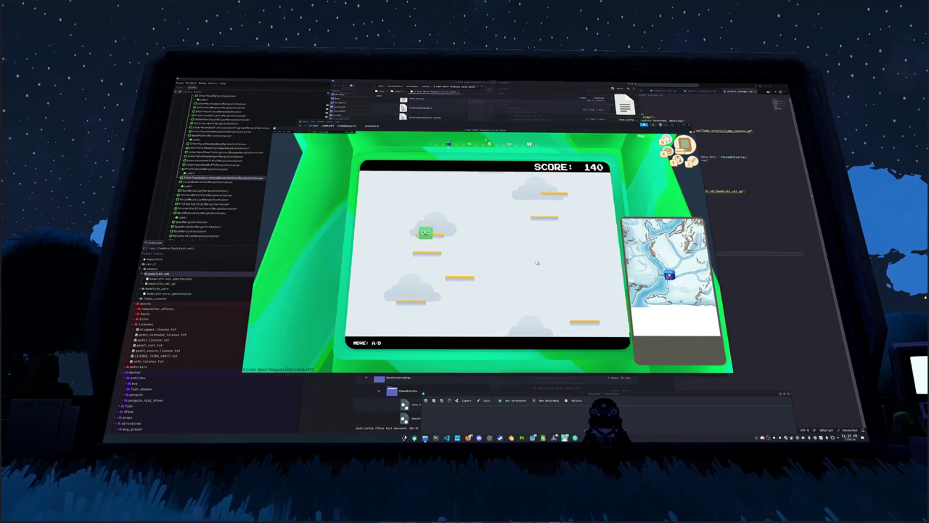
key("d")
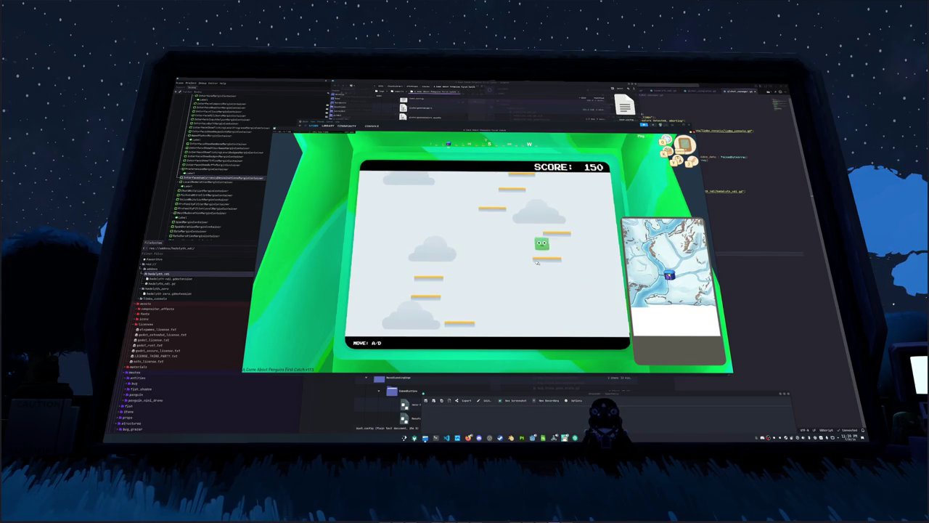
key("a")
key("d")
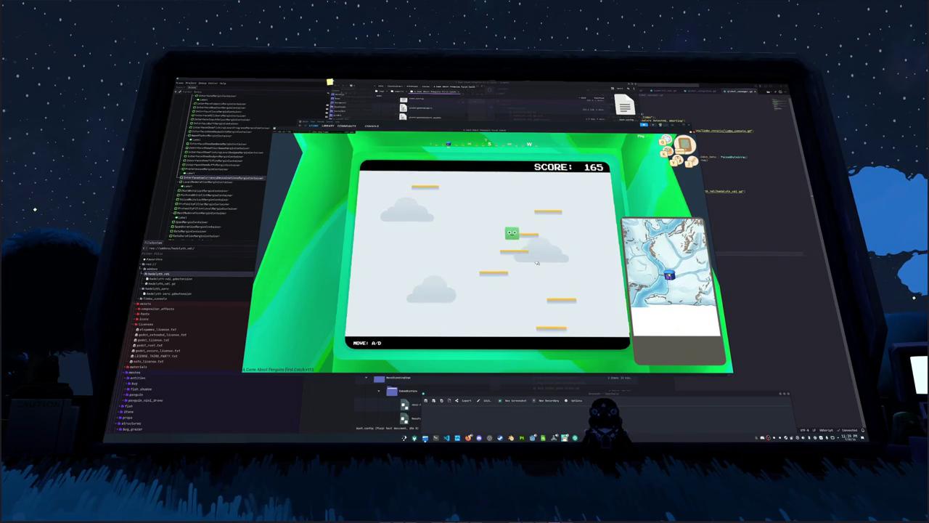
key("d")
key("a")
key("a")
key("d")
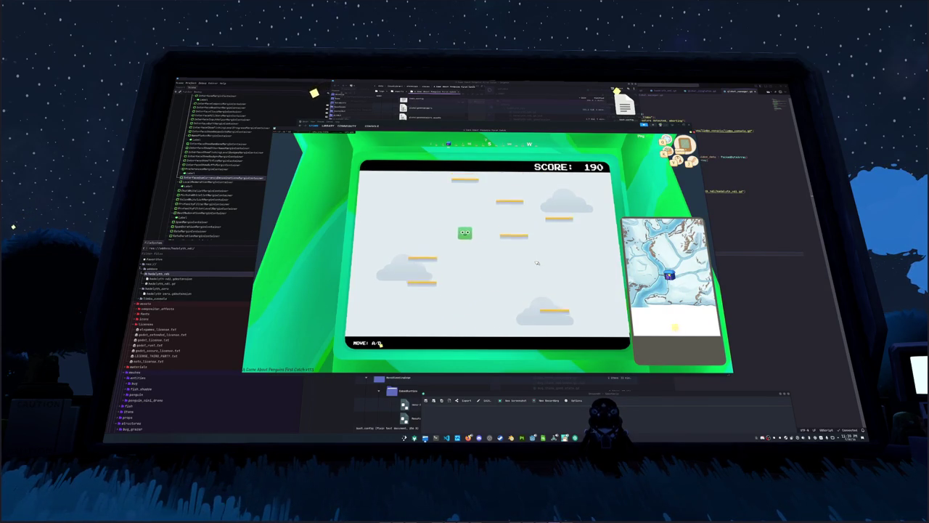
key("d")
key("a")
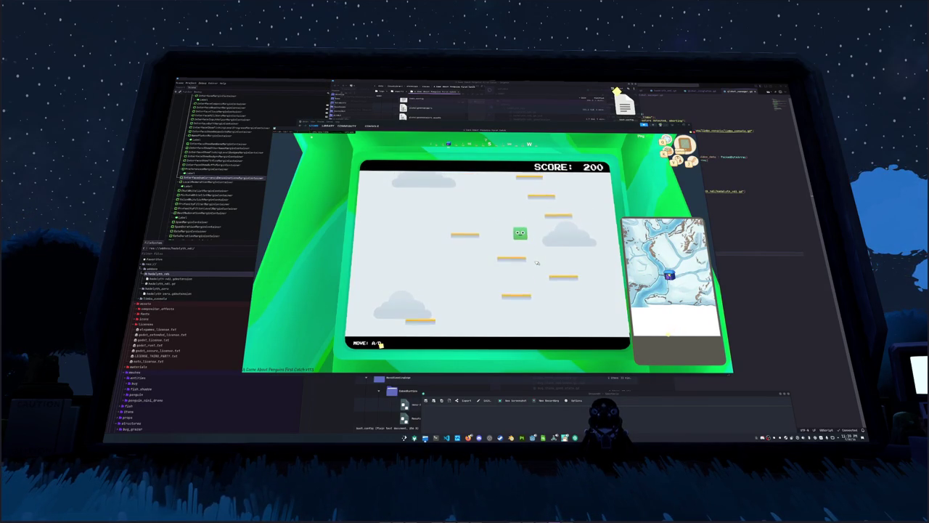
key("a")
key("d")
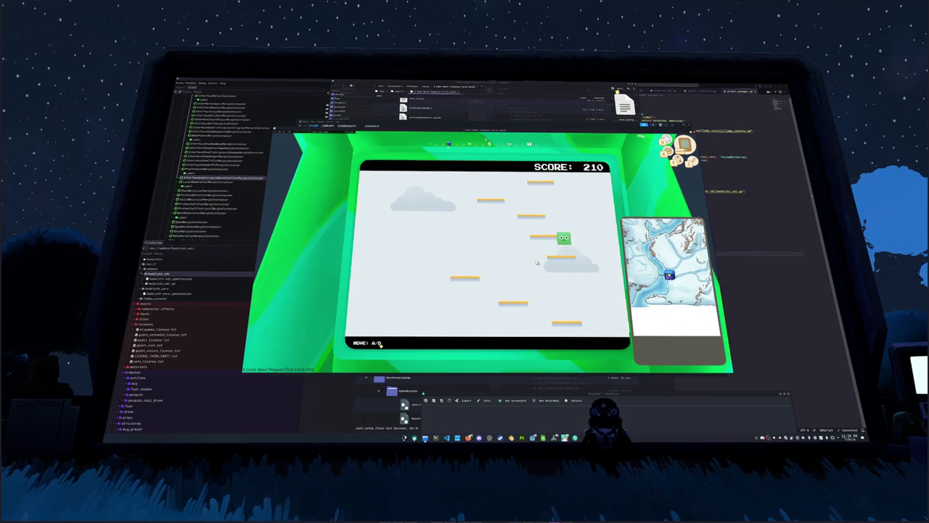
key("a")
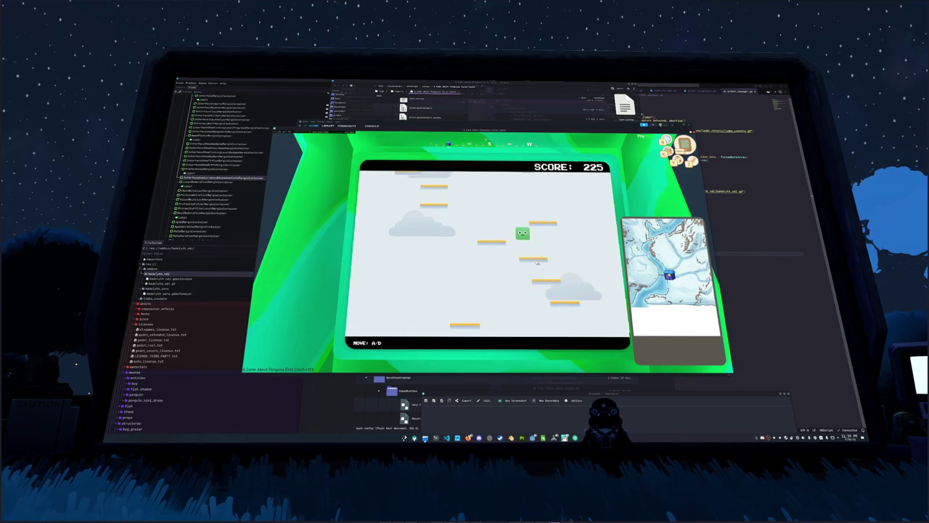
key("a")
key("d")
key("a")
key("a")
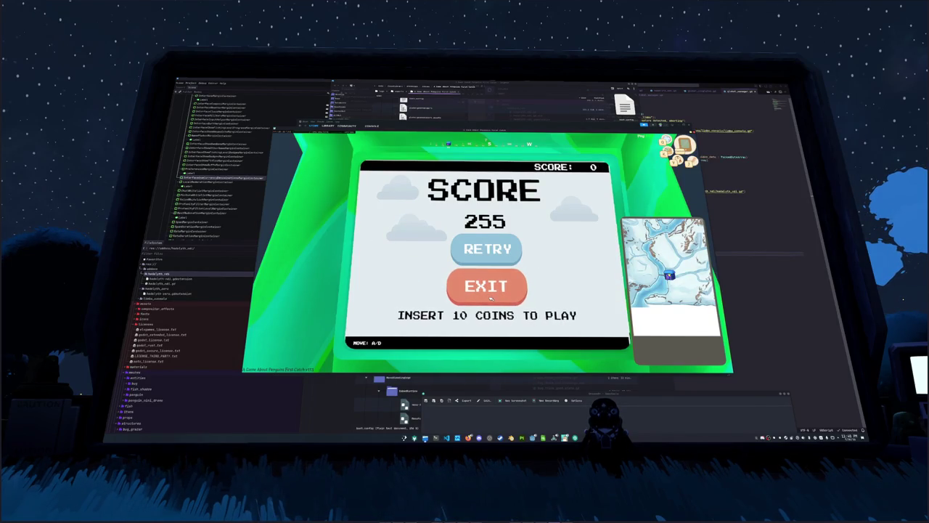
left_click(490, 299)
Step: Start a 10-coin Slip n Drive round and swerve the red car between lanes
key("e")
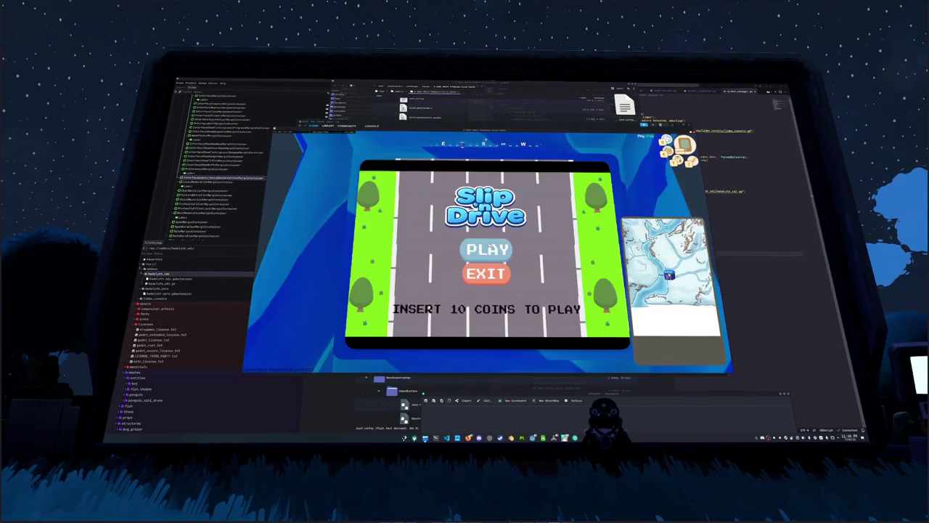
left_click(491, 248)
key("a")
key("a")
key("d")
key("d")
key("a")
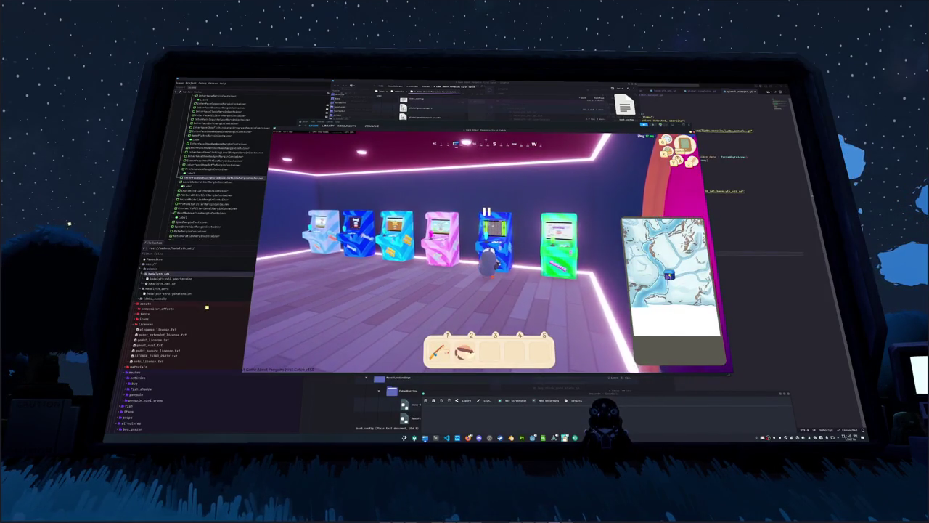
Step: Return to the blue cabinet, start another Slip n Drive round, then quit to the saloon
key("d")
key("e")
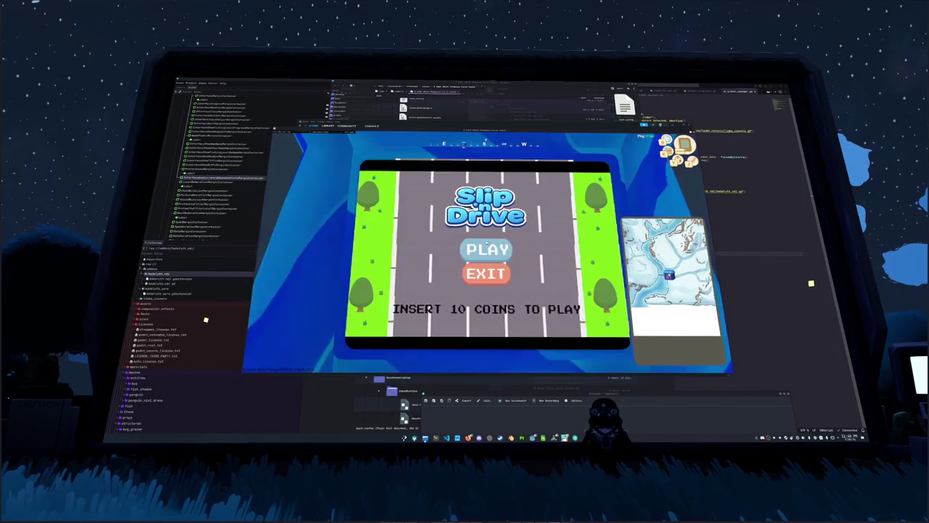
left_click(488, 250)
key("Escape")
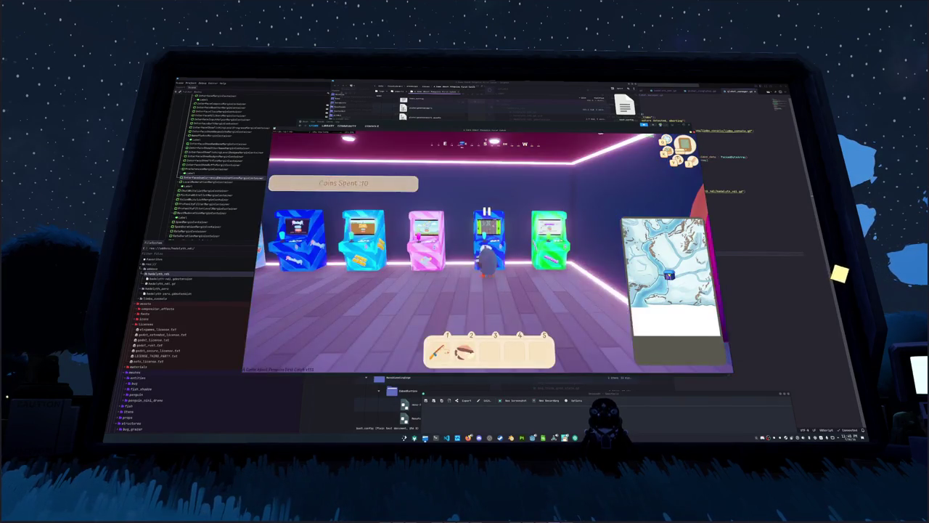
Step: Walk back to the blue cabinet, open Slip n Drive, and quit to the arcade room
key("a")
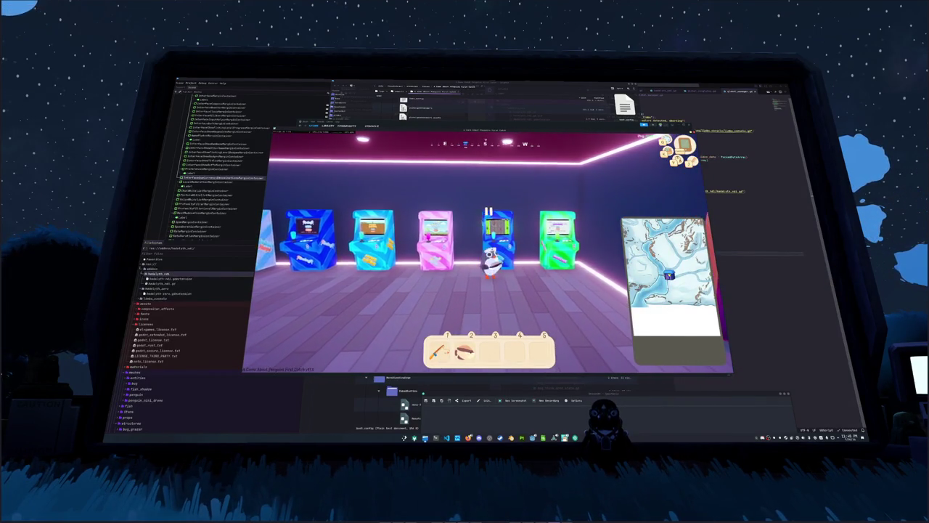
key("d")
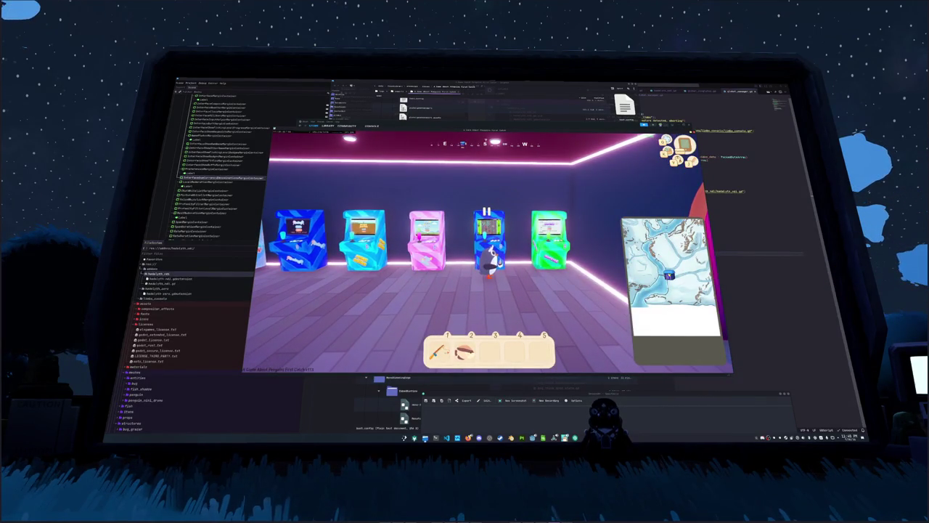
key("d")
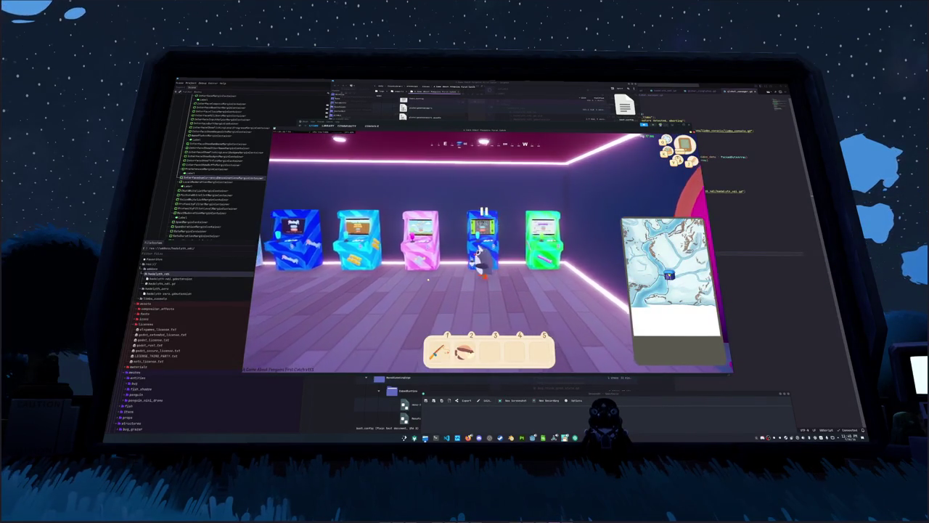
key("e")
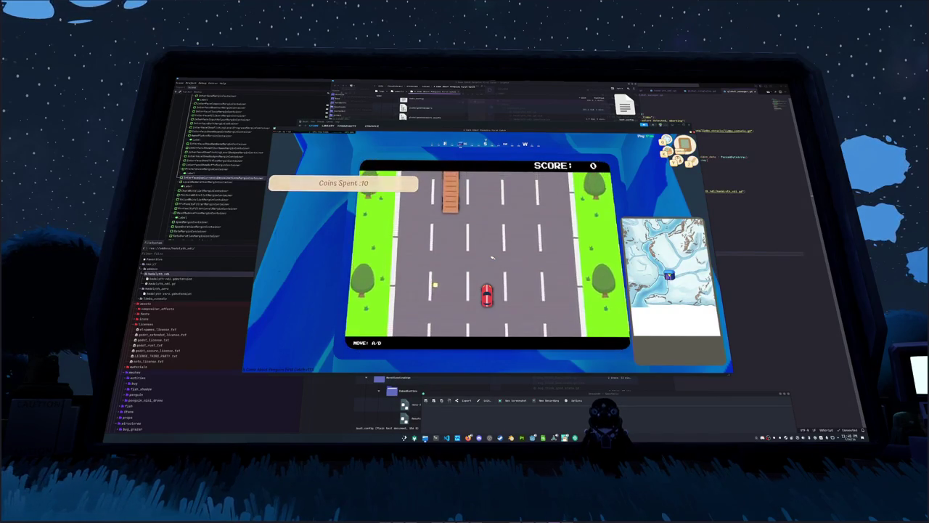
key("Escape")
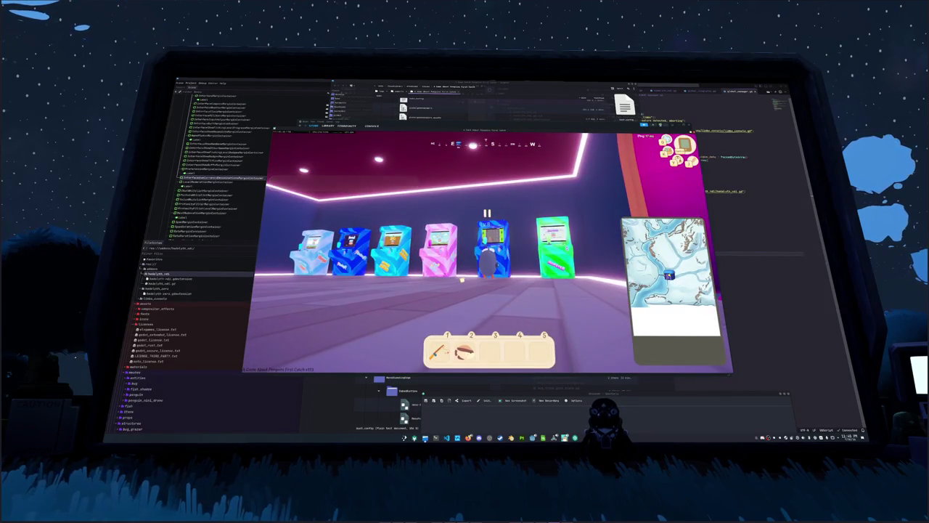
Step: Step left to the cabinet and bring up the Slip n Drive title screen full-size
key("a")
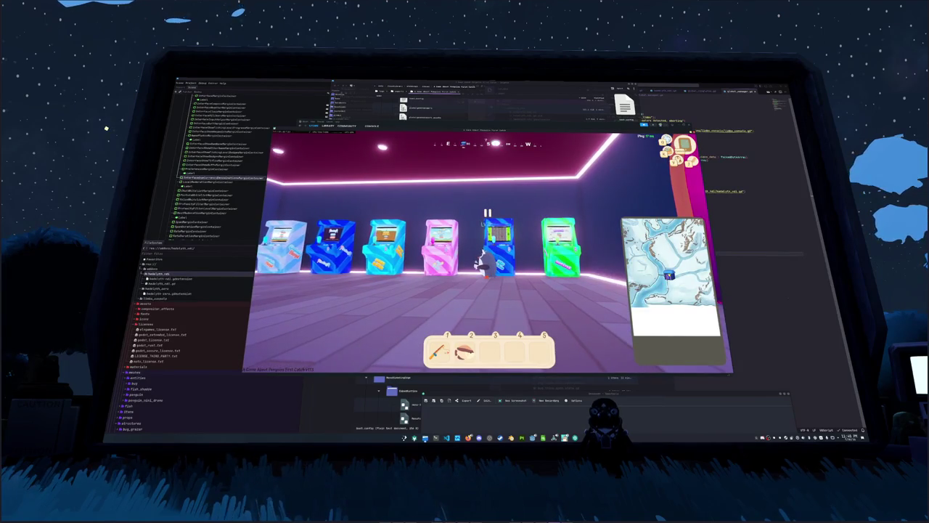
key("e")
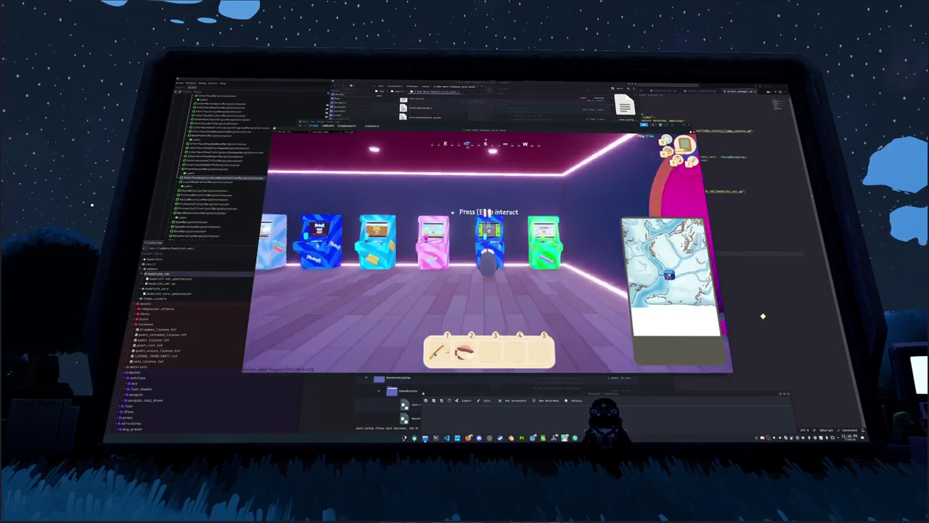
key("e")
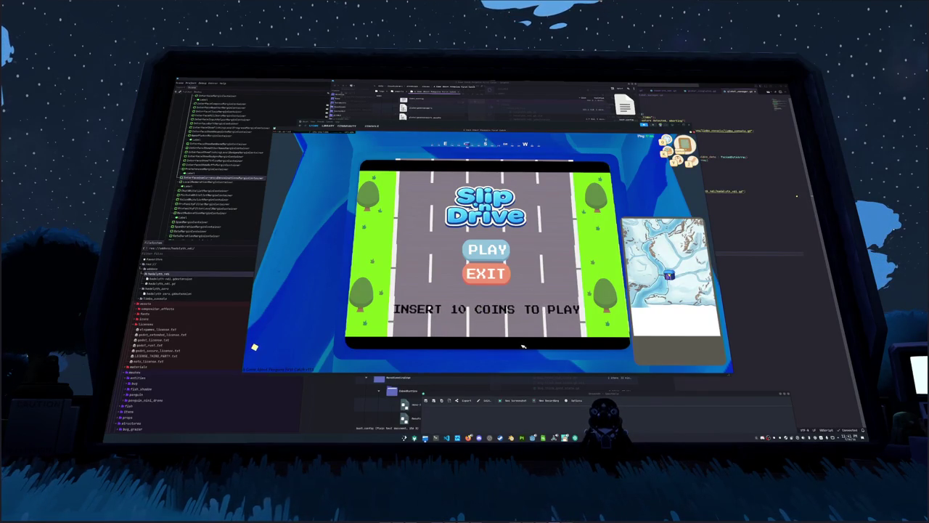
Step: Exit the Slip n Drive title screen without starting a round and return to the saloon's cabinets
left_click(487, 273)
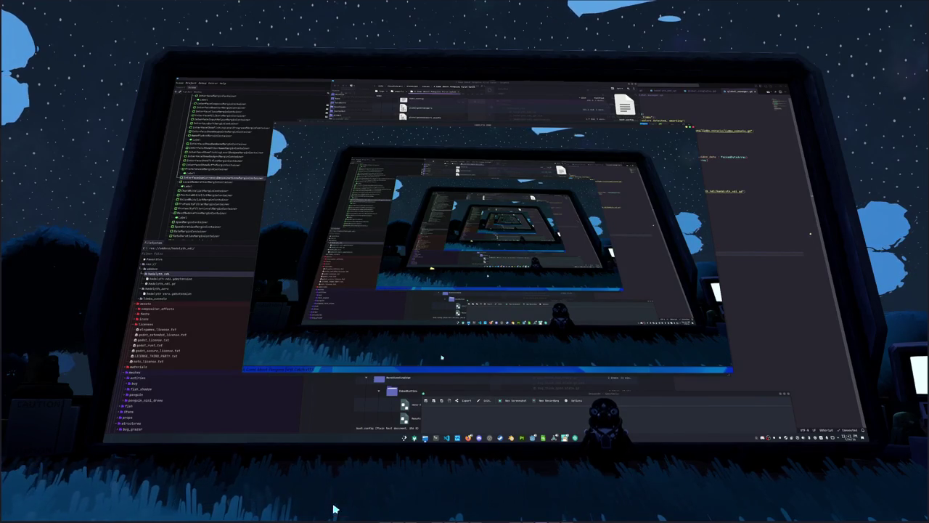
left_click(426, 375)
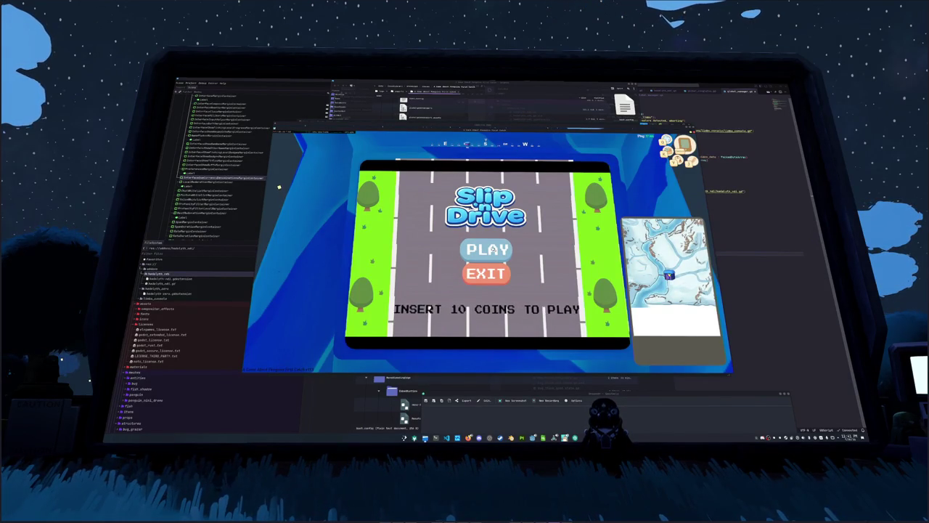
key("Escape")
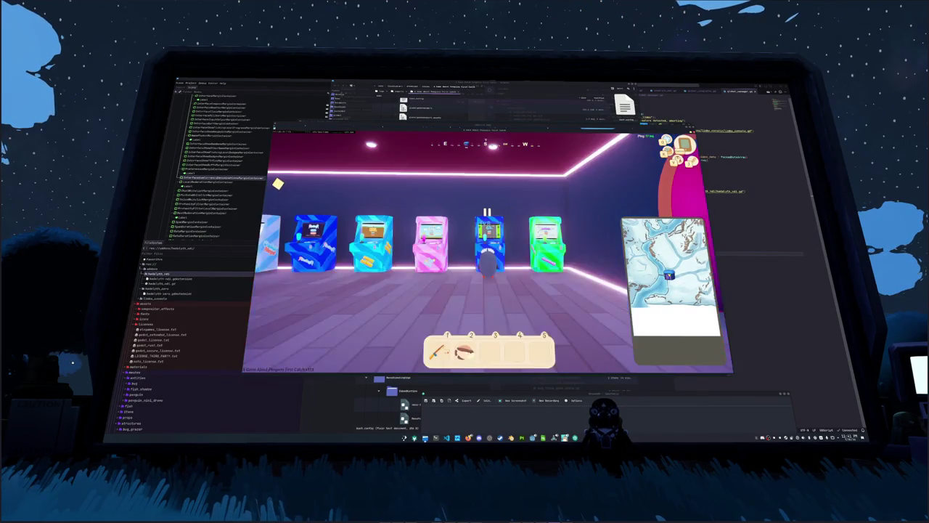
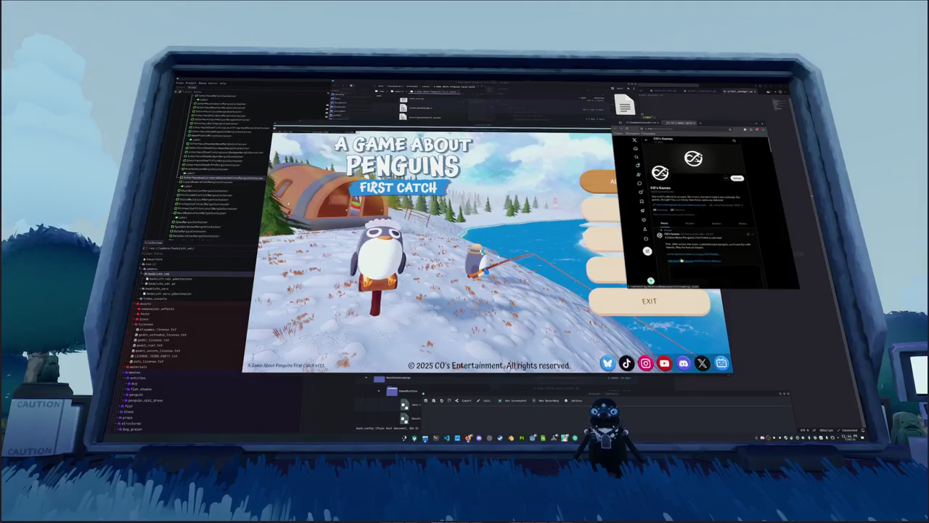
Step: Scroll down through the CO's Games X profile posts
scroll(708, 254, "down", 5)
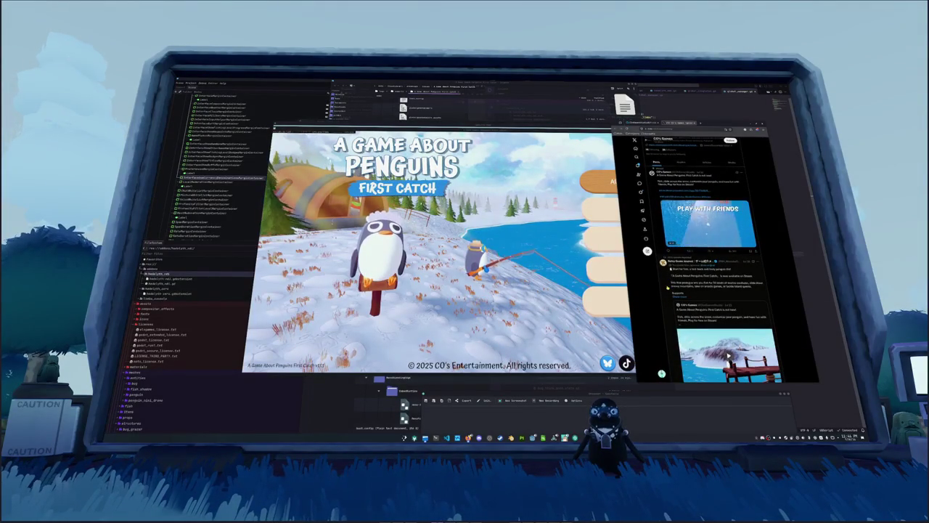
scroll(668, 287, "down", 3)
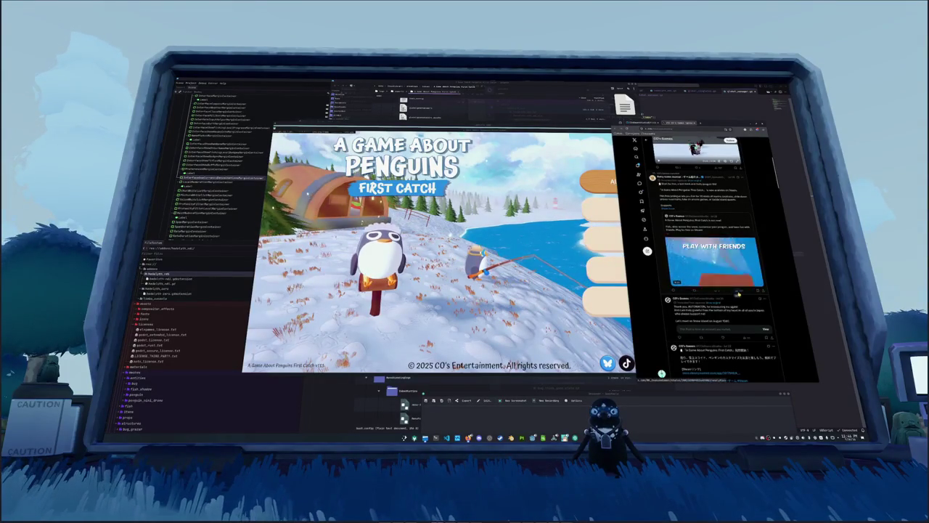
scroll(738, 293, "down", 3)
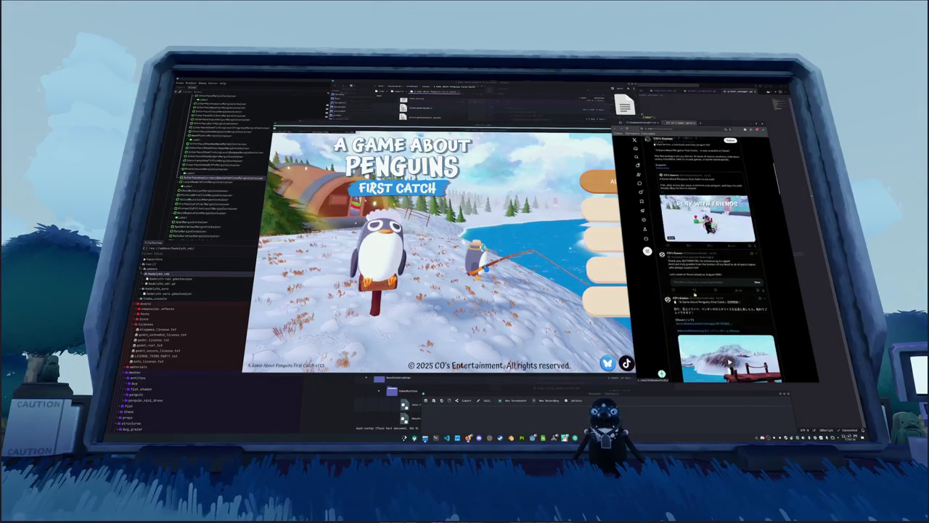
scroll(740, 292, "down", 3)
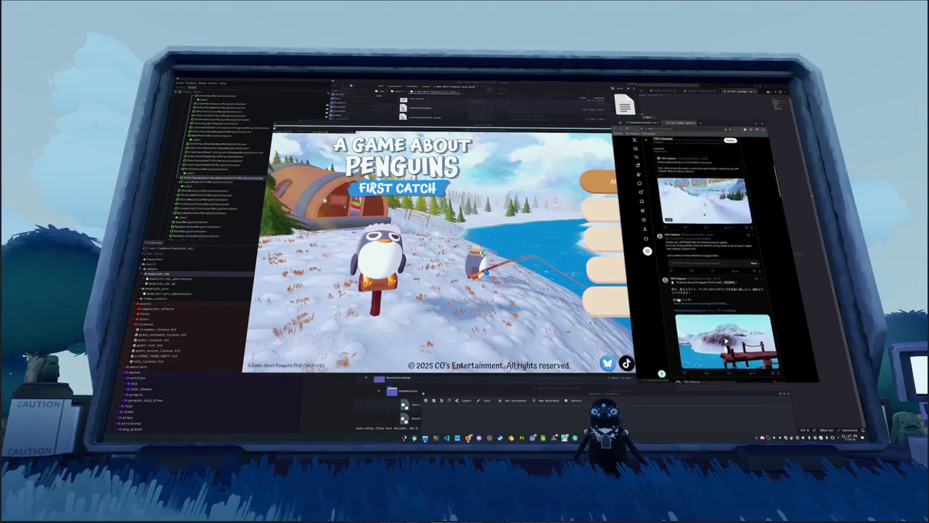
scroll(740, 292, "down", 2)
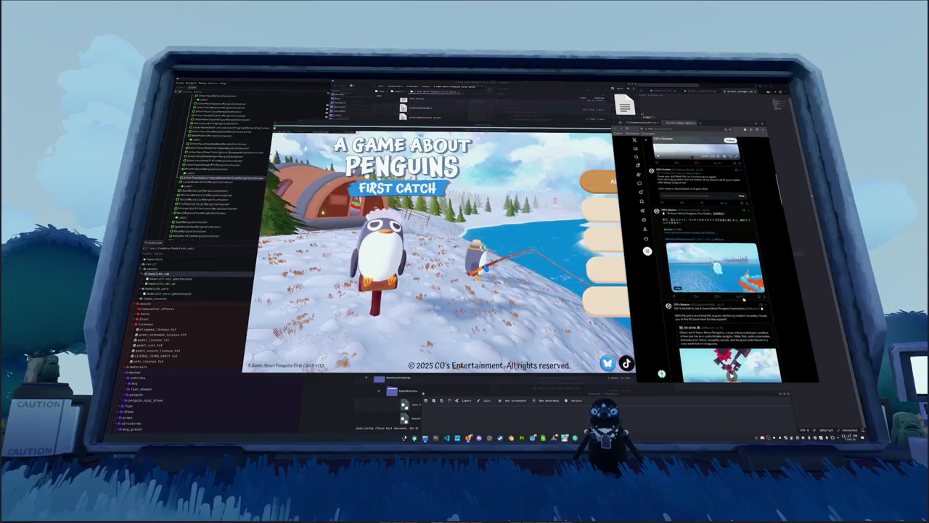
scroll(744, 297, "down", 3)
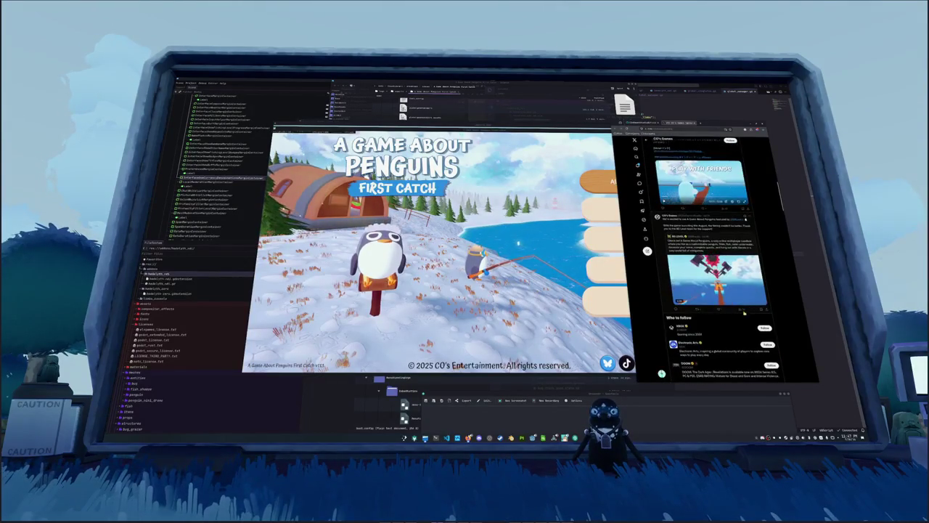
Step: Scroll back up, bring the penguin game menu forward, and open the studio's YouTube channel
scroll(743, 310, "up", 10)
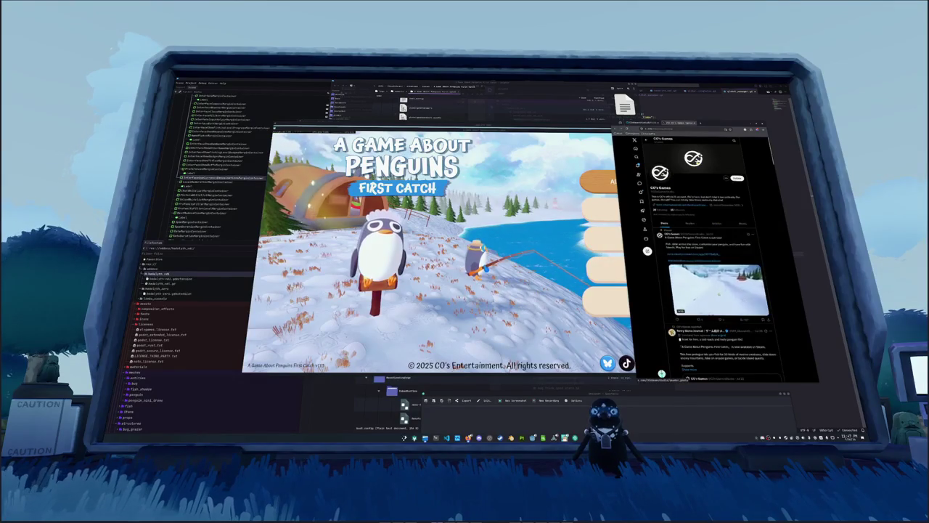
key("alt+Tab")
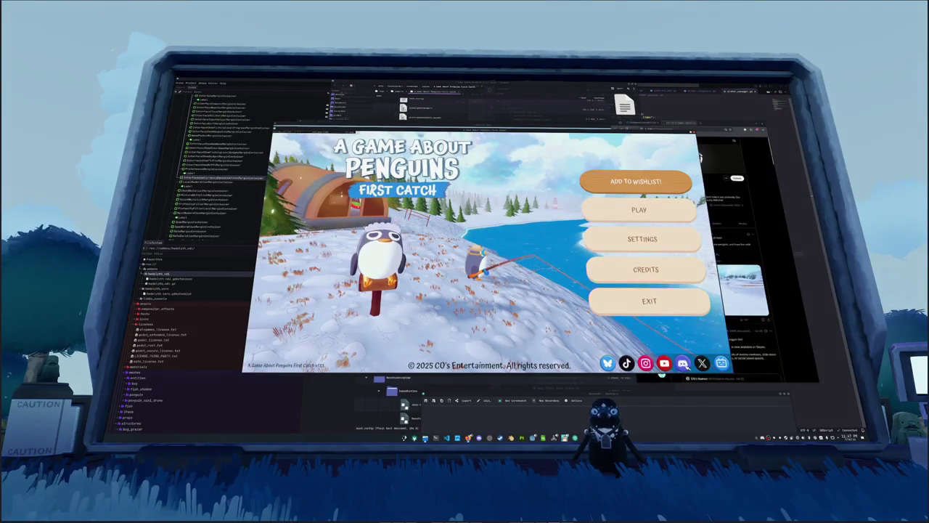
left_click(663, 363)
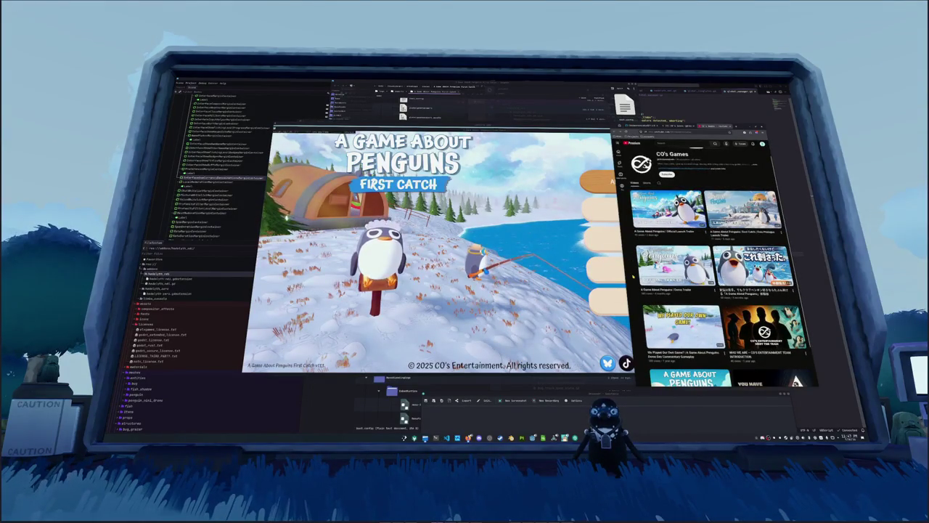
Step: Browse the CO's Games channel Videos page, then close the browser tabs with Ctrl+W
scroll(633, 276, "down", 3)
scroll(633, 275, "down", 2)
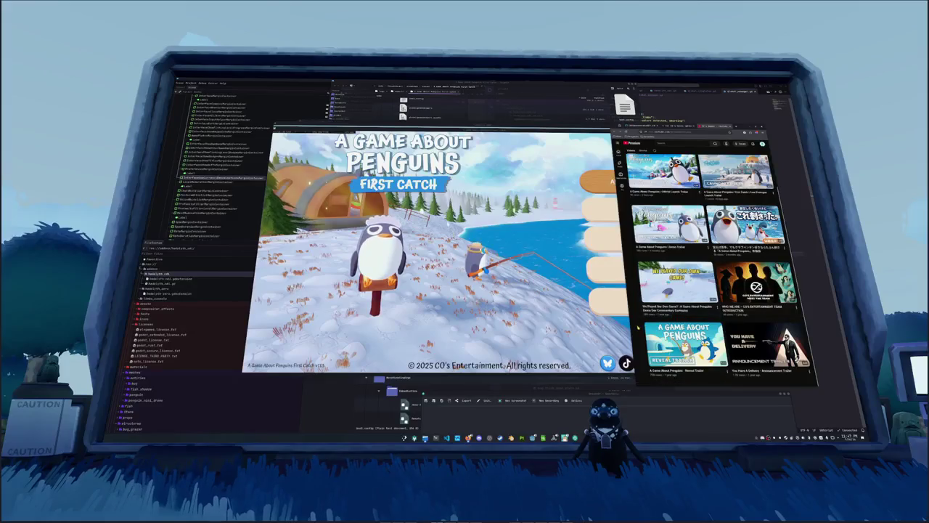
mouse_move(686, 345)
mouse_move(766, 345)
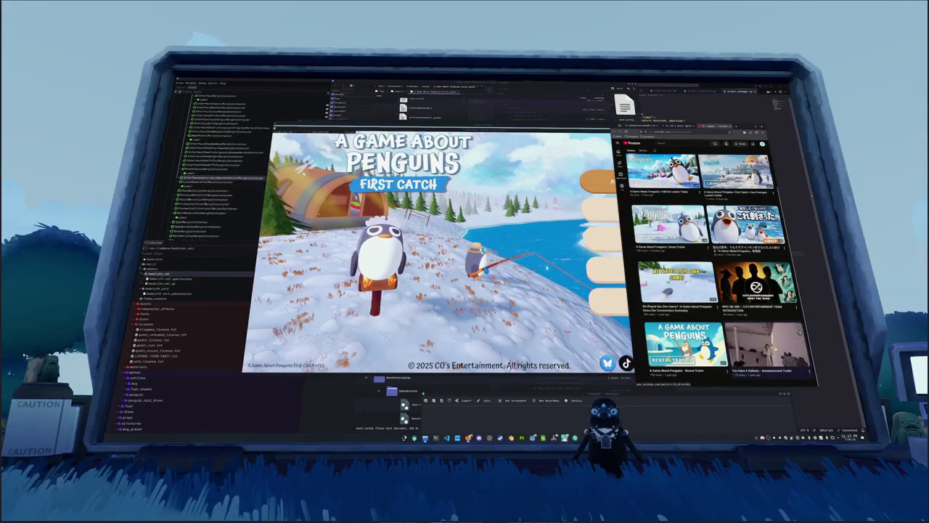
scroll(766, 345, "up", 3)
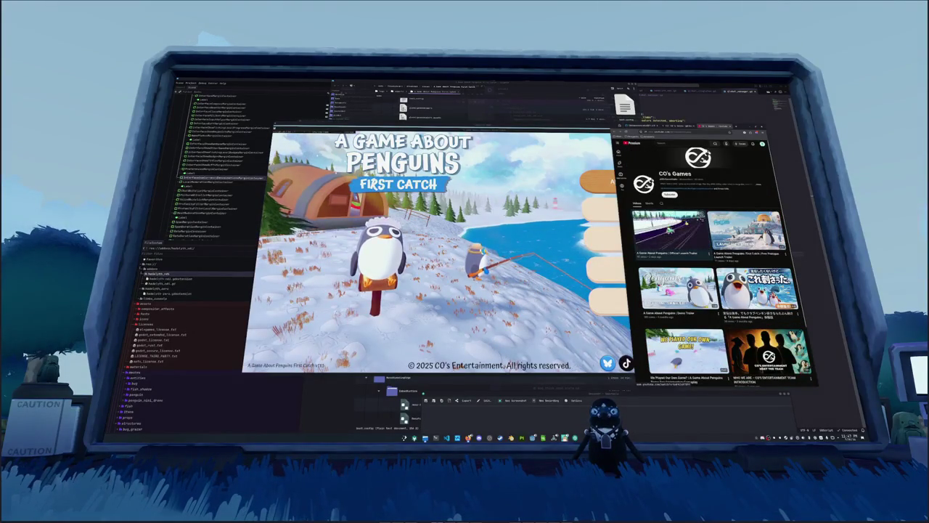
mouse_move(745, 231)
scroll(715, 261, "down", 3)
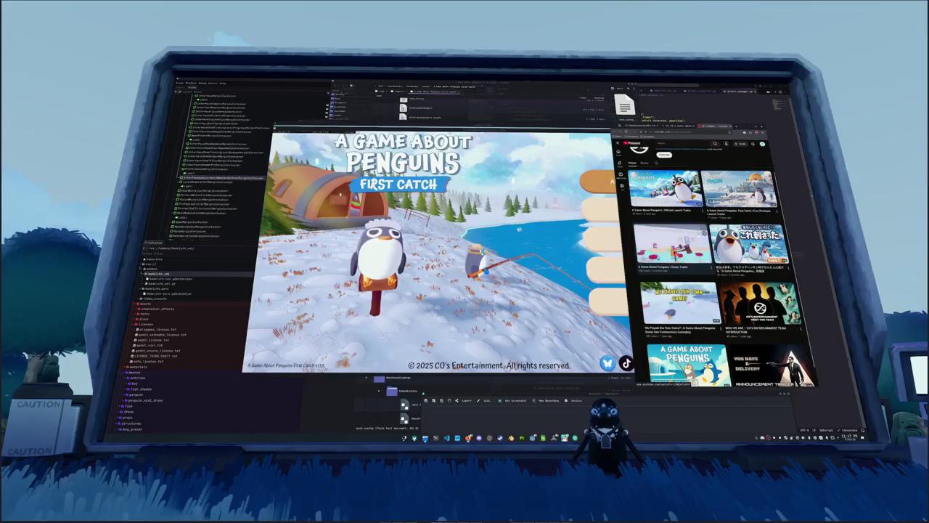
scroll(672, 228, "up", 3)
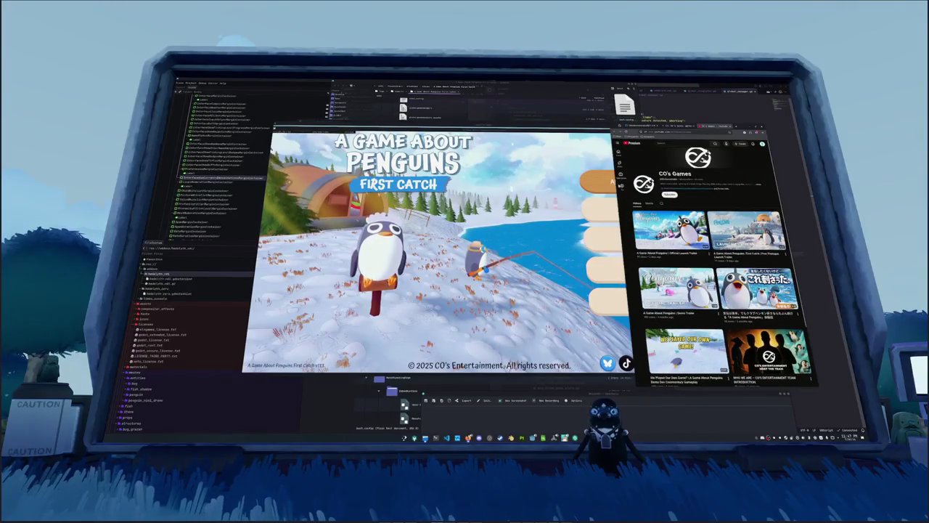
key("ctrl+w")
key("ctrl+w")
key("ctrl+w")
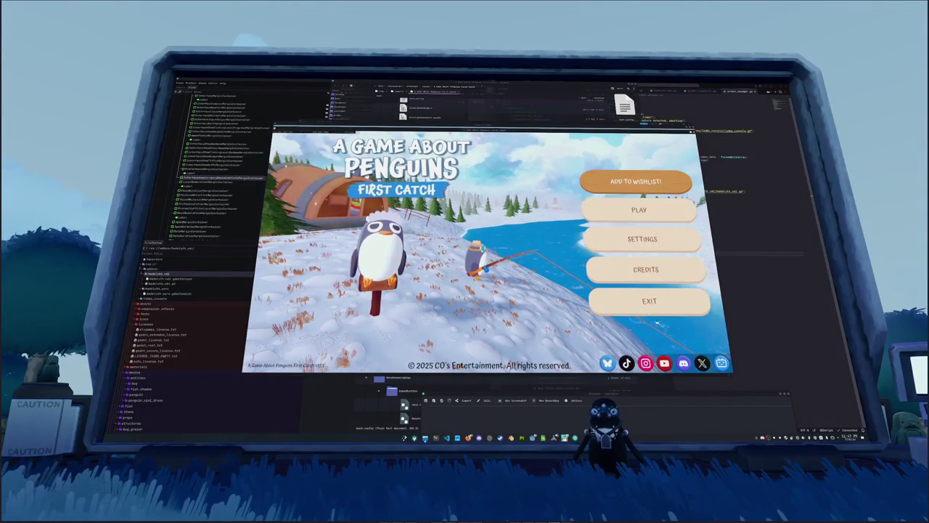
Step: Quit the penguin game and open First Catch's store page from the Steam library
left_click(630, 301)
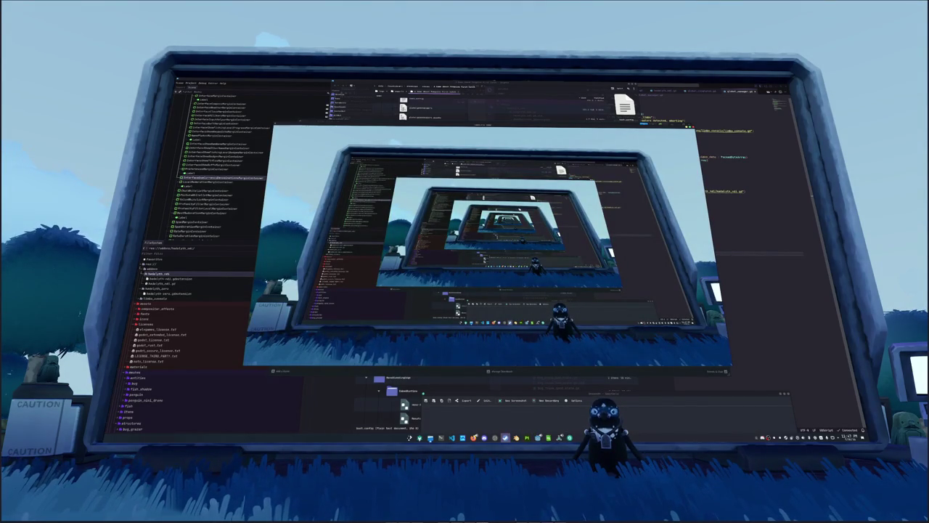
left_click(506, 437)
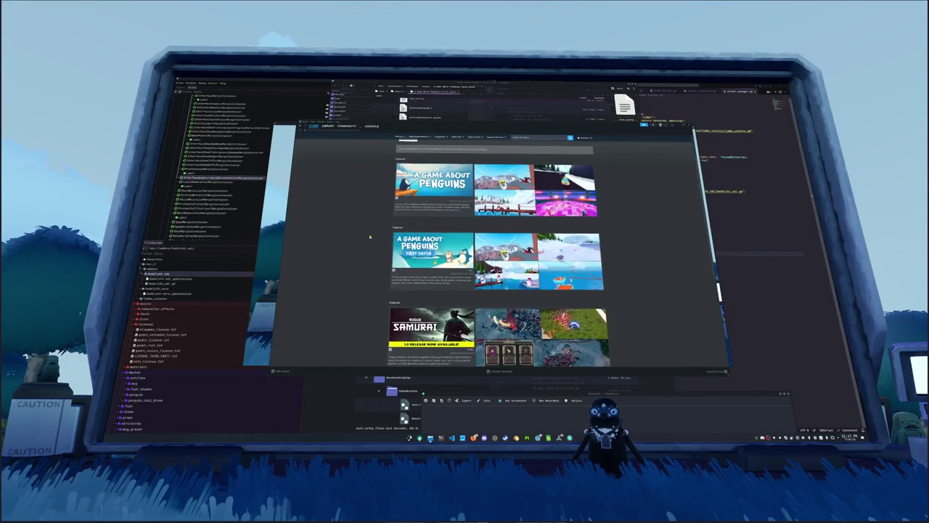
left_click(327, 126)
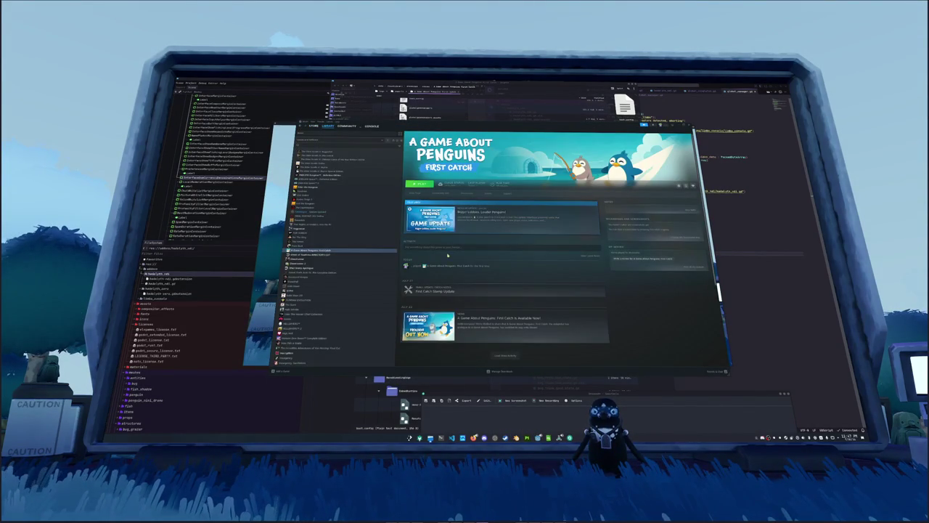
left_click(415, 193)
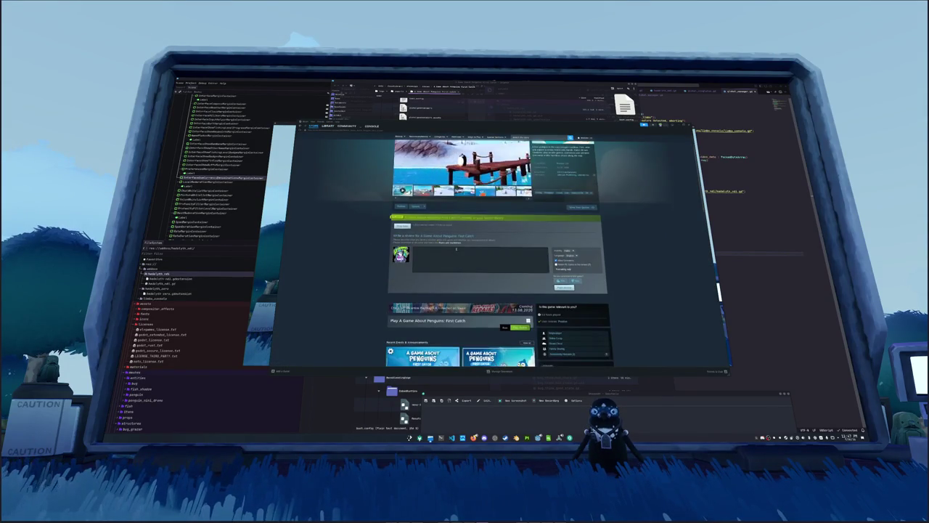
Step: Write and post a recommended (Yes) review for A Game About Penguins: First Catch
left_click(512, 257)
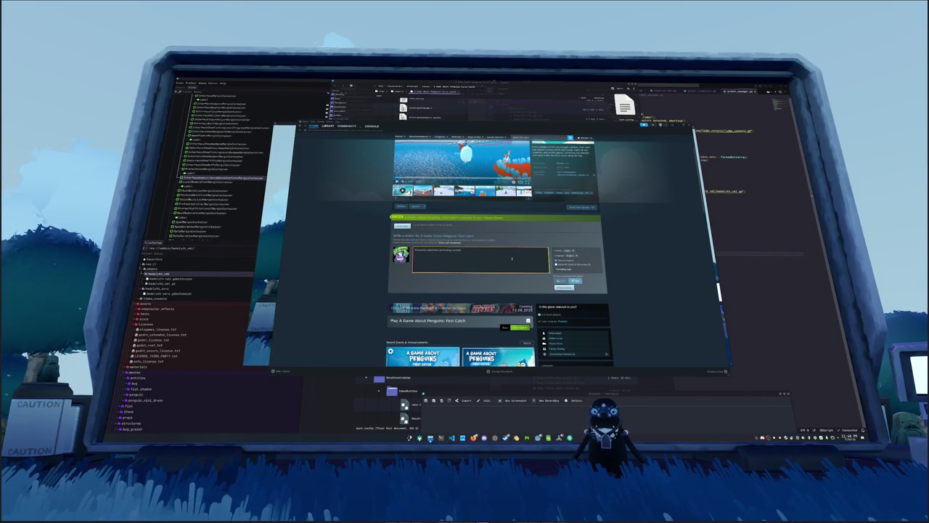
left_click(612, 271)
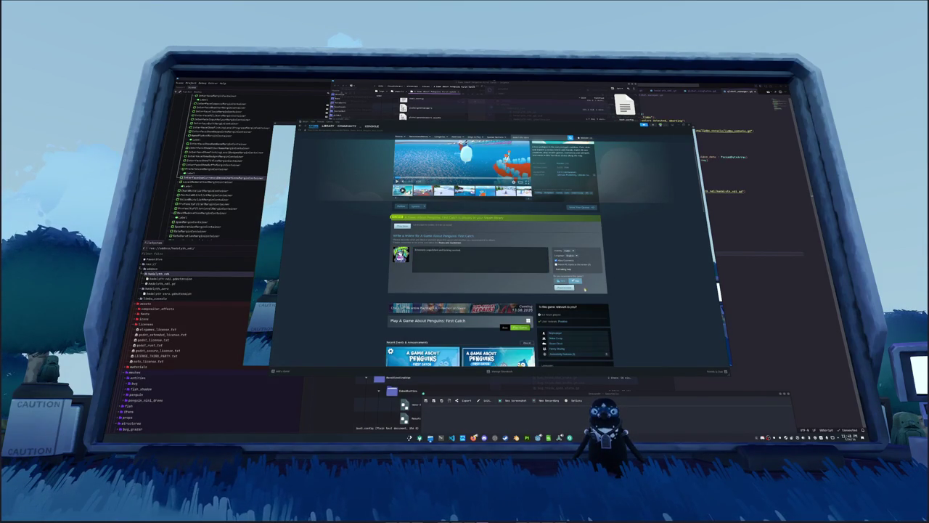
left_click(566, 288)
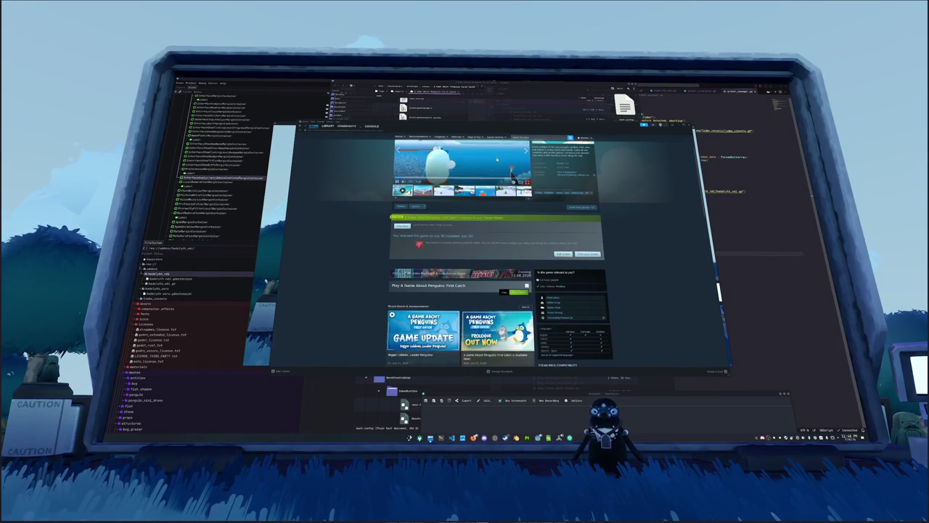
Step: Scroll through the player reviews, briefly selecting a phrase in the second review
scroll(357, 262, "down", 15)
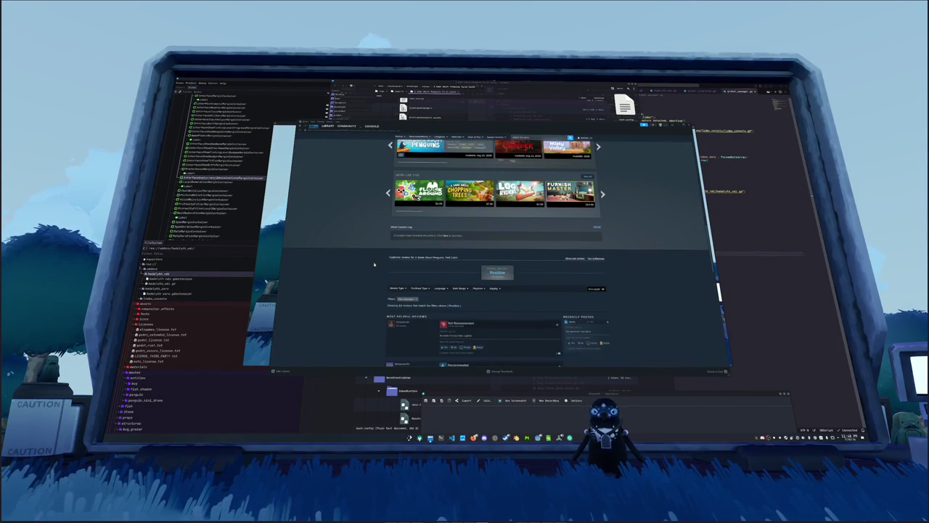
scroll(360, 250, "down", 1)
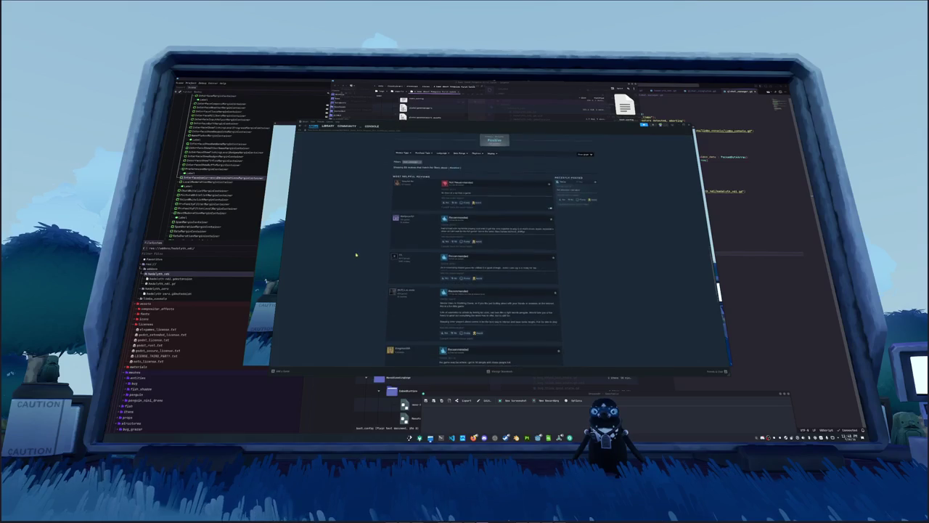
scroll(415, 203, "down", 1)
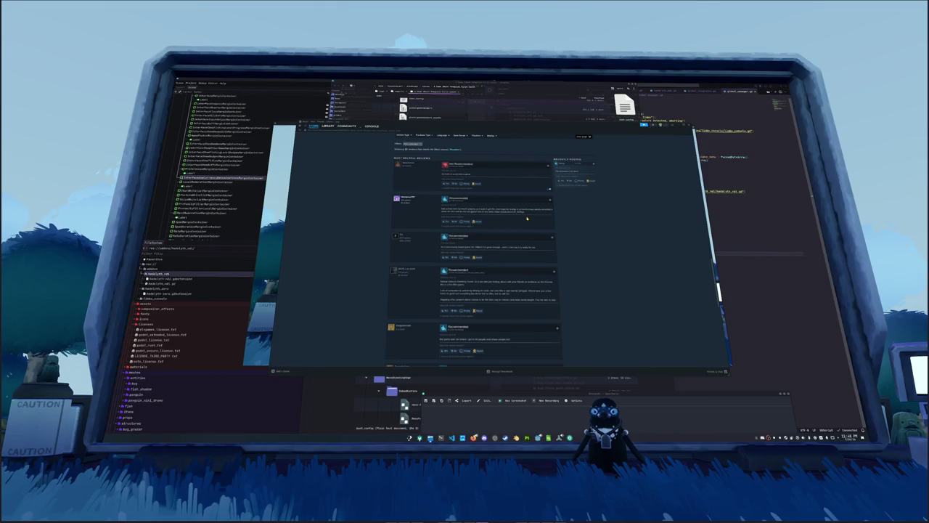
left_click_drag(522, 211, 495, 211)
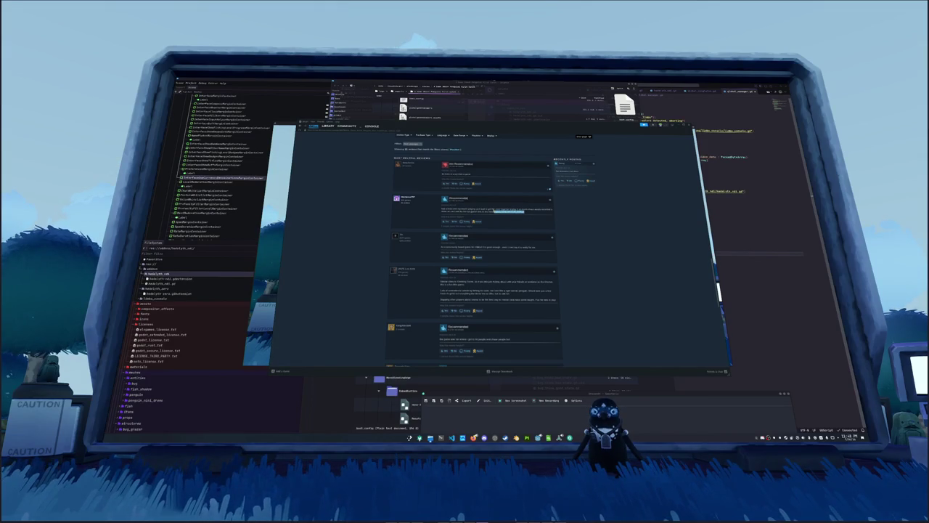
right_click(498, 212)
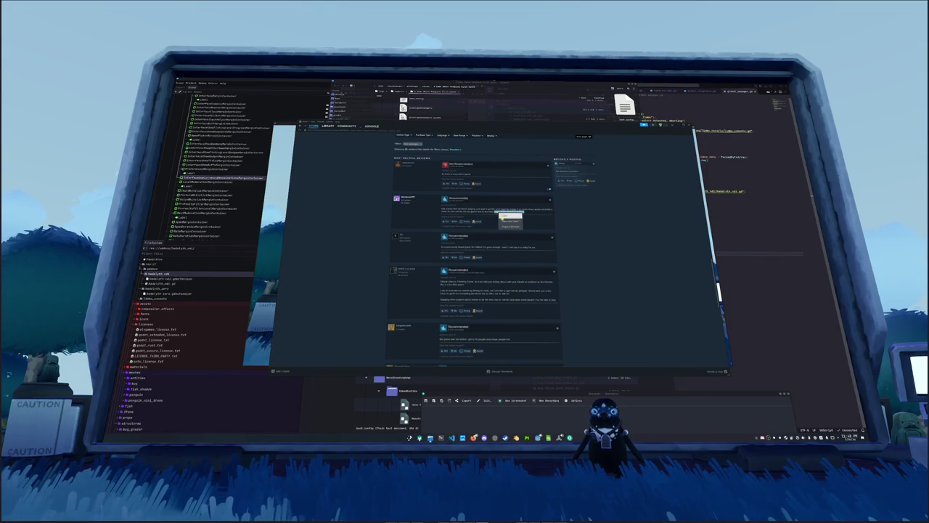
left_click(434, 227)
Step: Scroll the rest of the review list down to the page footer
scroll(435, 224, "down", 3)
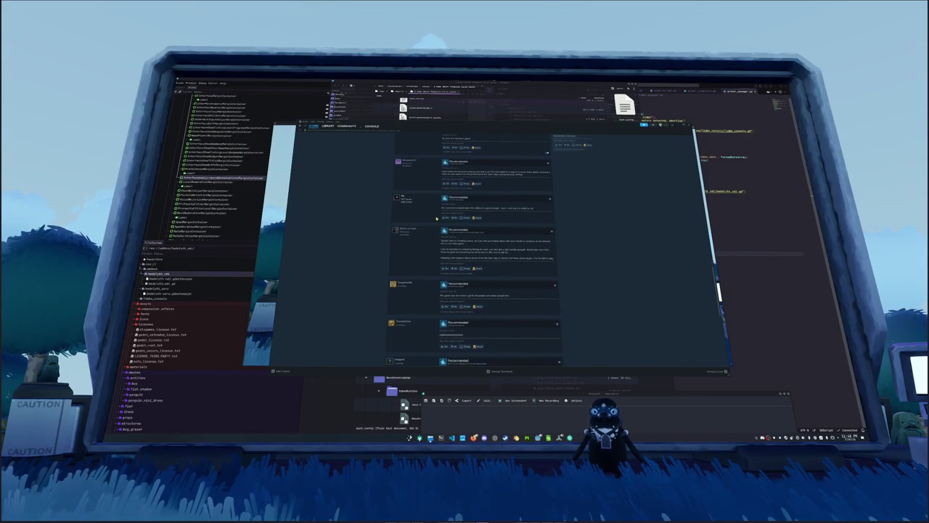
scroll(437, 215, "down", 2)
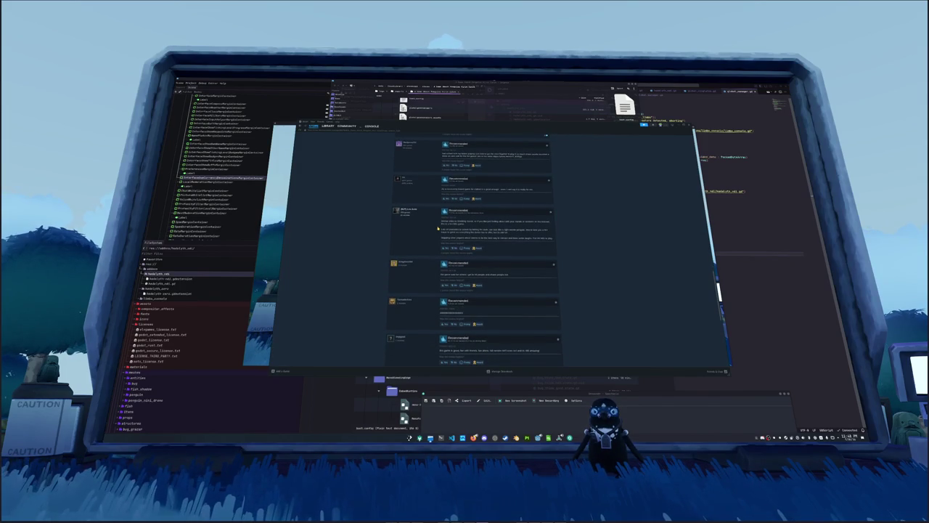
scroll(438, 228, "down", 2)
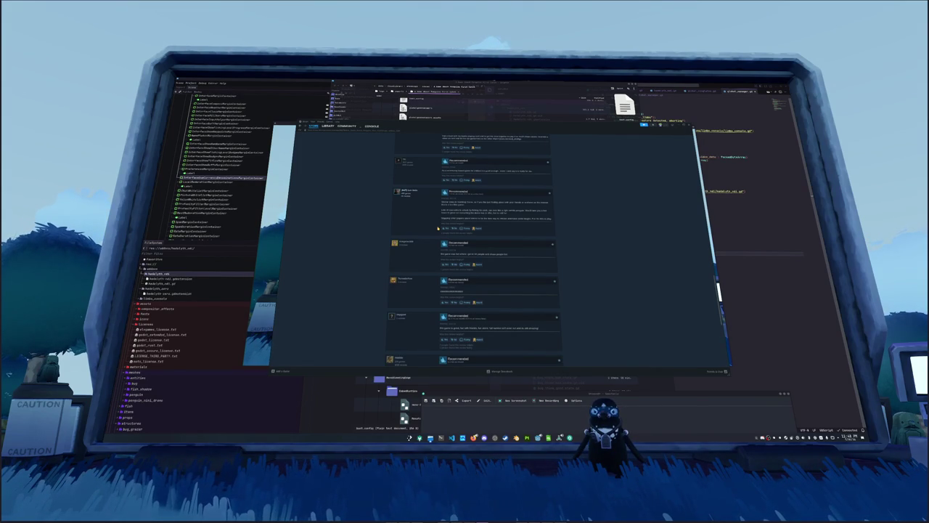
scroll(436, 232, "down", 1)
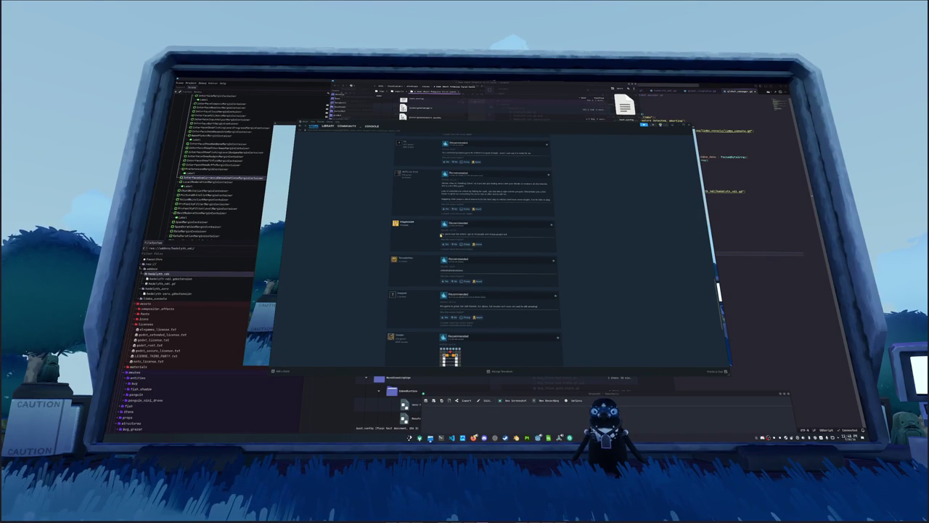
scroll(435, 234, "down", 2)
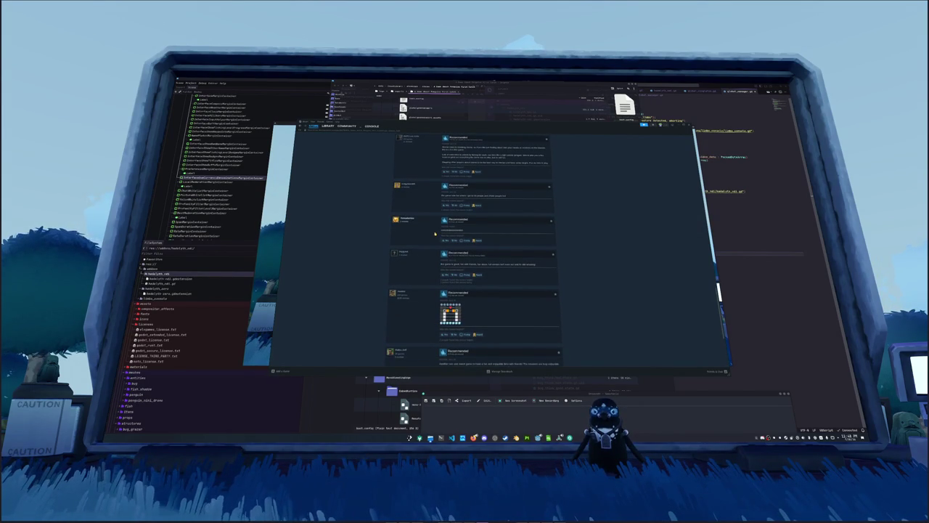
scroll(435, 233, "down", 2)
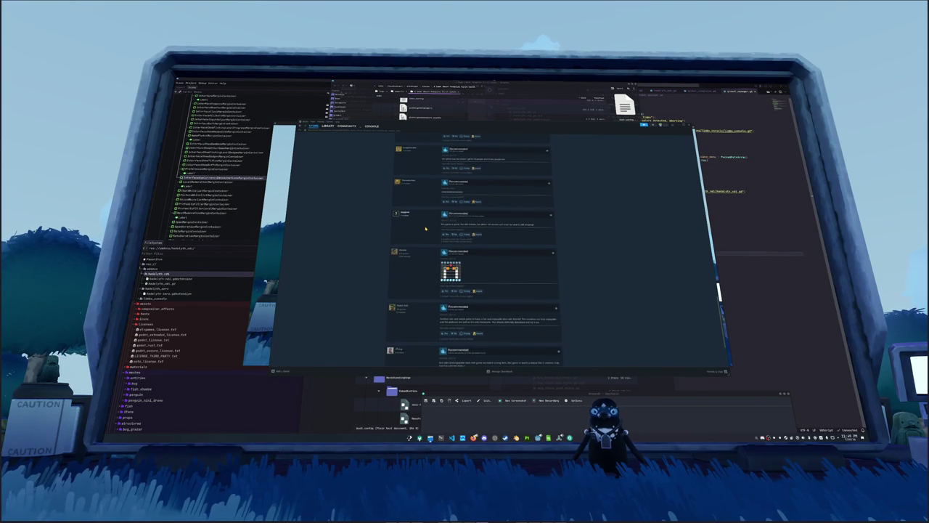
scroll(426, 229, "down", 2)
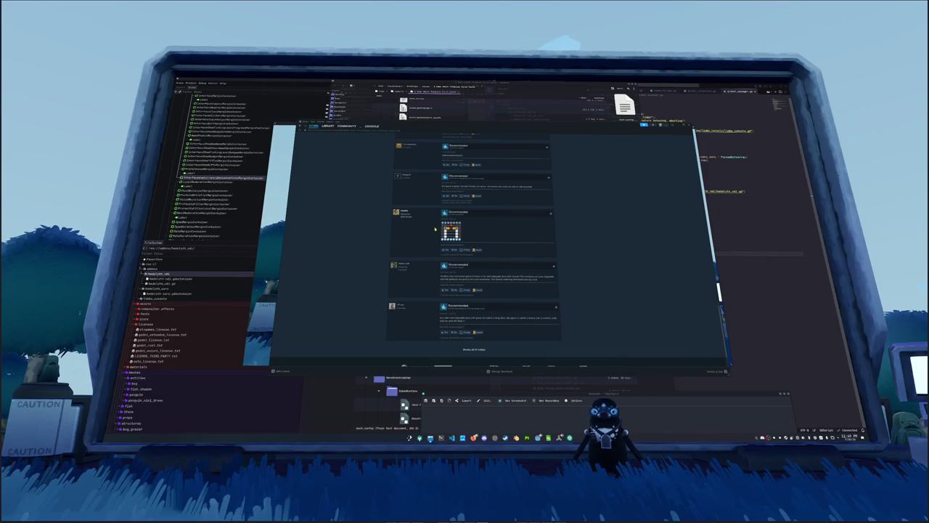
scroll(435, 228, "down", 1)
scroll(435, 229, "down", 1)
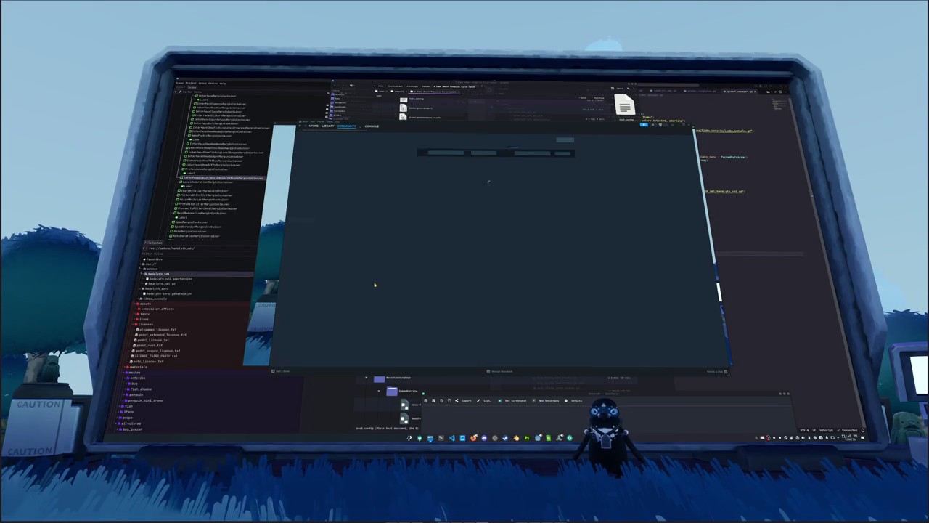
Step: Skim the community reviews, read one player's review in full, then close the Steam window
scroll(375, 285, "down", 10)
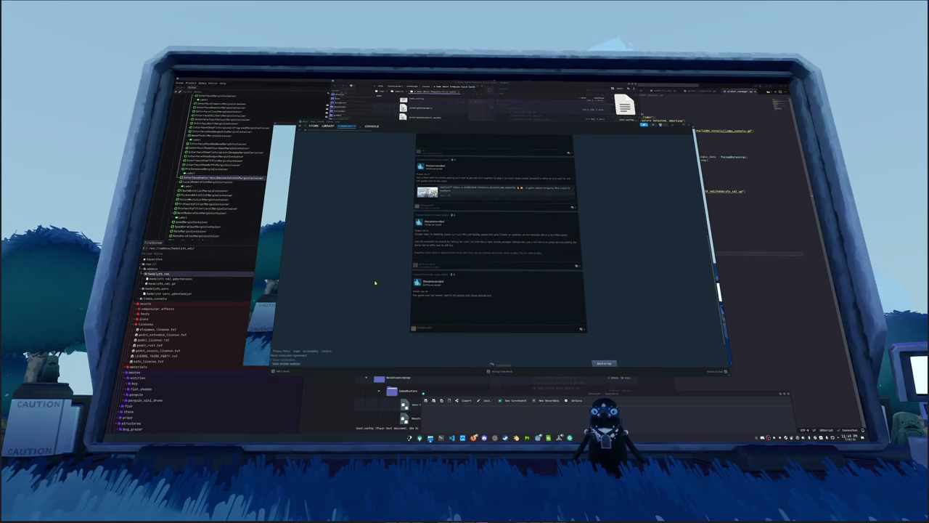
scroll(374, 283, "down", 2)
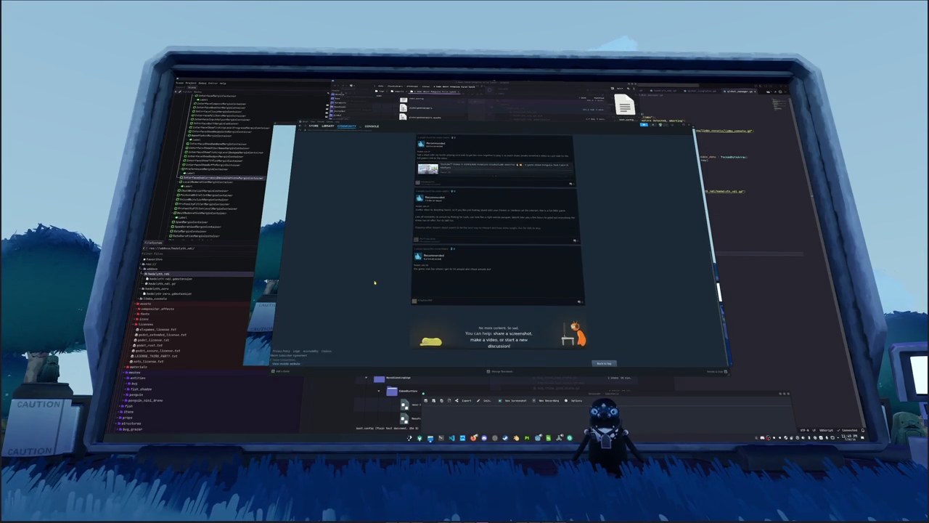
scroll(375, 282, "up", 1)
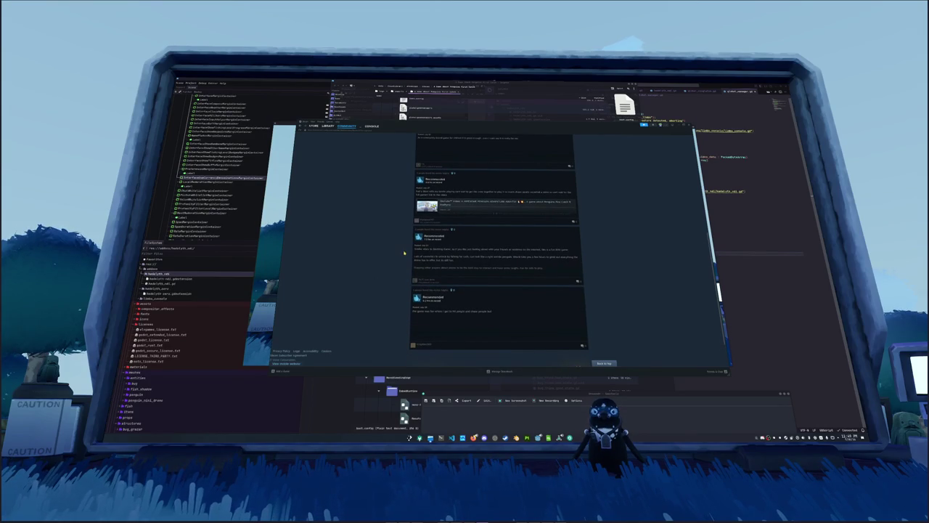
scroll(404, 253, "up", 2)
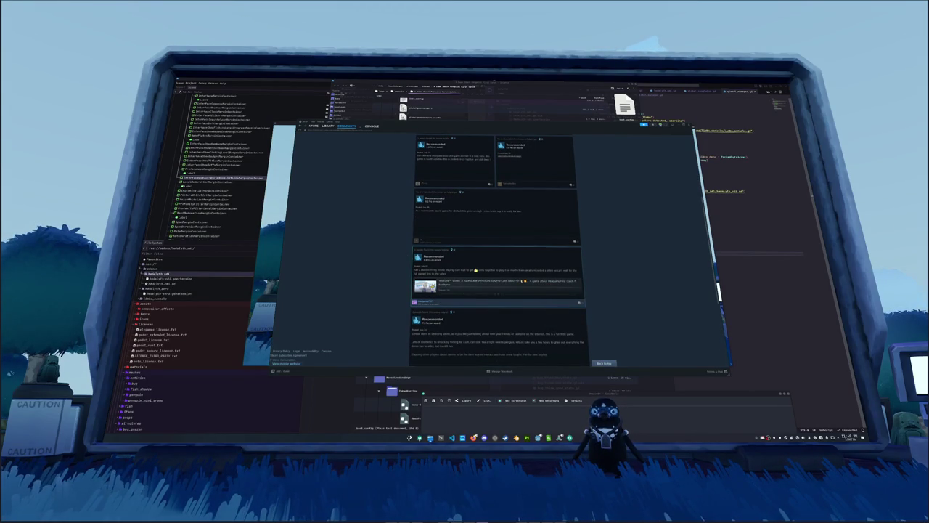
left_click(476, 267)
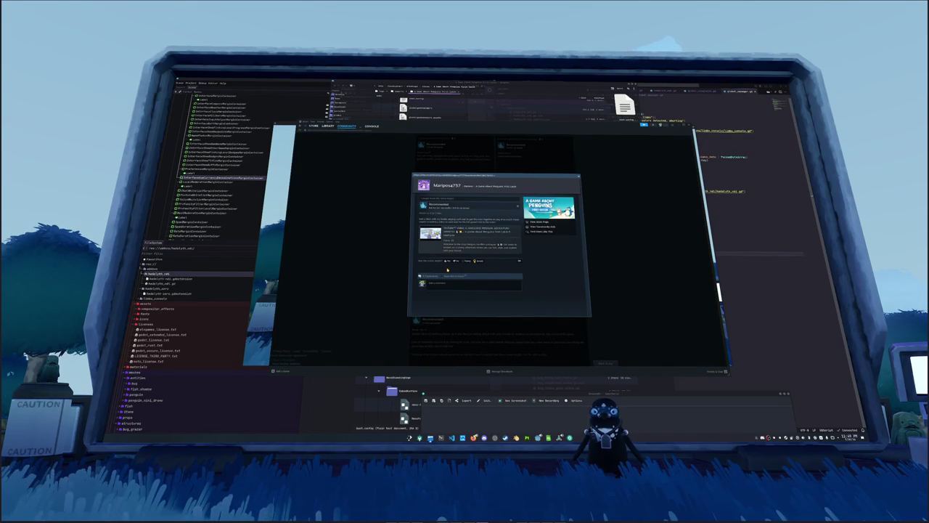
left_click(374, 273)
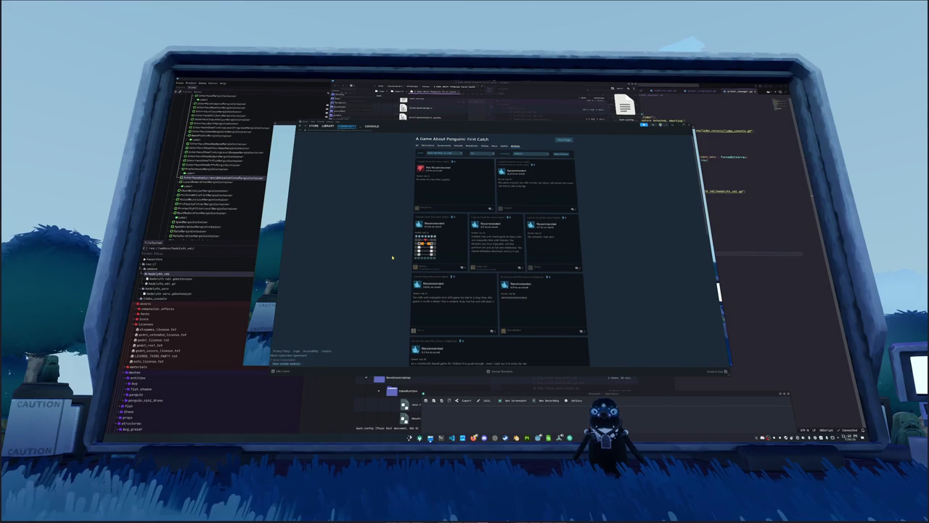
left_click(690, 125)
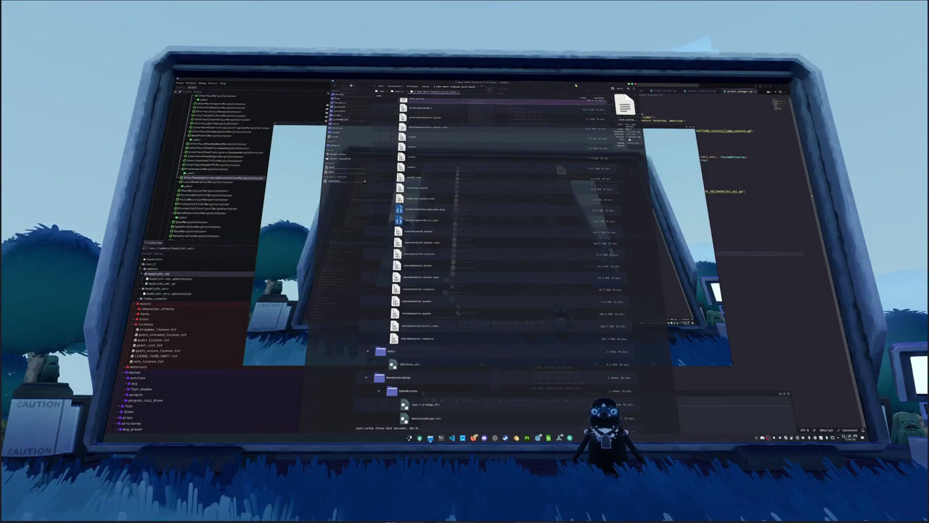
scroll(416, 150, "up", 5)
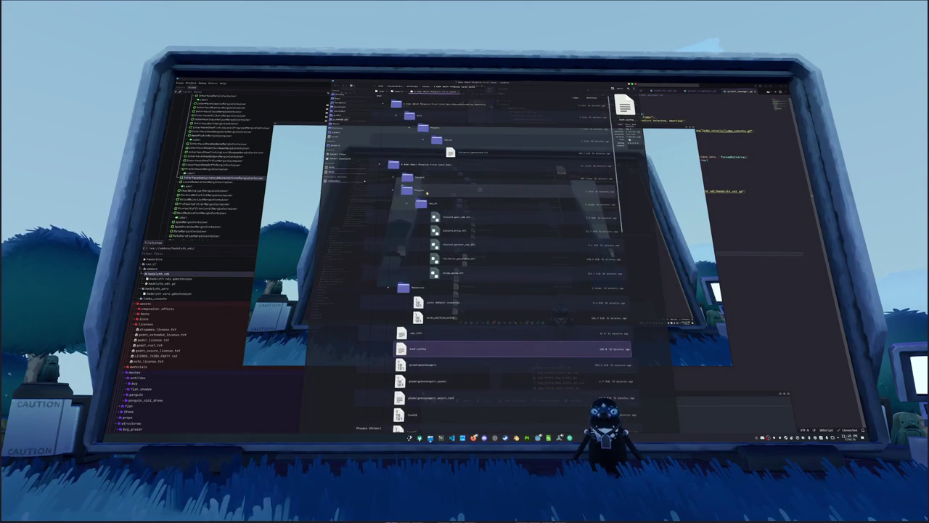
Step: Select the A Game About Penguins folder and preview a JSON file inside it
left_click(473, 105)
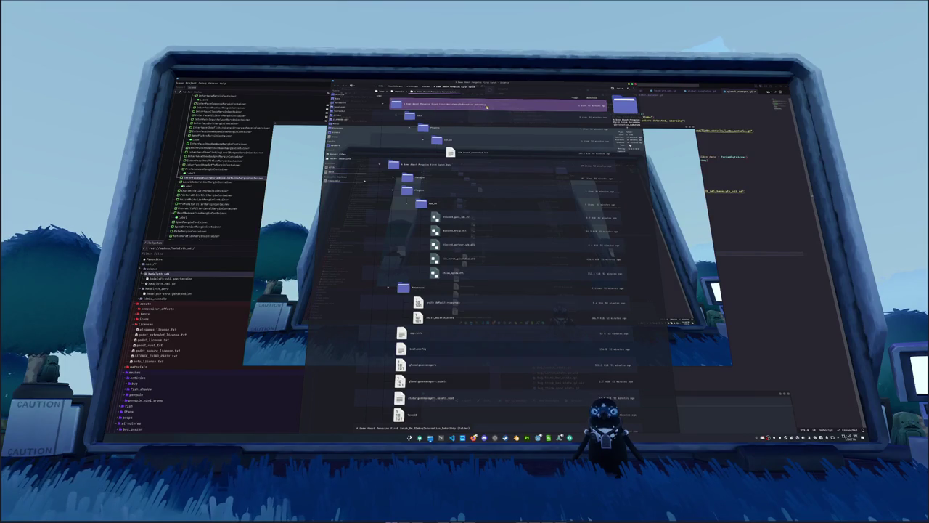
scroll(487, 107, "down", 5, "ctrl")
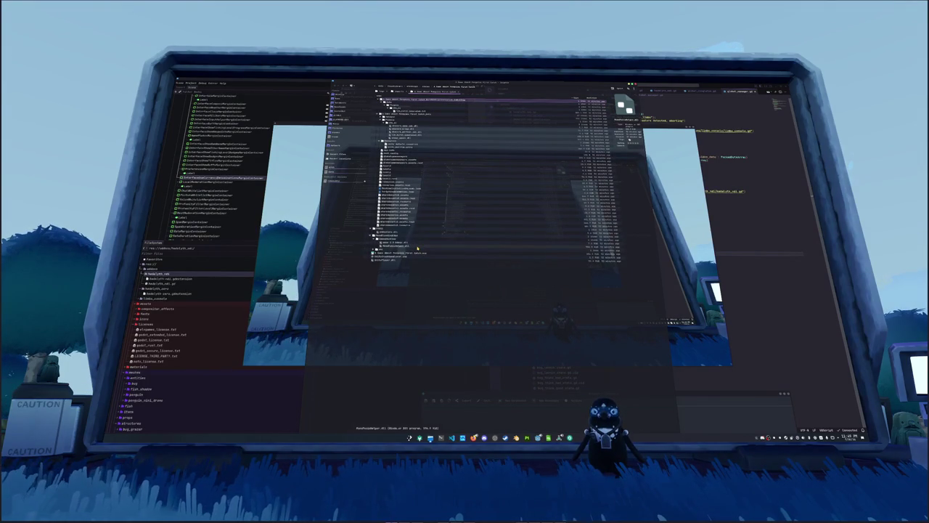
left_click(401, 191)
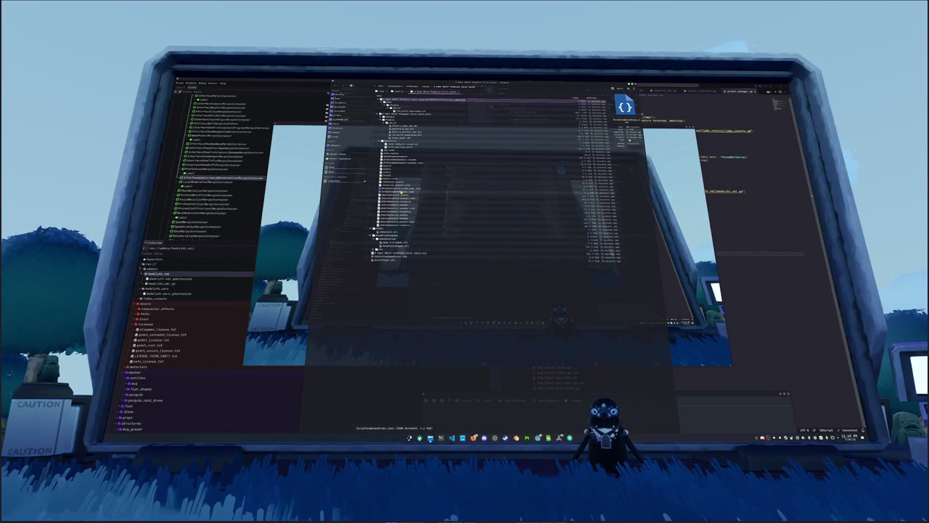
Step: Expand and collapse the project's subfolders, then open a folder and return to its parent
left_click(375, 249)
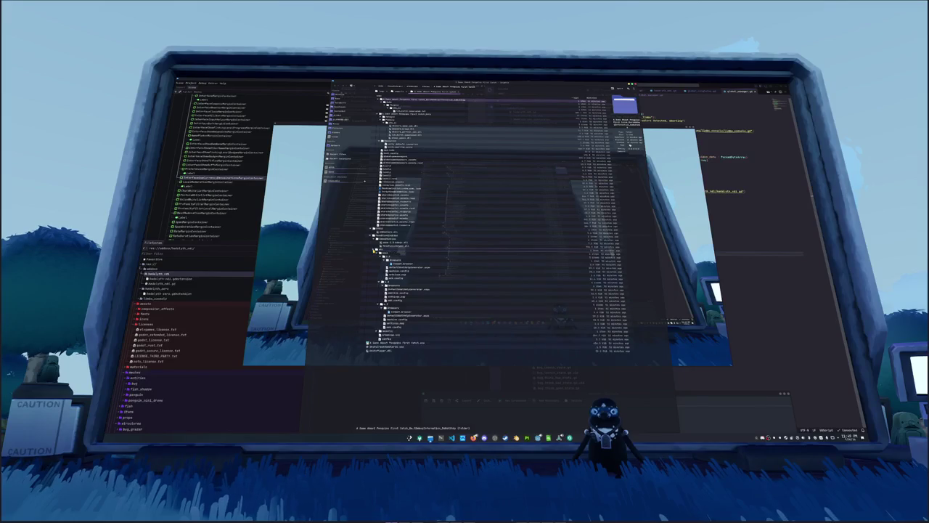
left_click(375, 251)
left_click(372, 233)
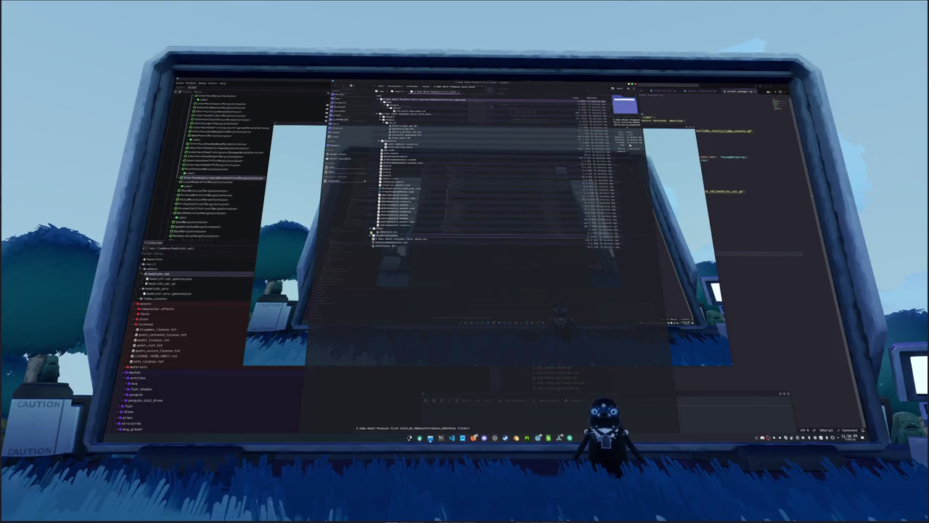
left_click(381, 138)
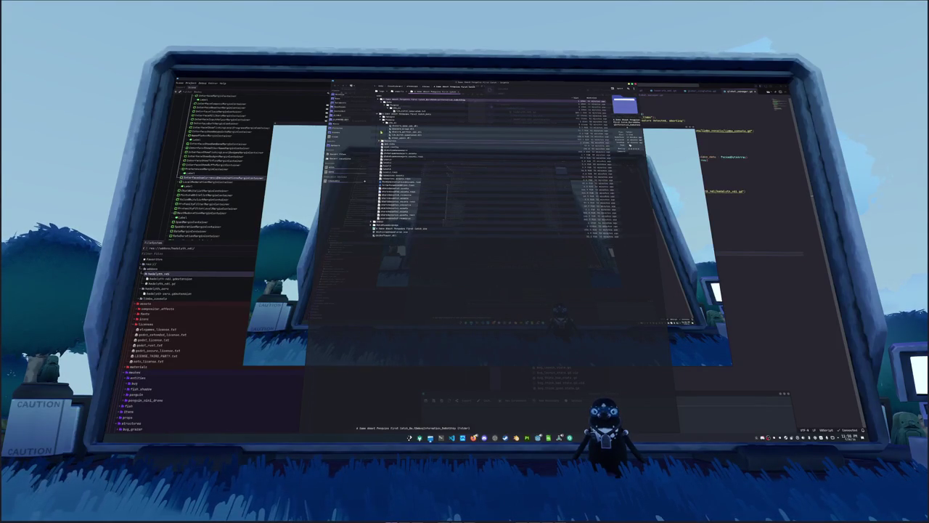
left_click(385, 160)
left_click(379, 115)
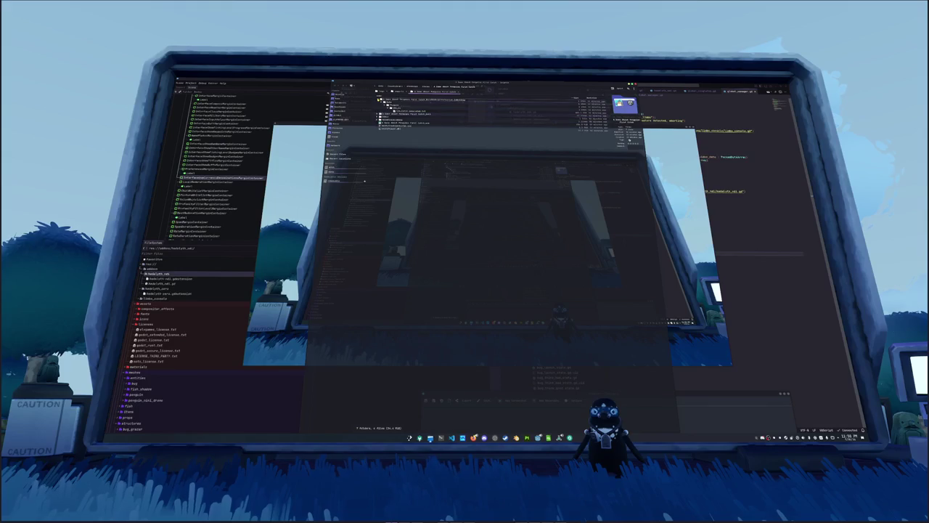
double_click(385, 99)
key("alt+Up")
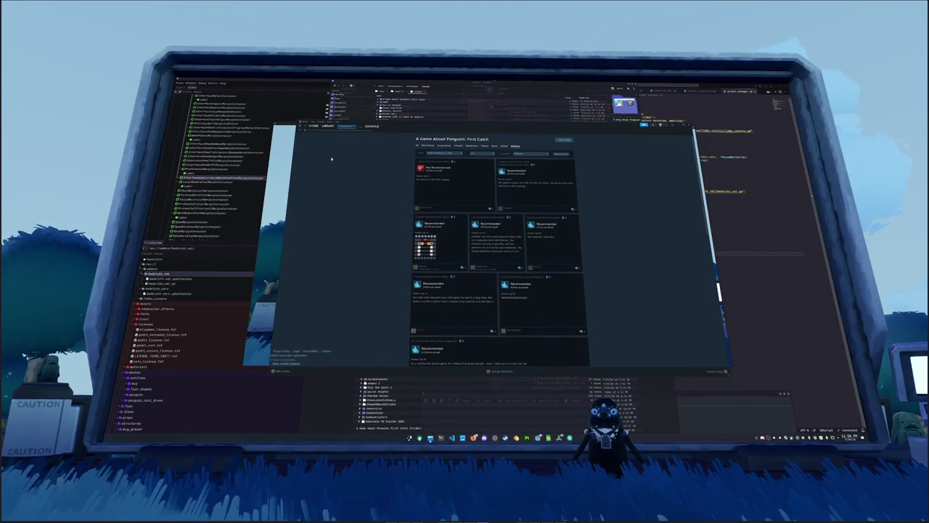
Step: Uninstall A Game About Penguins: First Catch from the Steam library
right_click(311, 250)
mouse_move(319, 270)
left_click(349, 289)
left_click(515, 251)
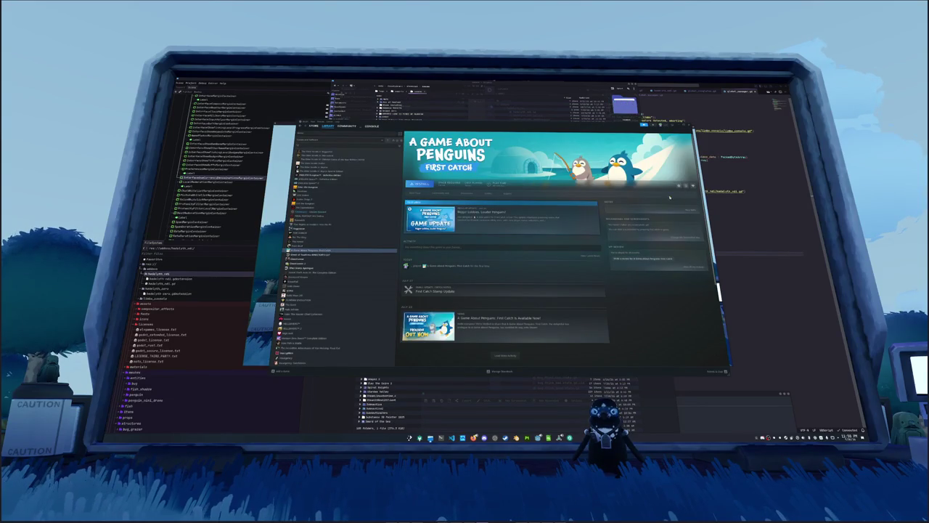
Step: View two community screenshots enlarged, including the Market one
scroll(605, 249, "down", 3)
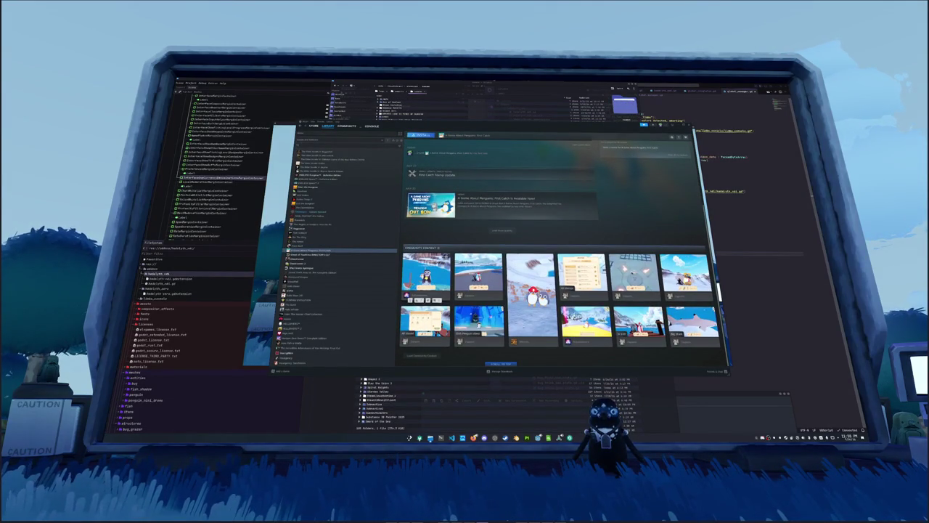
left_click(426, 275)
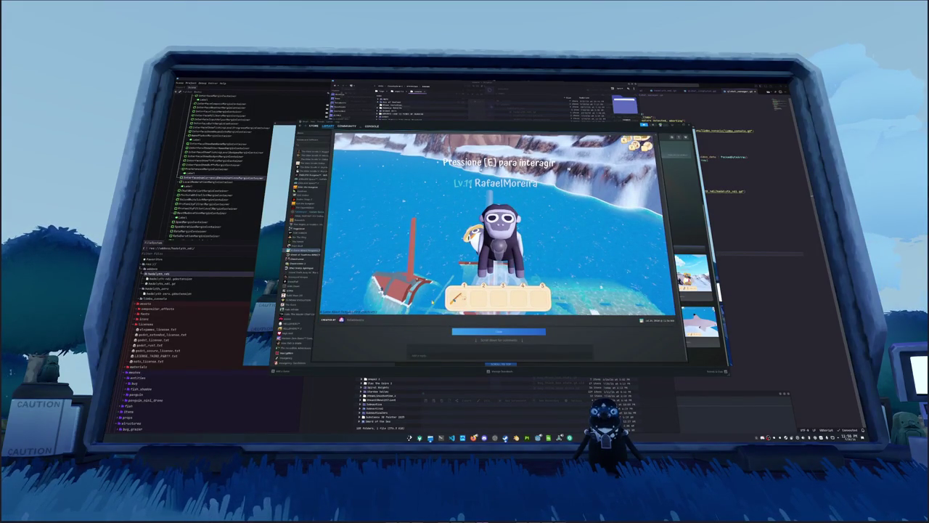
key("Escape")
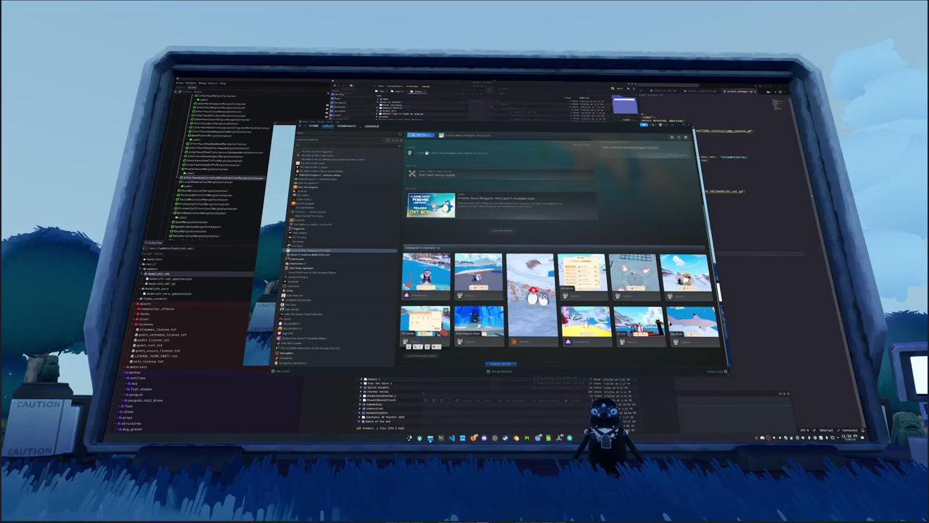
left_click(425, 325)
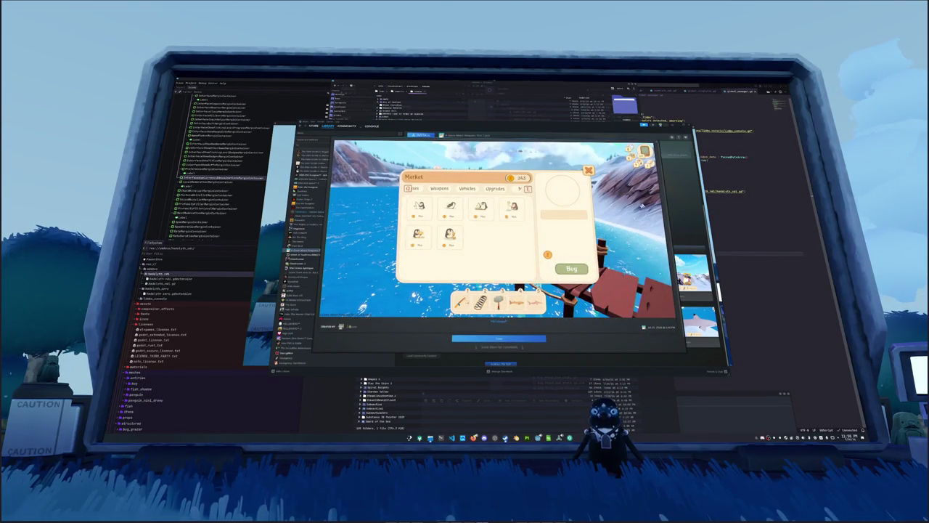
left_click(471, 340)
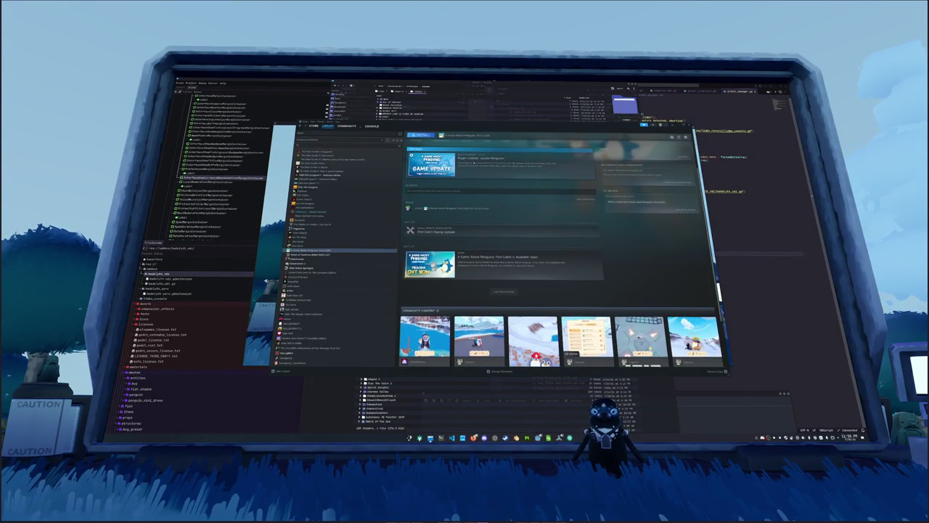
Step: Close and reopen Steam, then capture a screenshot of the screen
scroll(642, 339, "up", 3)
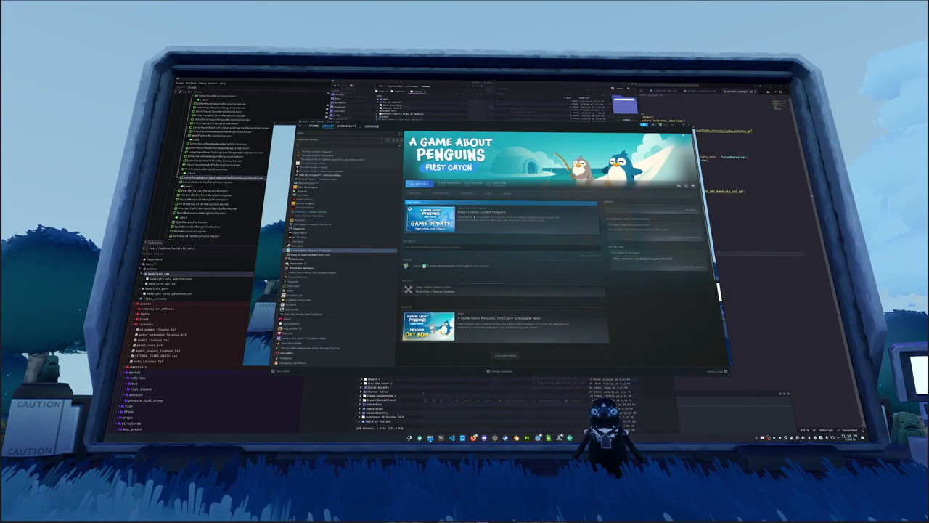
left_click(690, 125)
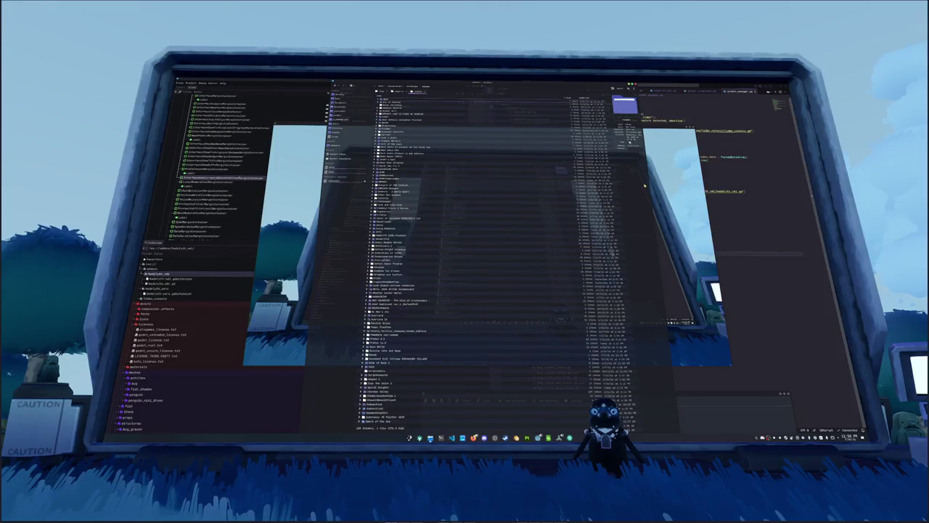
left_click(494, 438)
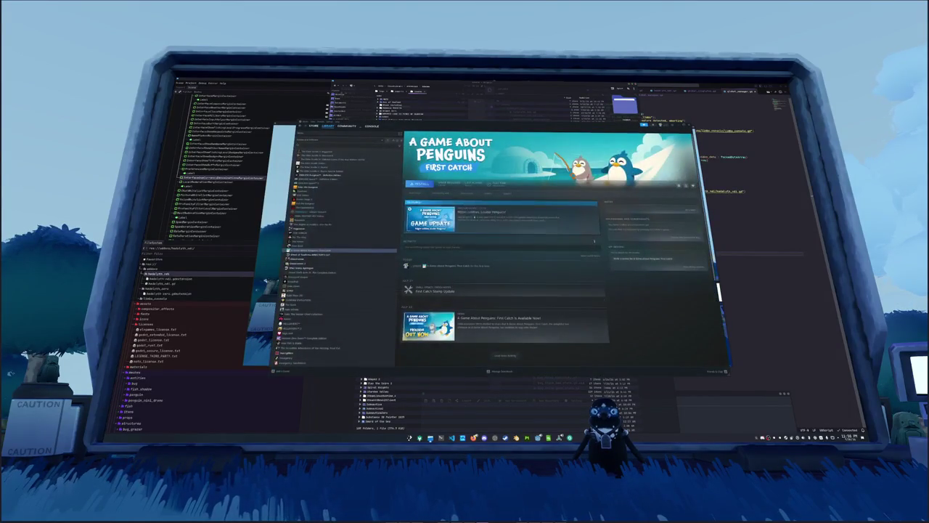
key("Print")
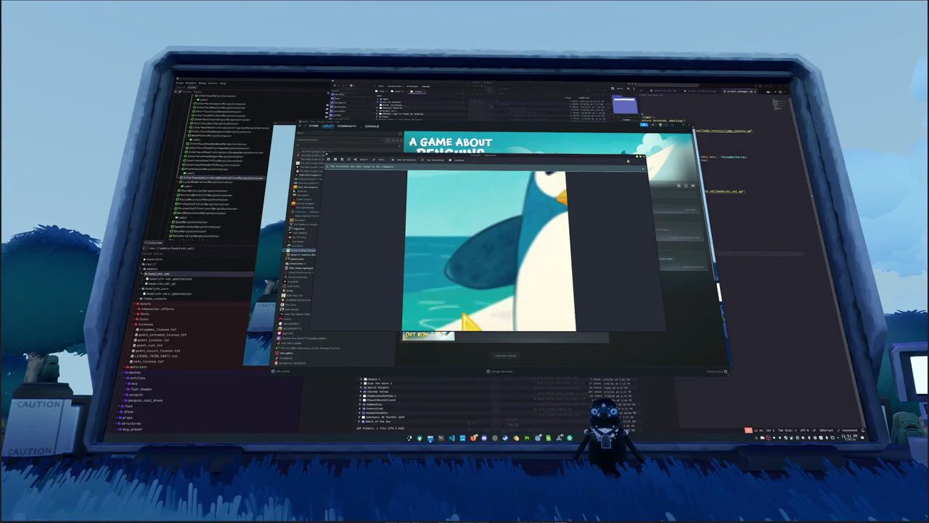
Step: Capture the penguin banner region as a screenshot, then open the game's library context menu
left_click(641, 156)
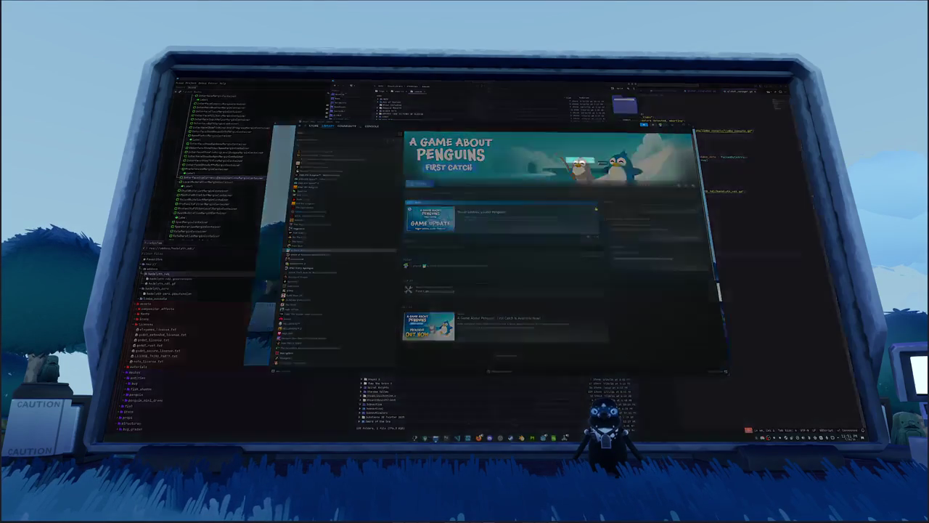
key("Return")
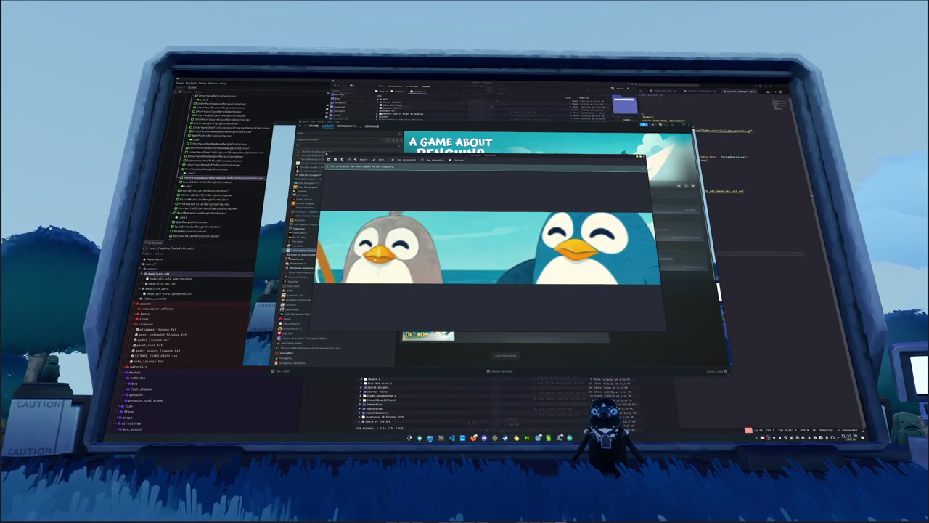
key("Escape")
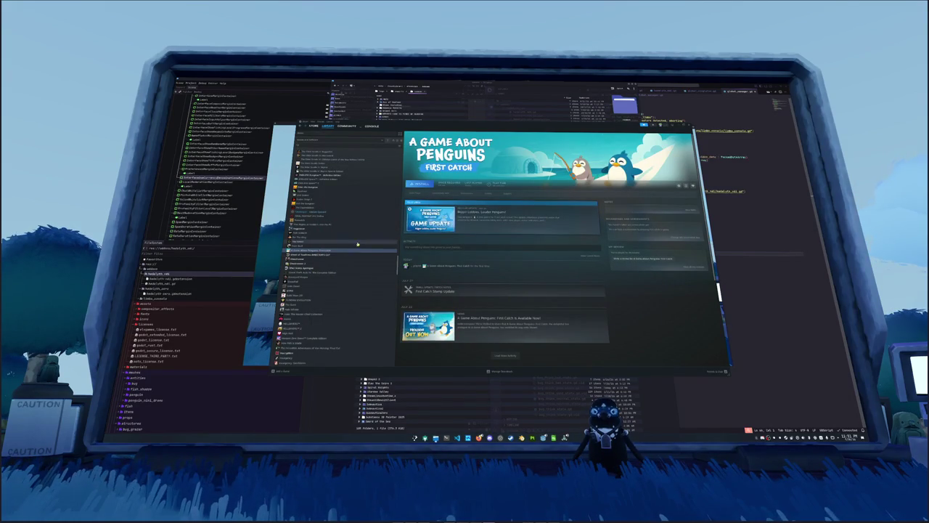
right_click(315, 254)
Step: Remove the penguin game from the Steam account and close the library window to reveal the code editor
mouse_move(327, 271)
left_click(353, 284)
left_click(516, 259)
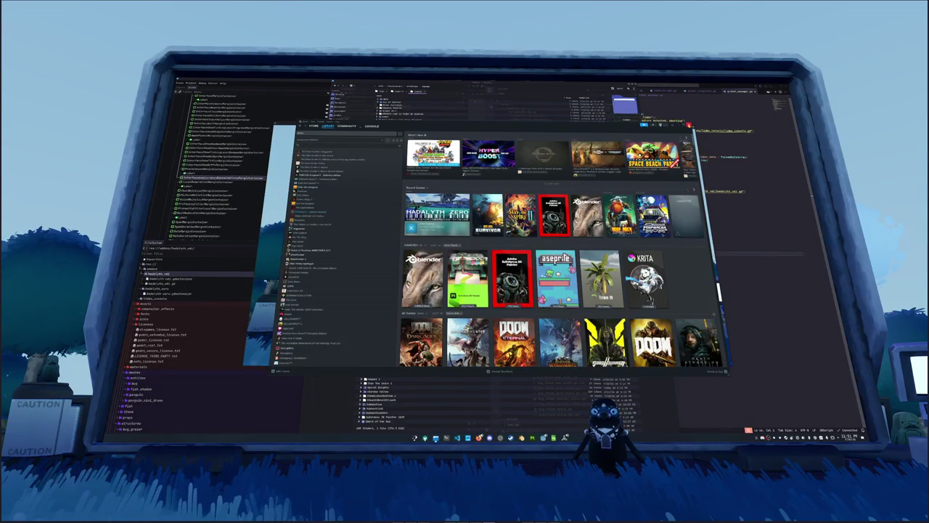
left_click(689, 125)
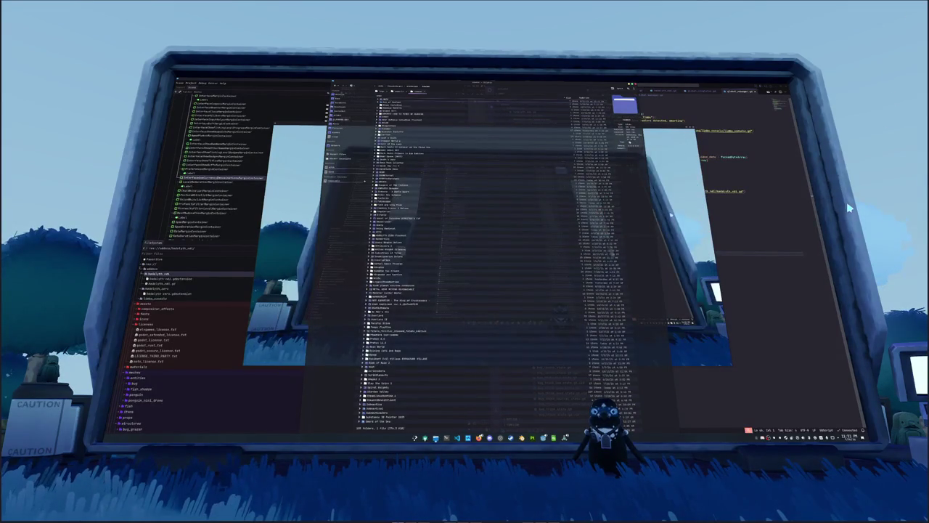
left_click(687, 244)
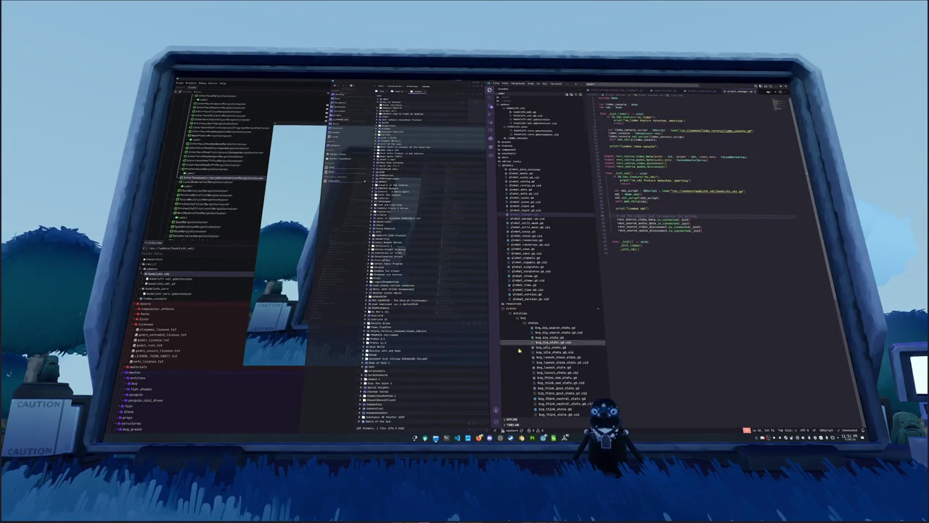
Step: Launch Blender from the file list and dismiss its splash screen
scroll(435, 125, "down", 3)
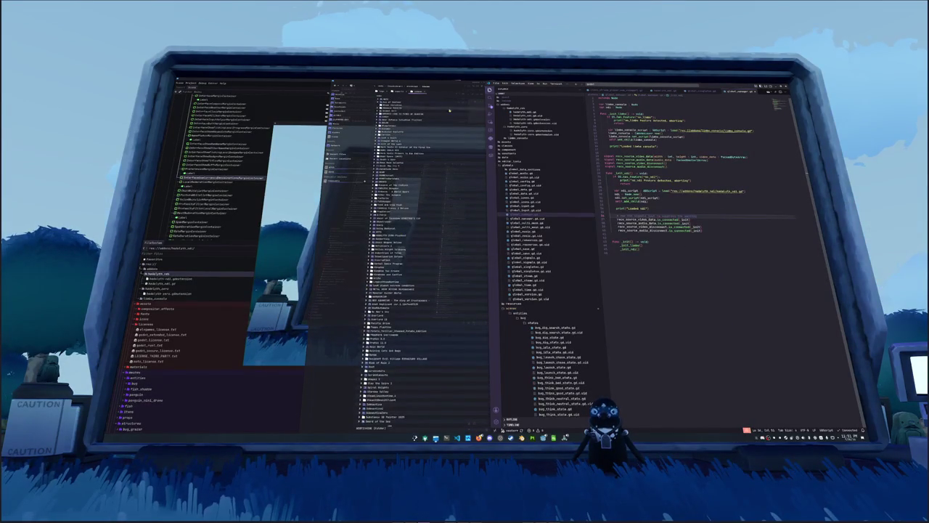
double_click(436, 125)
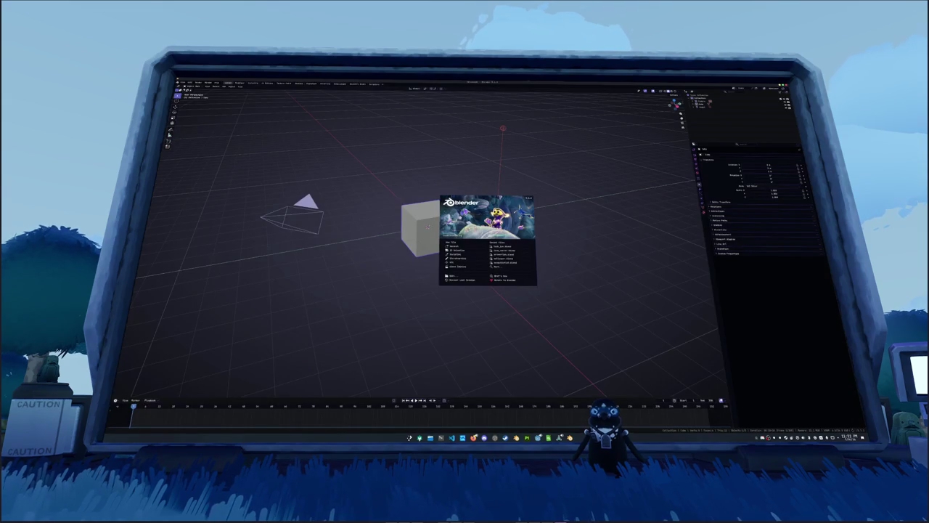
left_click(471, 245)
Step: Delete the default camera, cube and light, then browse up two folder levels into a project subfolder
key("a")
key("Delete")
key("ctrl+o")
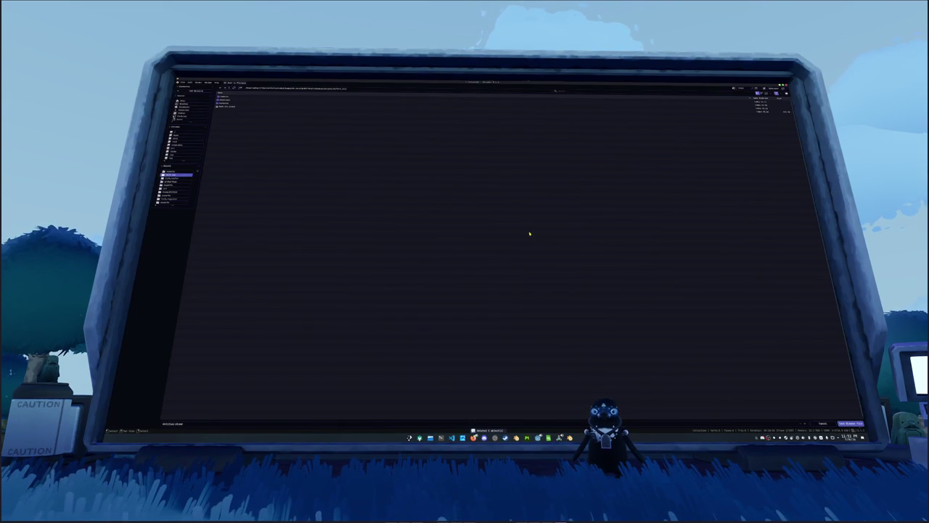
left_click(229, 88)
left_click(230, 88)
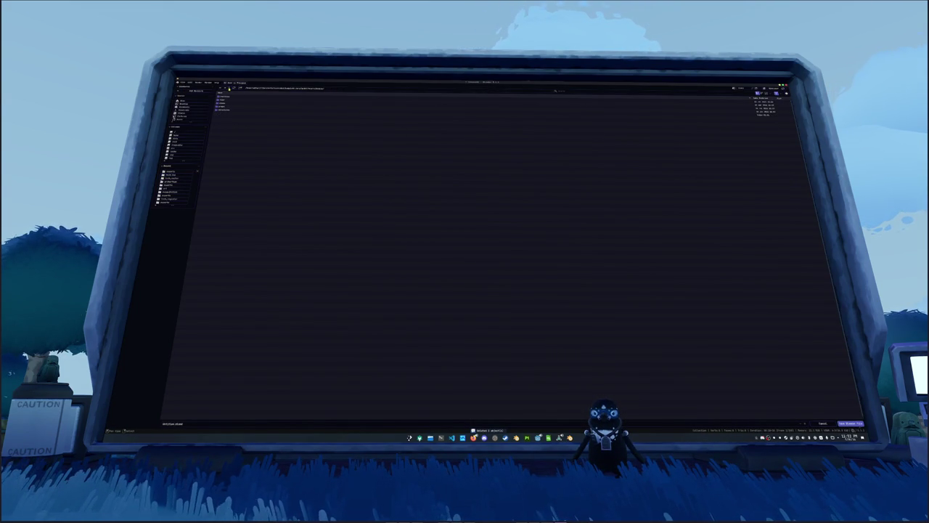
double_click(226, 108)
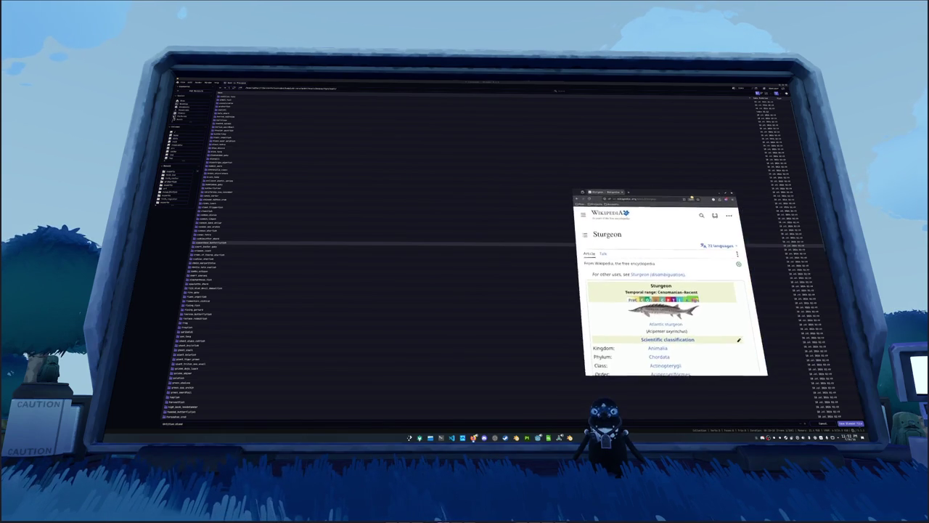
Step: Scroll the Sturgeon article to its cladogram and follow the H. huso link to Beluga (sturgeon)
scroll(488, 261, "down", 10)
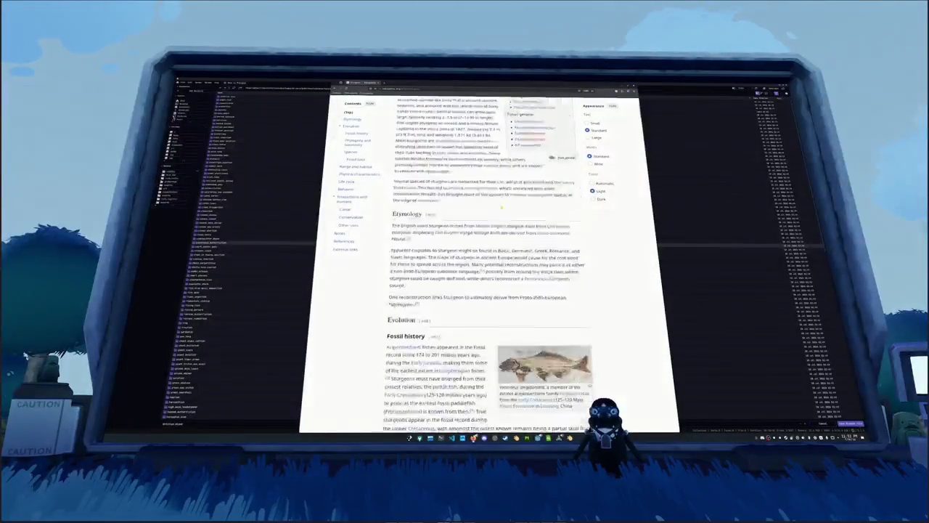
scroll(466, 253, "up", 3)
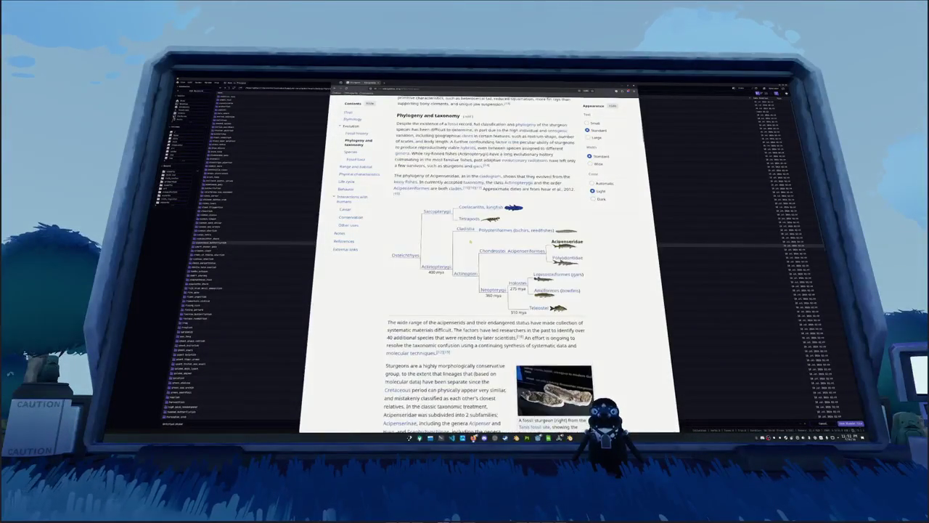
scroll(465, 253, "down", 1)
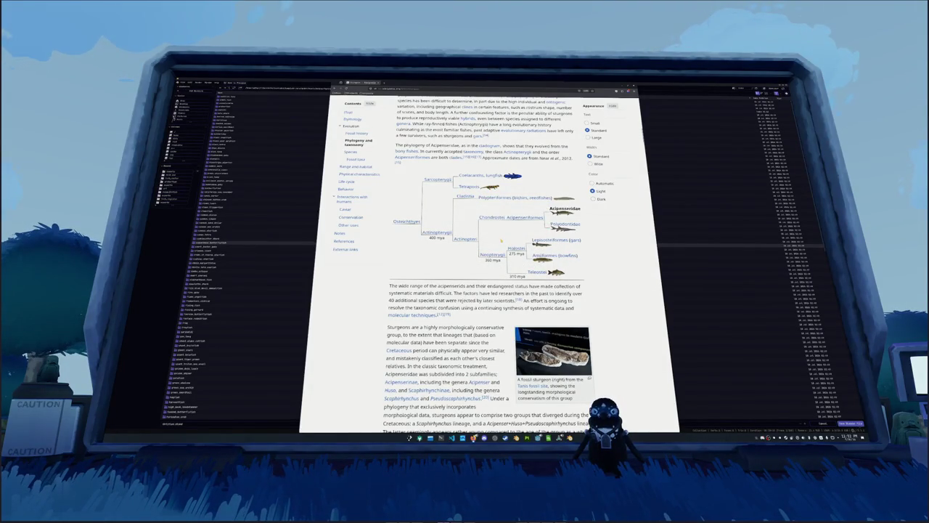
scroll(501, 241, "down", 10)
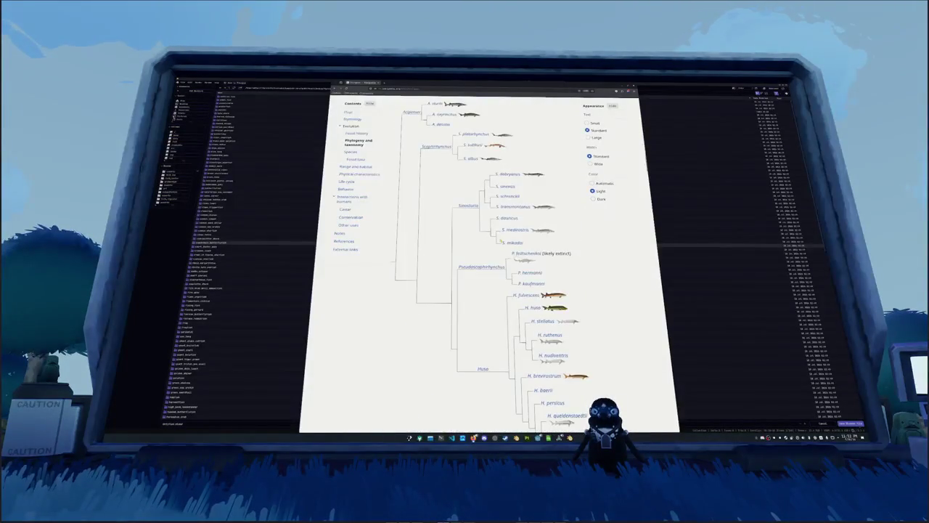
scroll(501, 240, "down", 3)
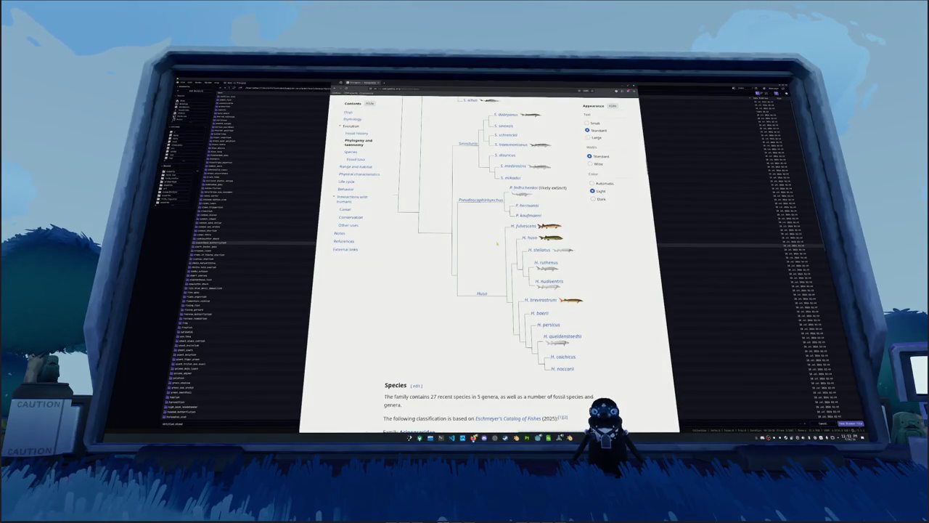
mouse_move(530, 237)
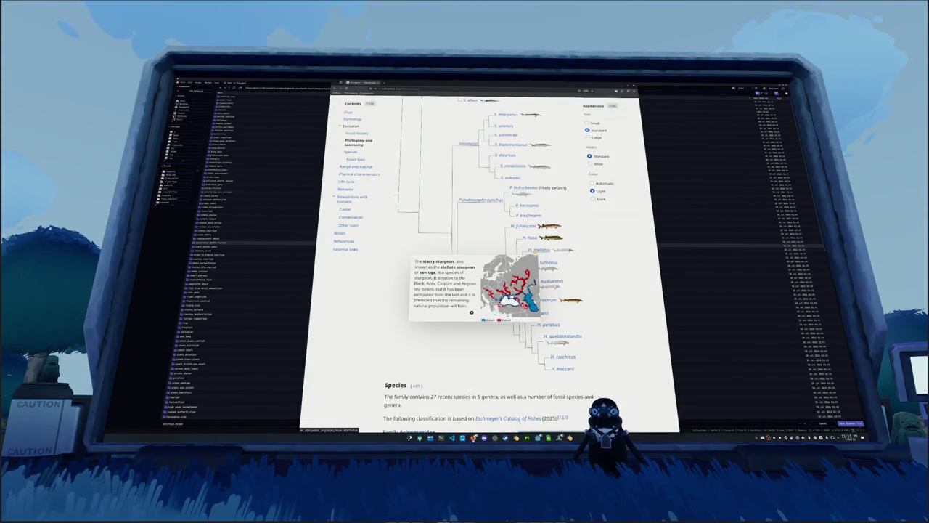
mouse_move(543, 301)
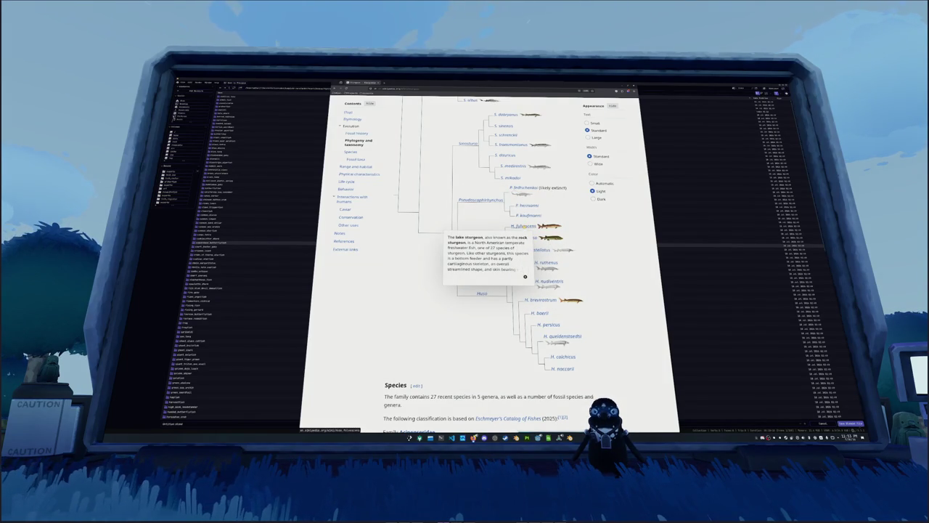
scroll(525, 276, "up", 3)
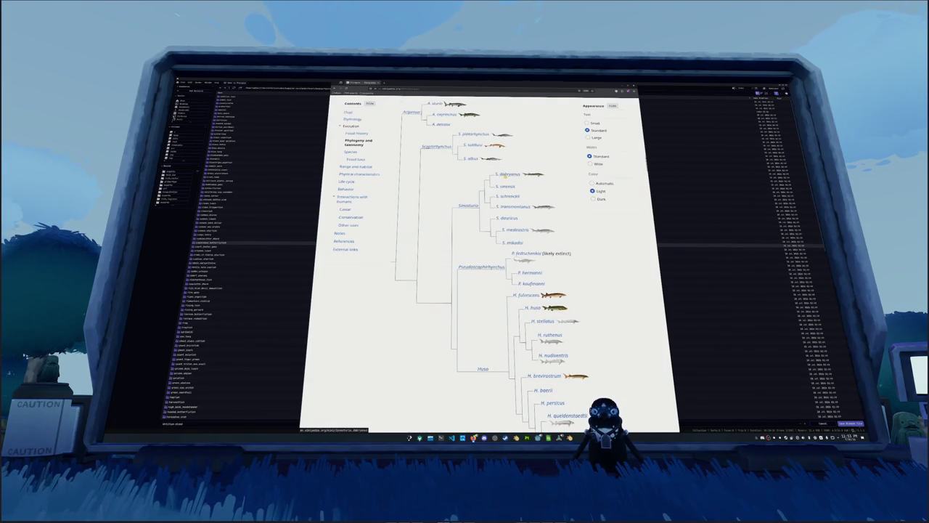
mouse_move(504, 177)
mouse_move(515, 207)
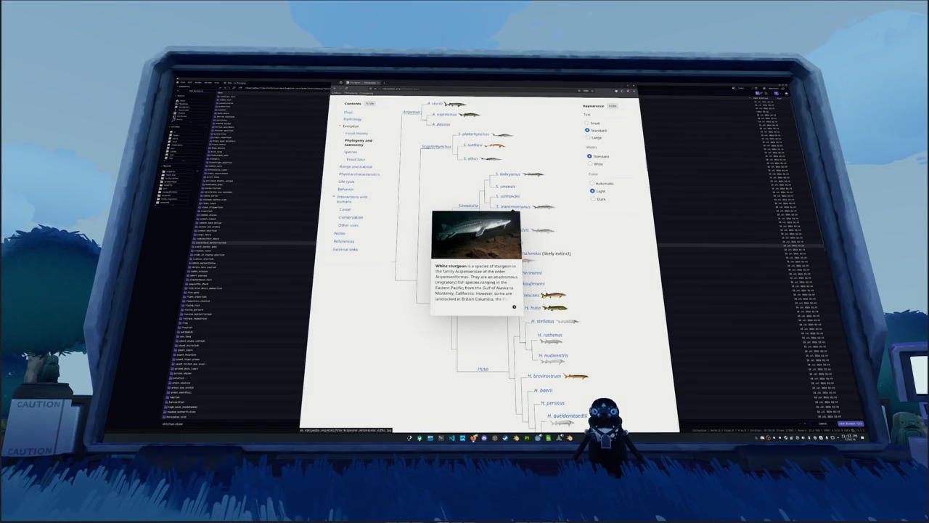
mouse_move(533, 308)
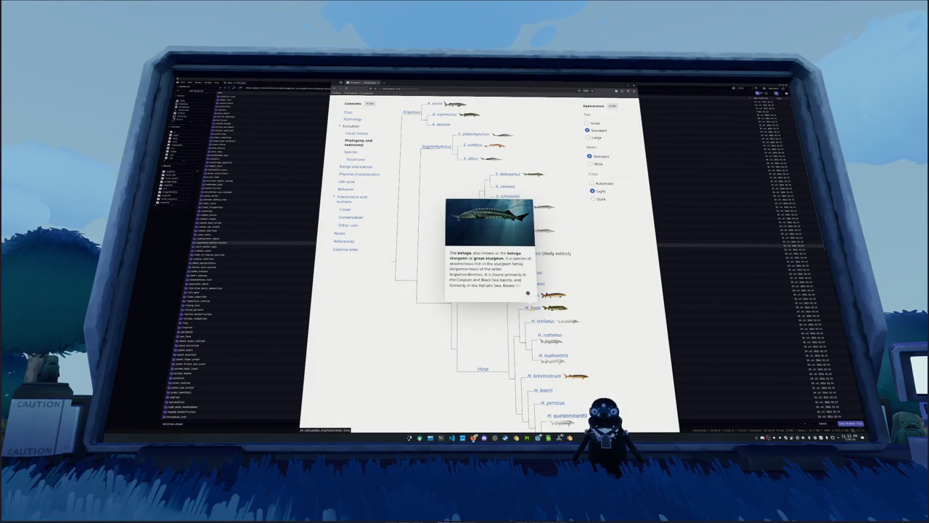
left_click(534, 308)
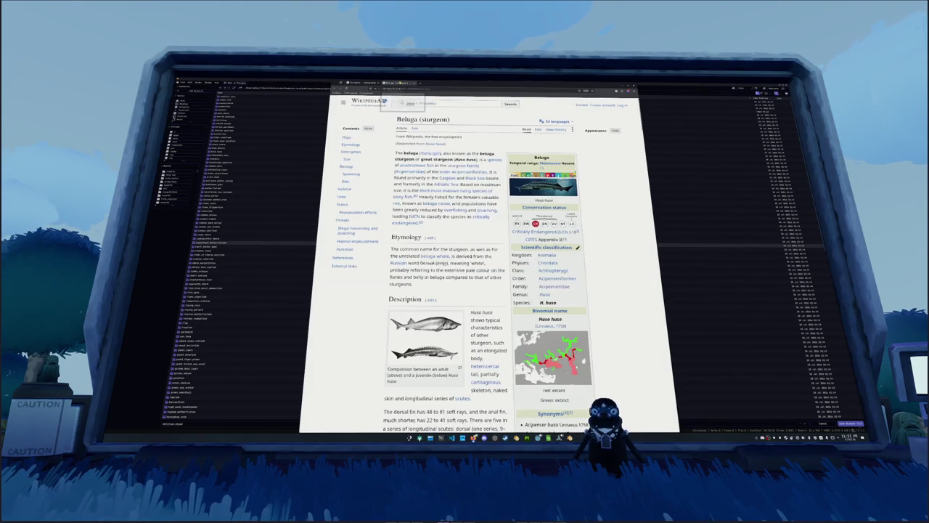
scroll(489, 234, "down", 1)
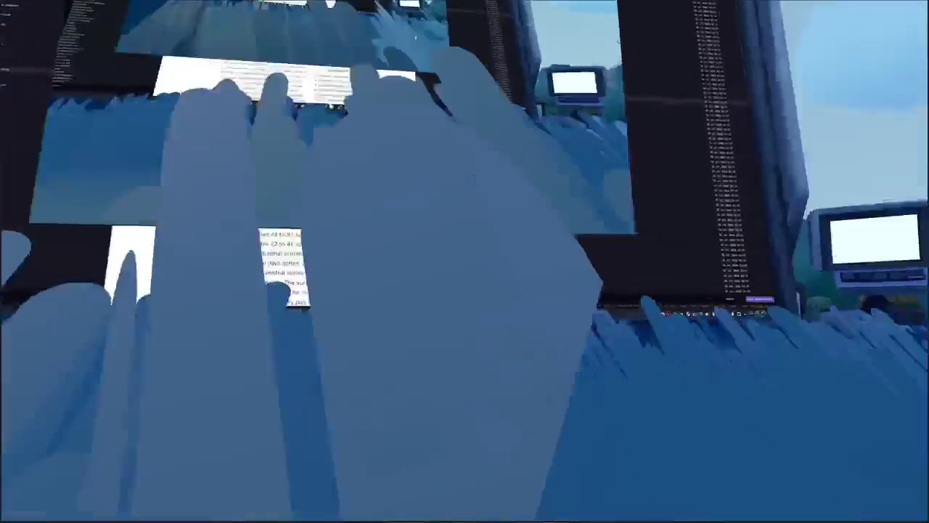
Step: Open the fish journal from the inventory and scroll through its fish entries
key("Tab")
left_click(397, 13)
scroll(421, 232, "down", 10)
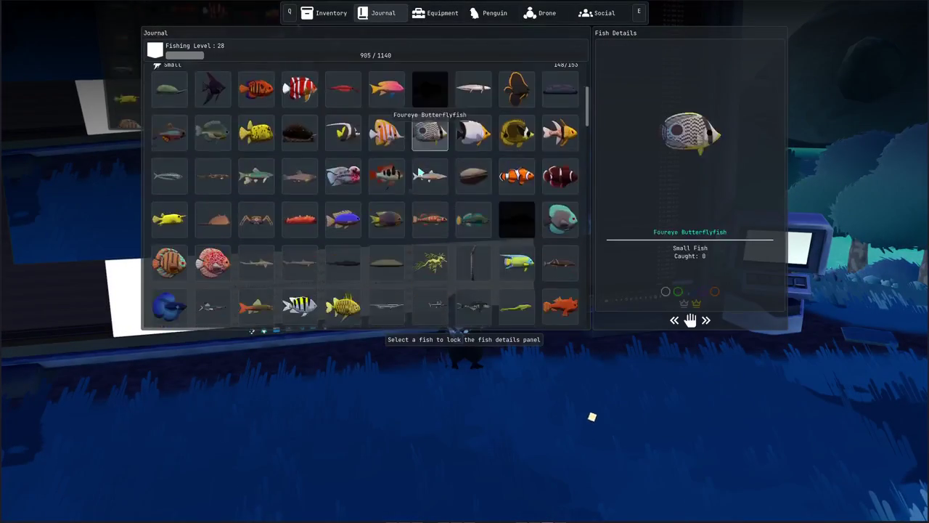
scroll(430, 263, "down", 6)
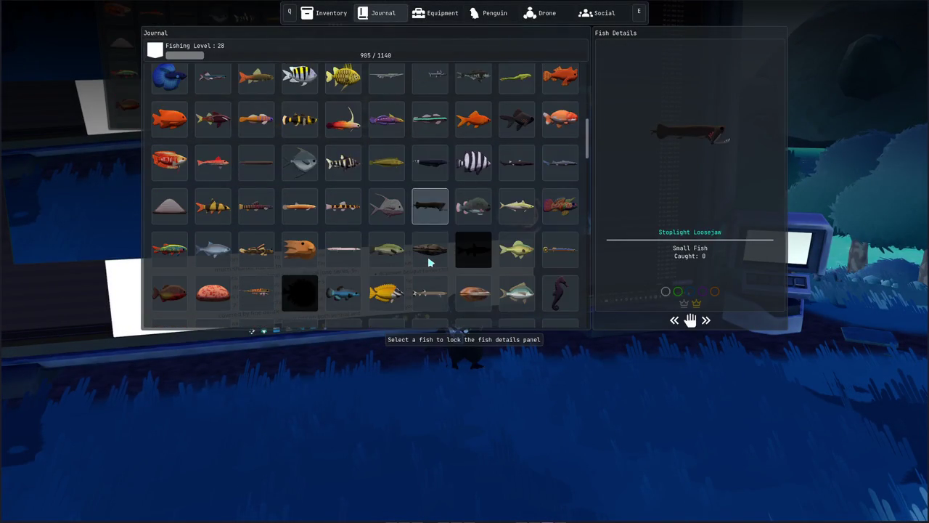
scroll(428, 260, "down", 15)
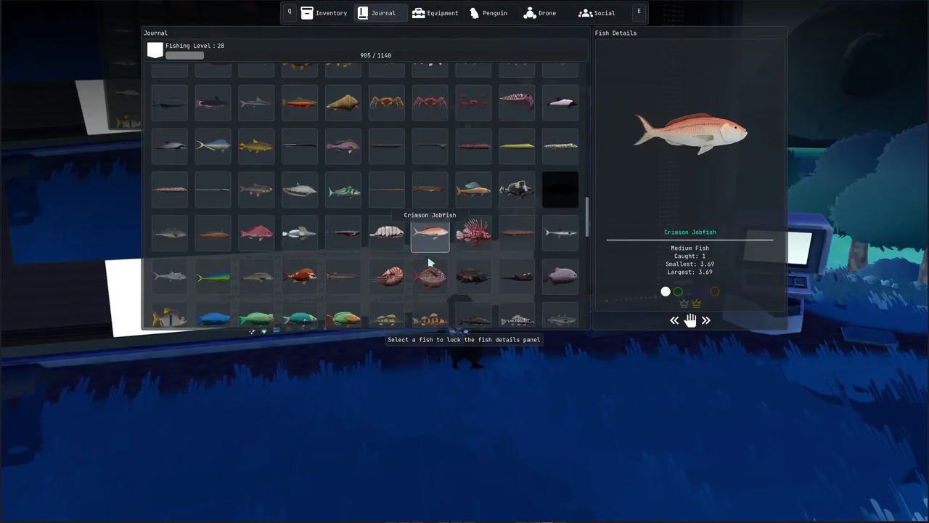
scroll(421, 240, "up", 15)
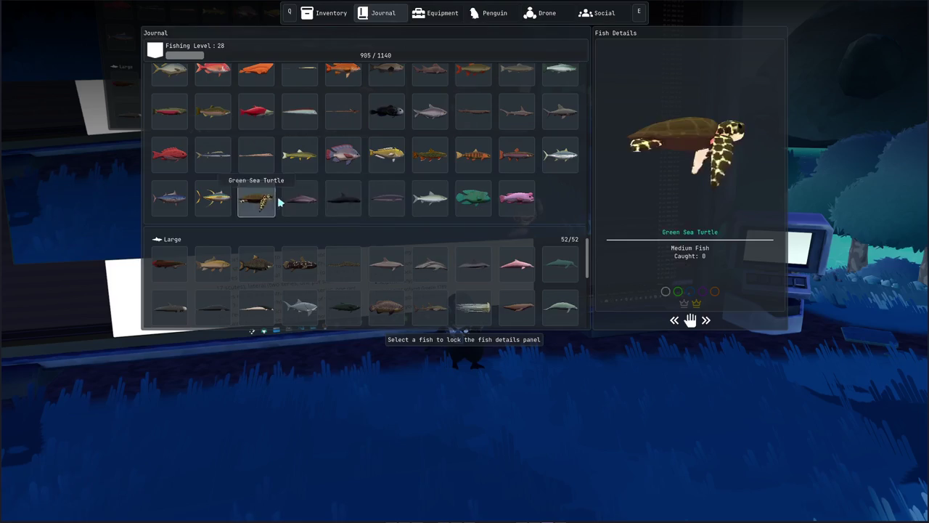
scroll(392, 196, "down", 10)
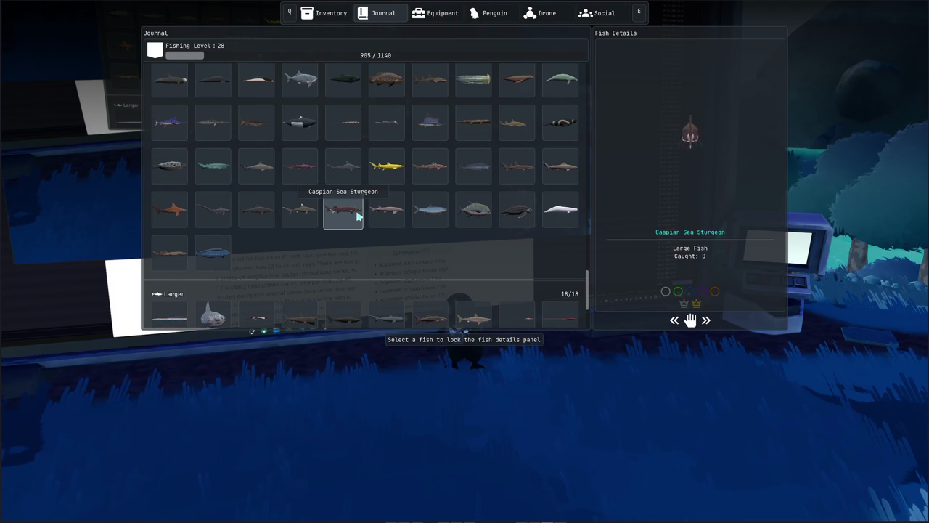
Step: Compare Caspian Sea Sturgeon, White Sturgeon, Tarpon, the Oceanic Whitetip, Bull, Tiger and Thresher Sharks, and Atlantic Wolffish
left_click(357, 217)
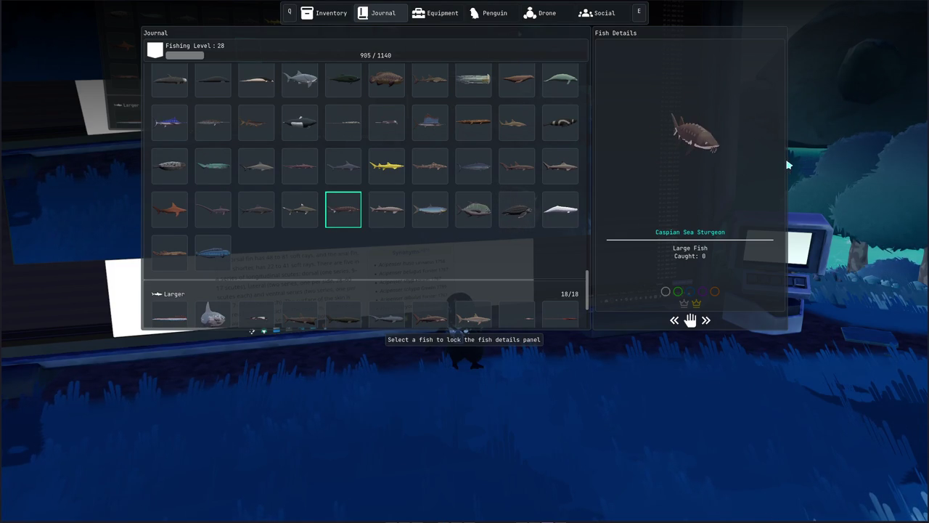
left_click(386, 212)
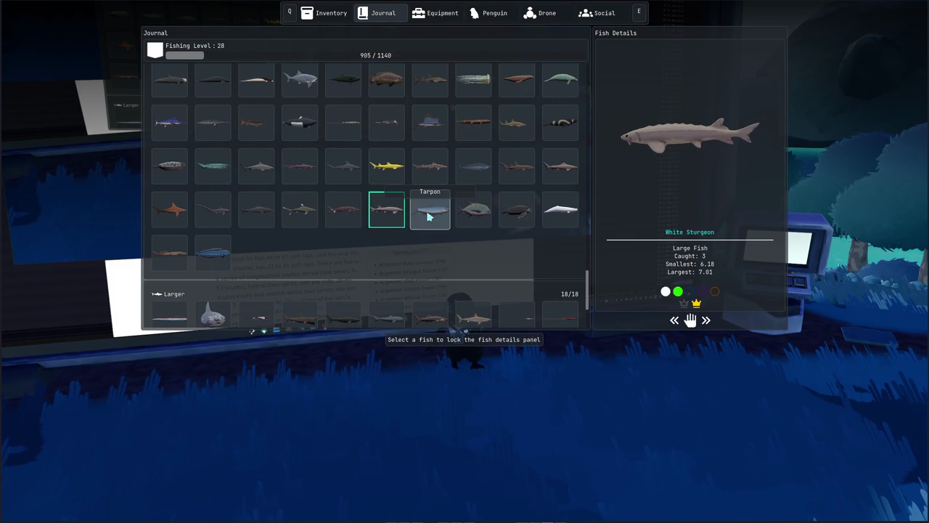
left_click(429, 215)
left_click(312, 215)
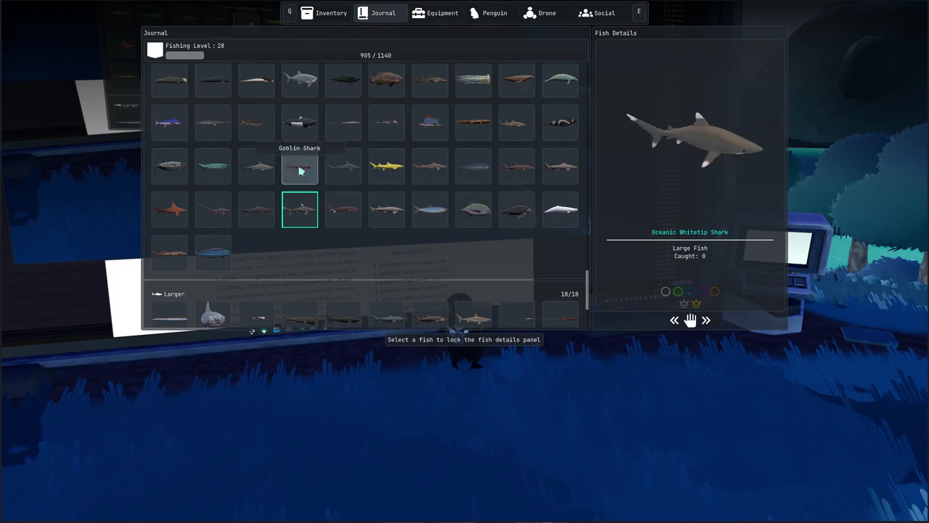
left_click(252, 167)
left_click(255, 206)
left_click(213, 165)
left_click(212, 209)
left_click(216, 251)
Step: Check Sun Fish and Giant Trevally, then end on White Sturgeon, Oceanic Whitetip and Tiger Shark details
scroll(215, 251, "down", 2)
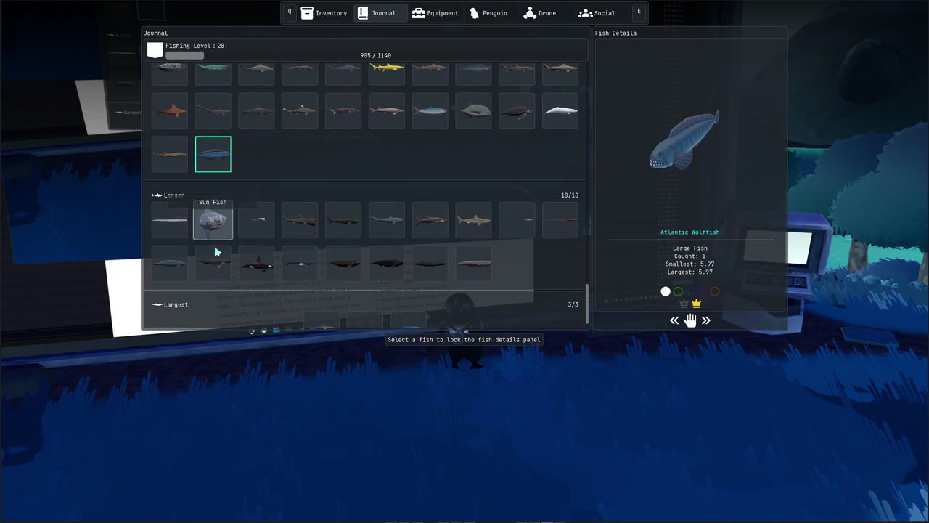
left_click(216, 226)
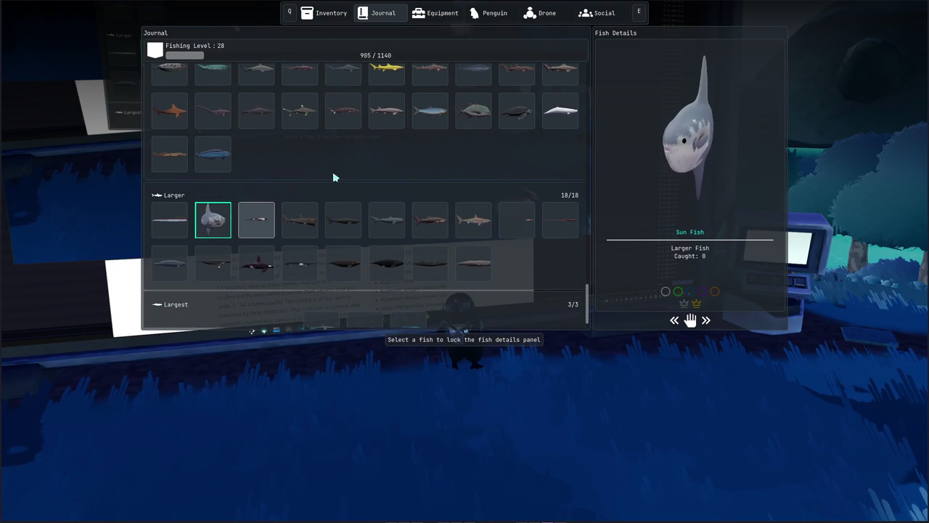
scroll(375, 177, "up", 2)
left_click(477, 209)
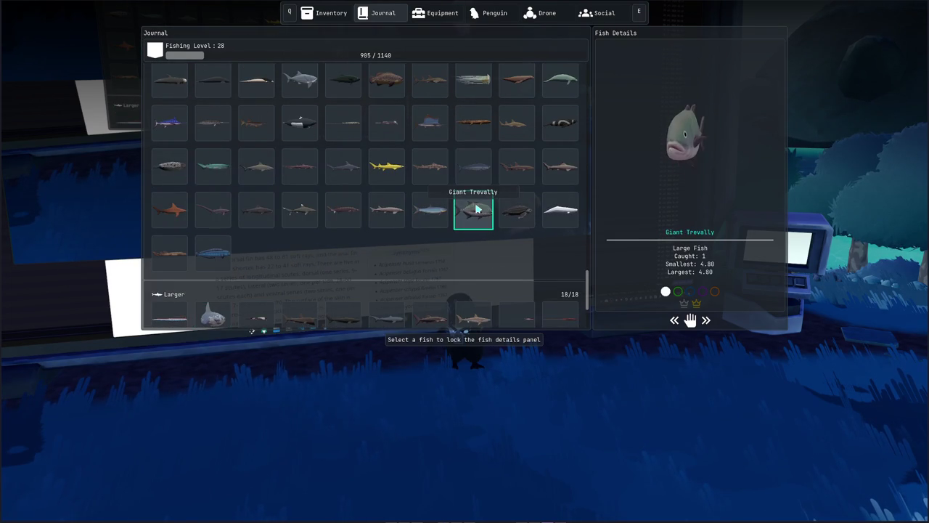
left_click(429, 210)
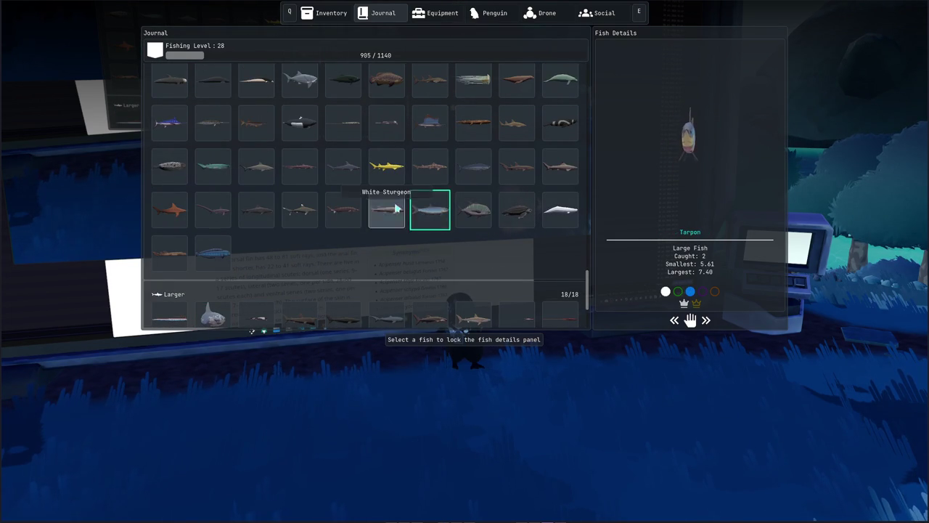
left_click(386, 210)
left_click(347, 215)
left_click(300, 214)
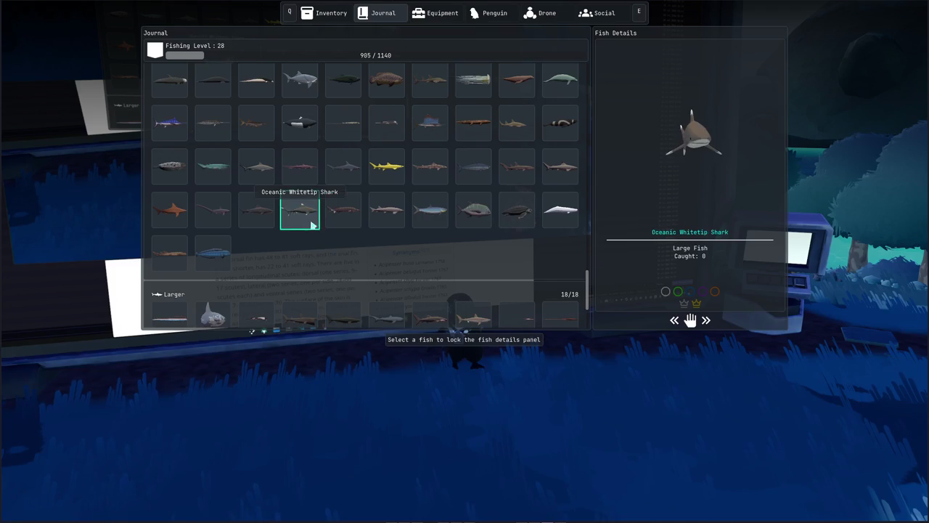
left_click(264, 222)
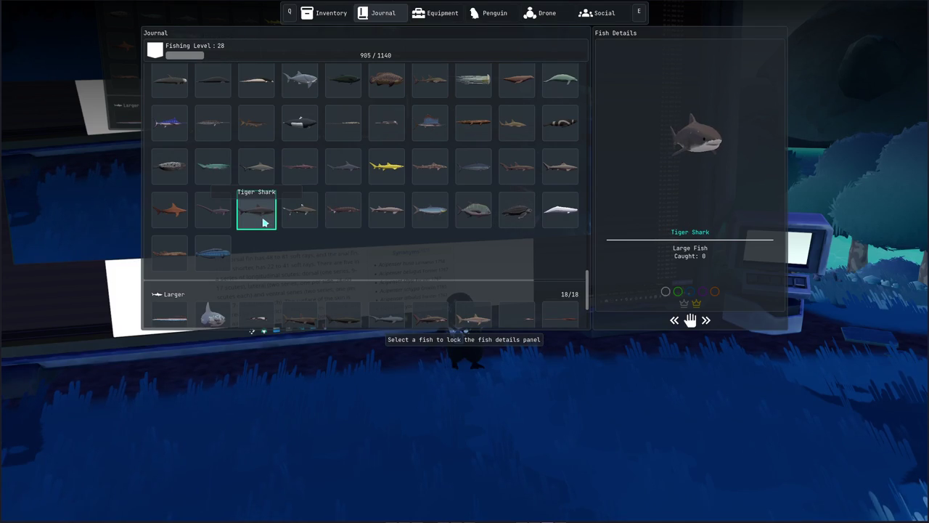
key("Escape")
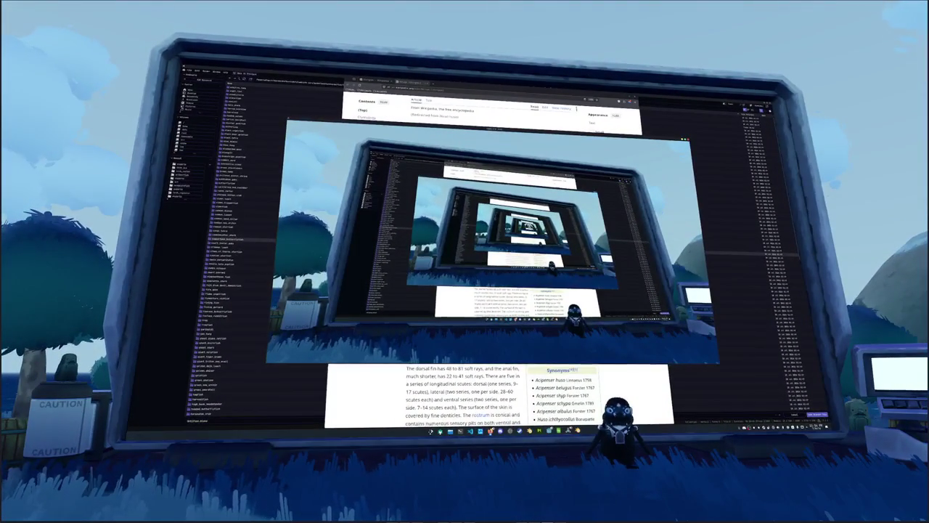
Step: Raise the file manager on the in-game monitor, scroll its folder list, then bring the Beluga article forward
left_click(262, 341)
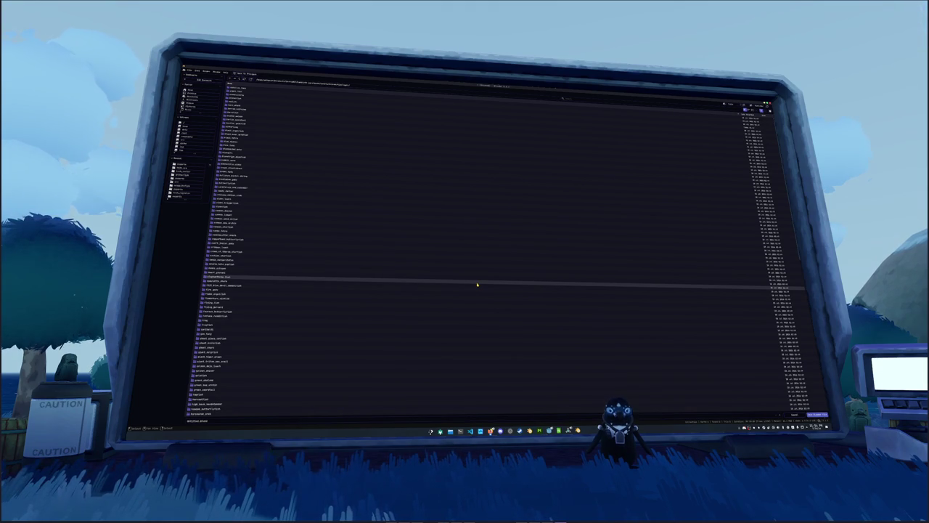
scroll(477, 285, "down", 3)
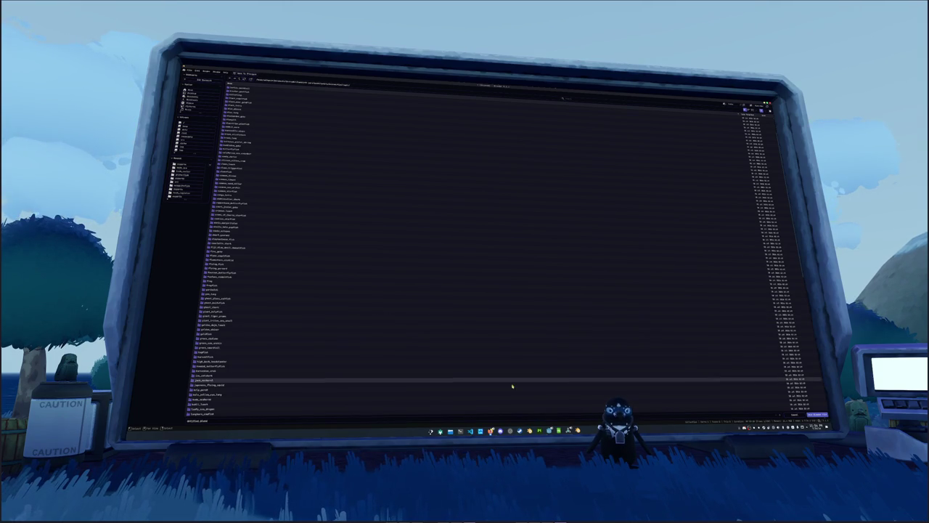
left_click(491, 431)
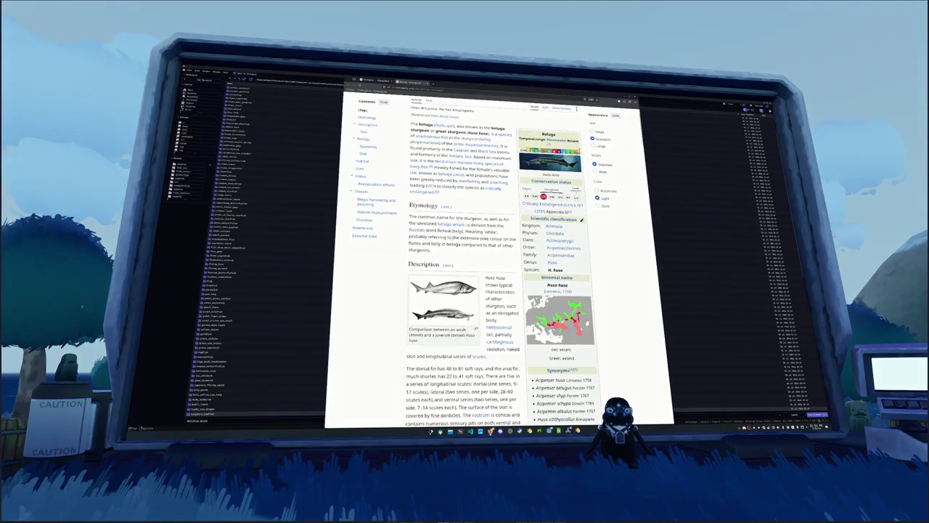
Step: Return to the Sturgeon tab and open the Alabama sturgeon (S. suttkusi) article from the family tree
key("ctrl+shift+Tab")
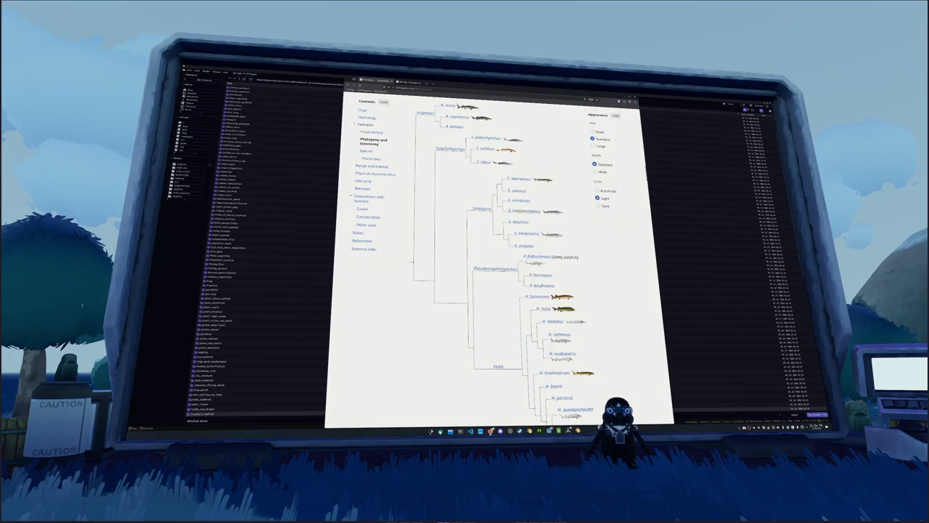
mouse_move(519, 211)
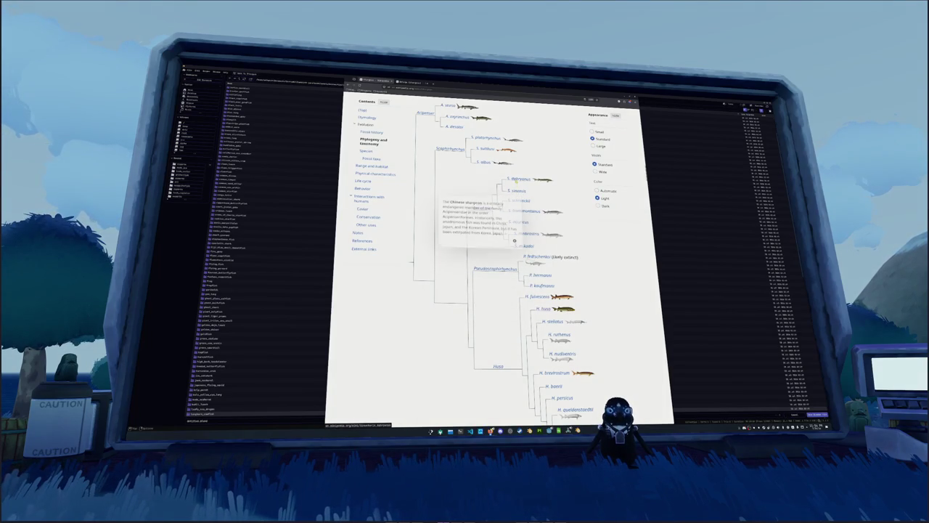
mouse_move(518, 180)
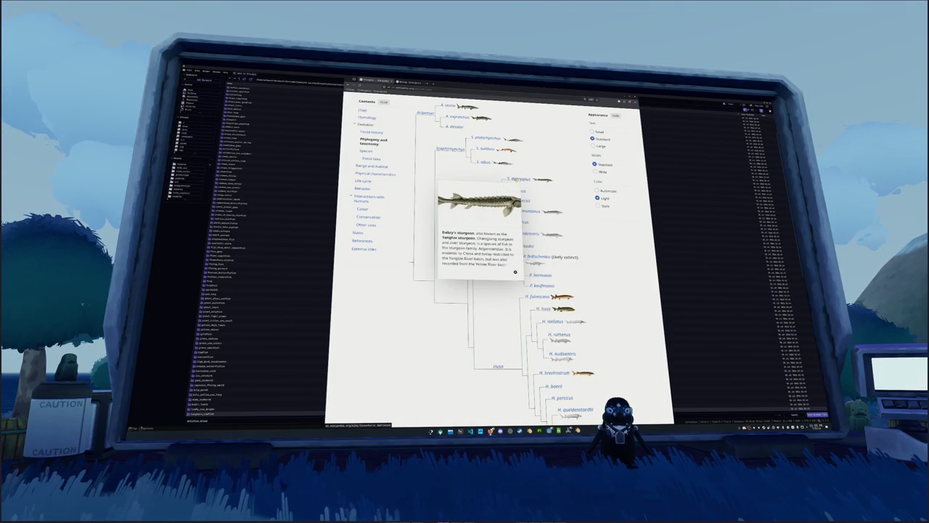
scroll(518, 179, "up", 1)
mouse_move(486, 180)
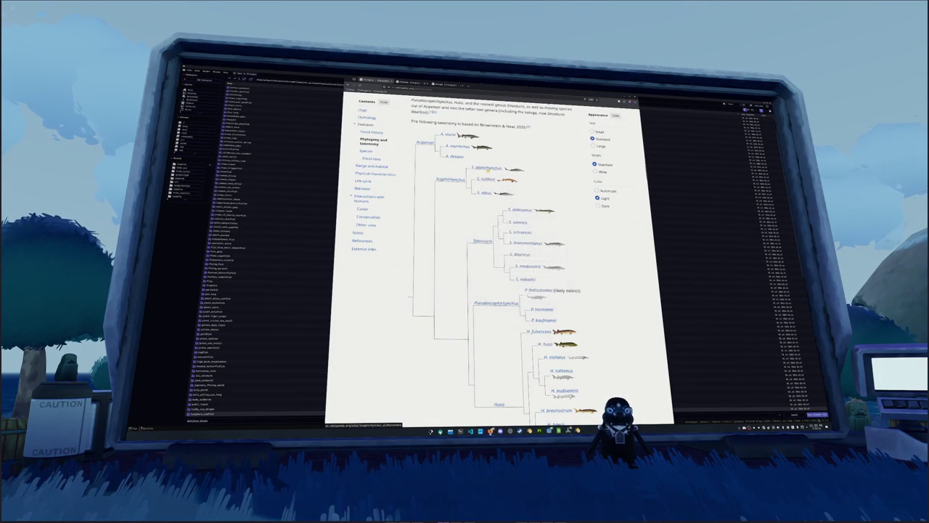
mouse_move(455, 146)
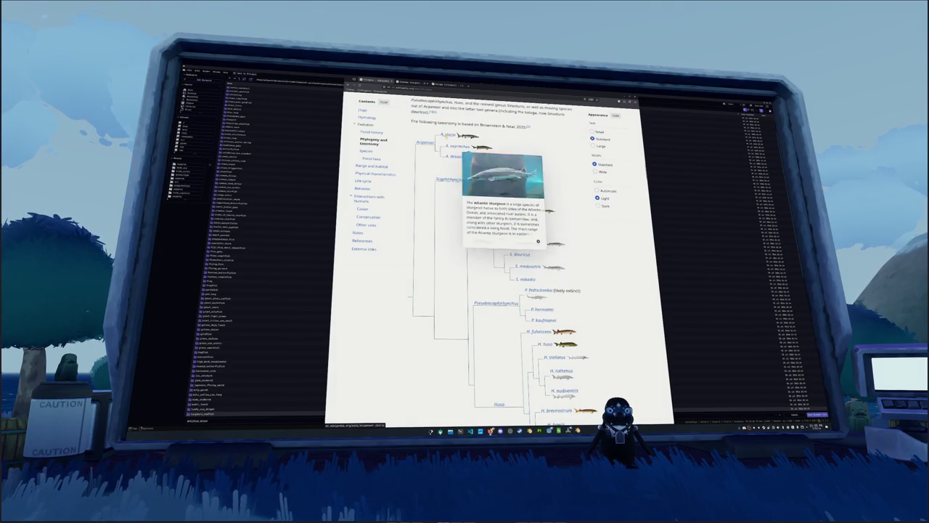
scroll(501, 261, "down", 5)
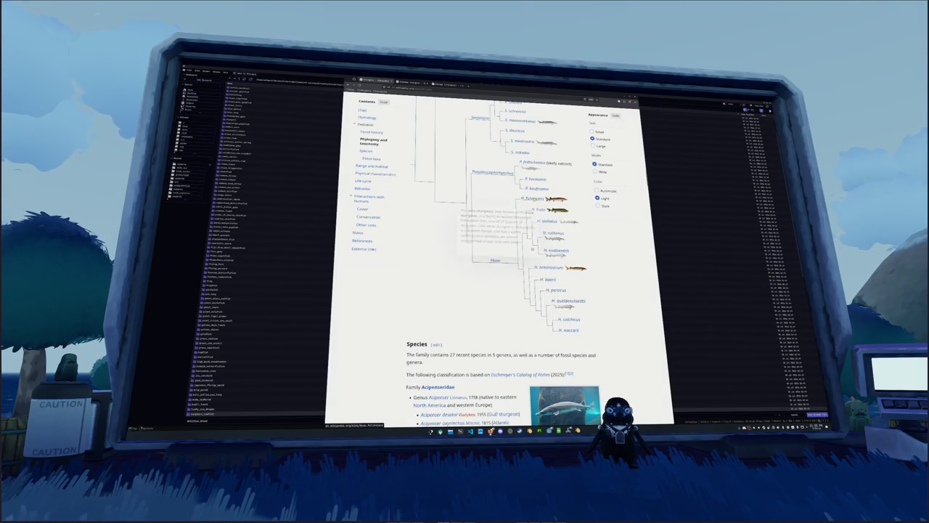
mouse_move(549, 267)
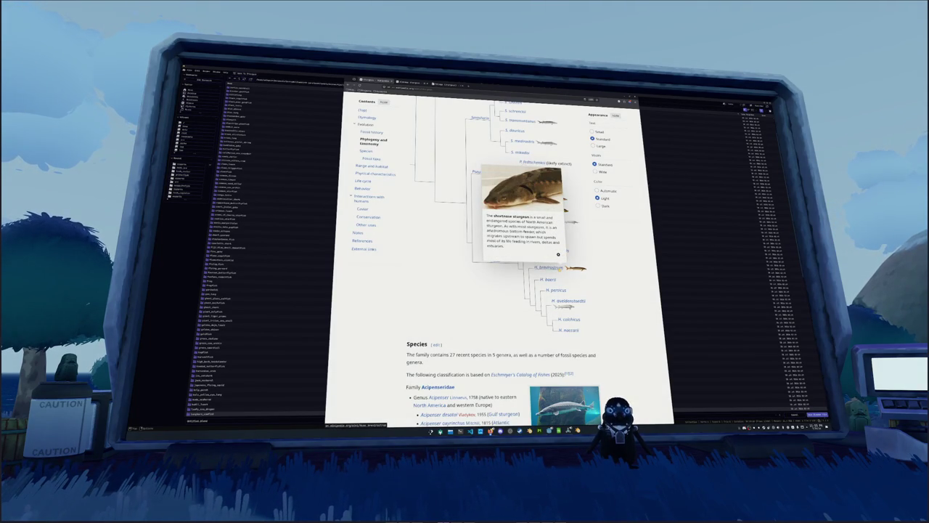
left_click(541, 211)
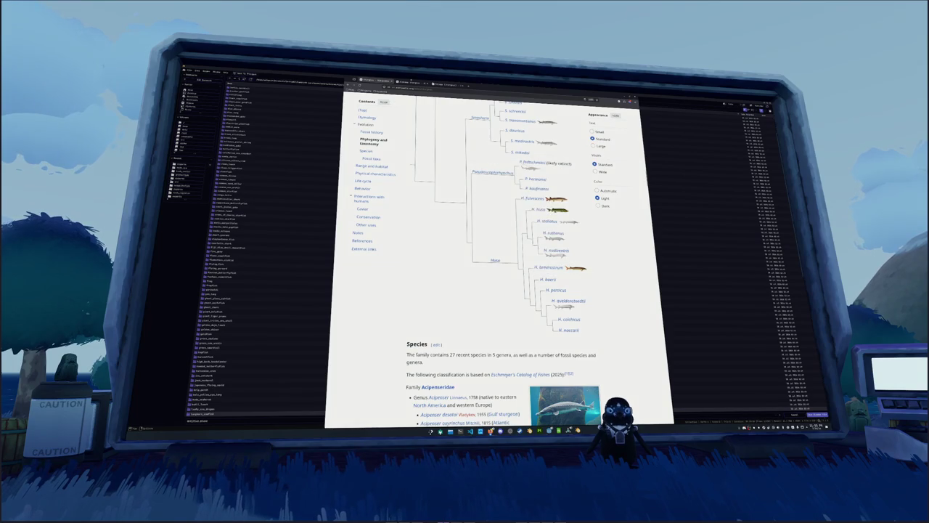
Step: Search Google for the selected 'Alabama sturgeon' image caption in a new tab
scroll(494, 261, "down", 10)
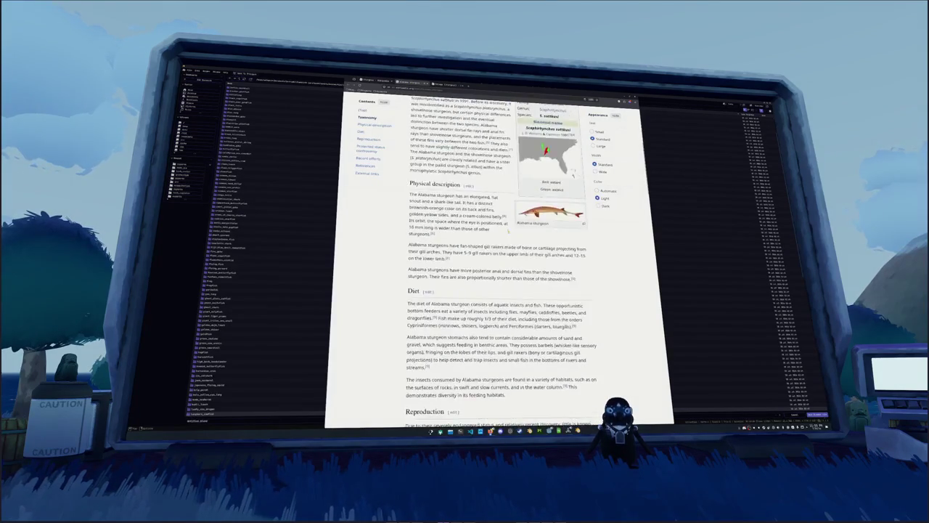
left_click_drag(549, 223, 521, 223)
right_click(524, 224)
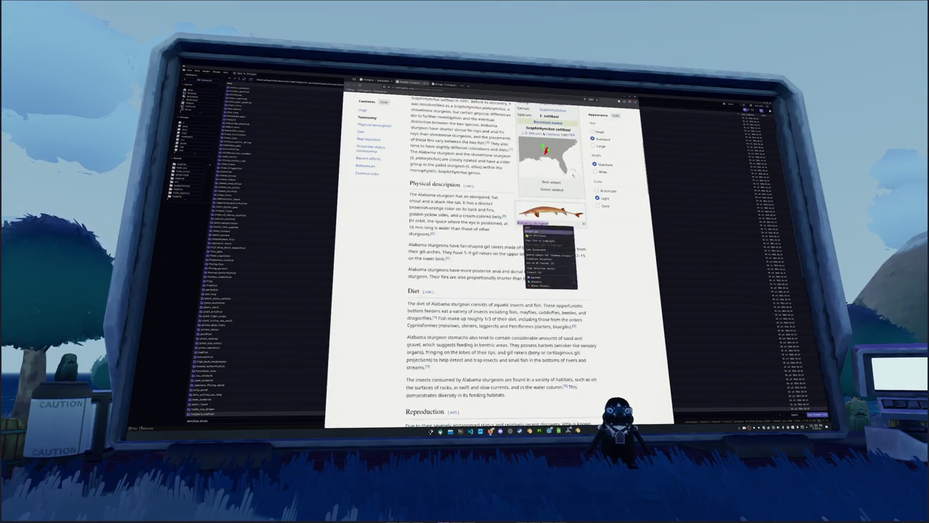
left_click(550, 255)
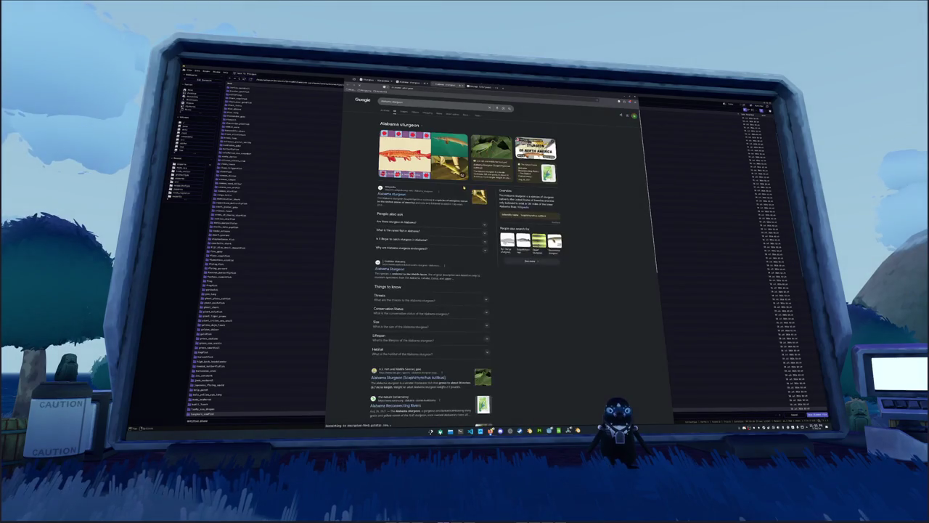
Step: Switch to image results for Alabama sturgeon and preview several sturgeon photos
left_click(432, 163)
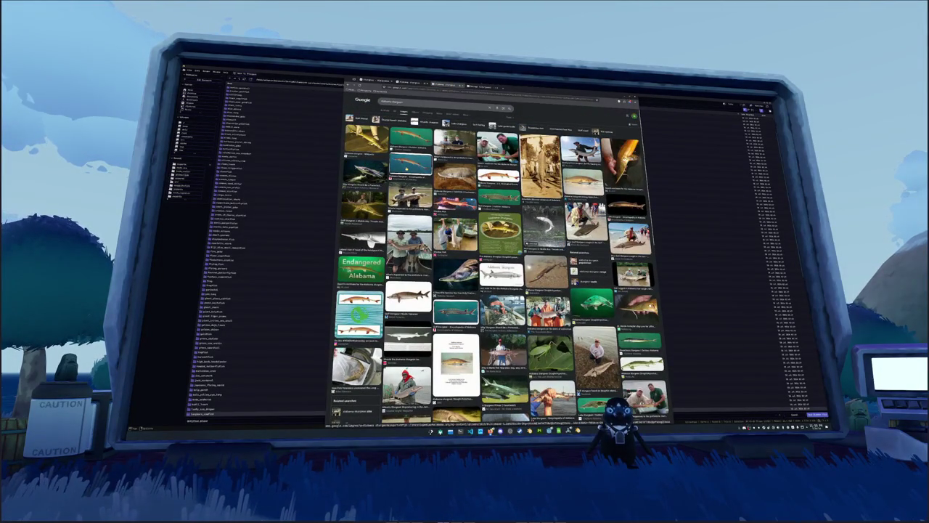
left_click(455, 312)
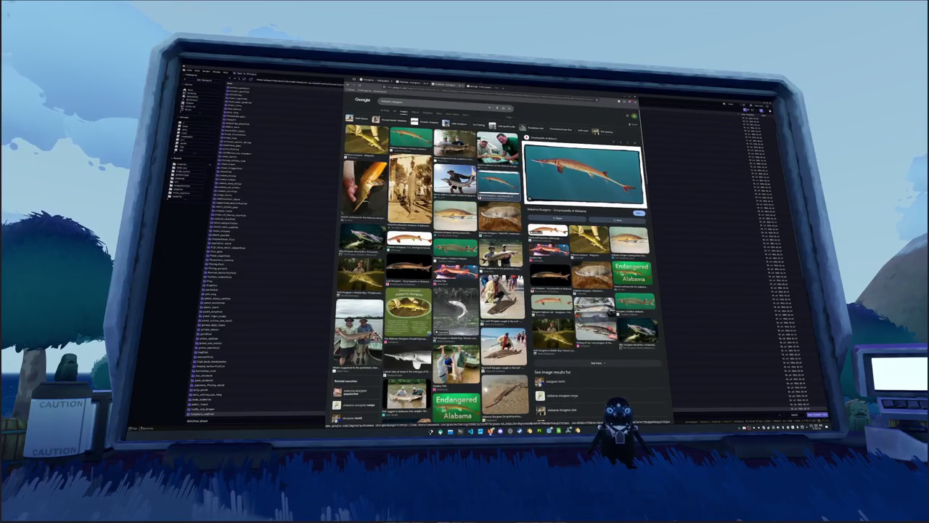
left_click(629, 240)
right_click(560, 183)
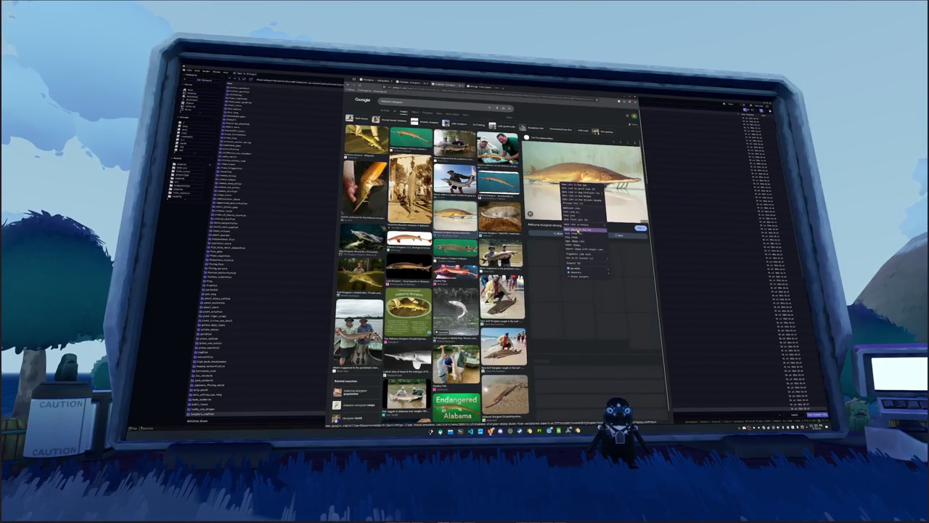
left_click(578, 228)
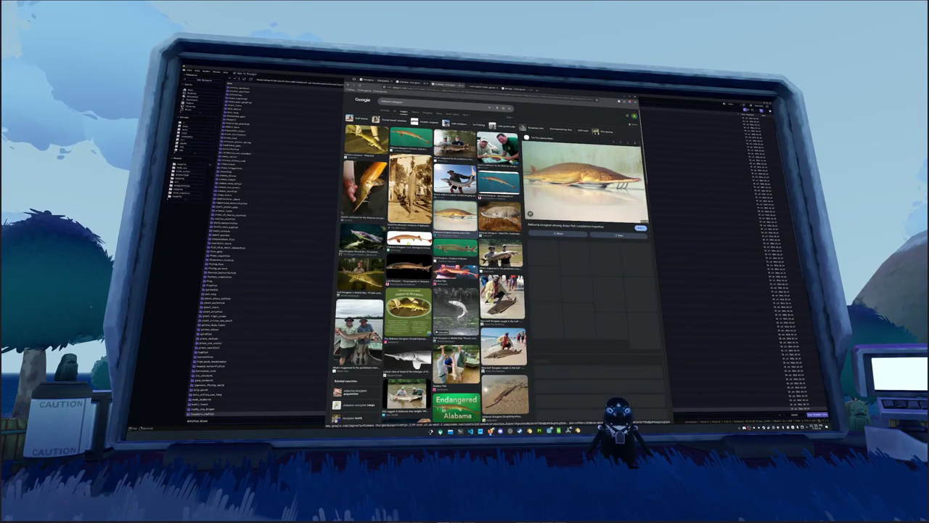
key("Right")
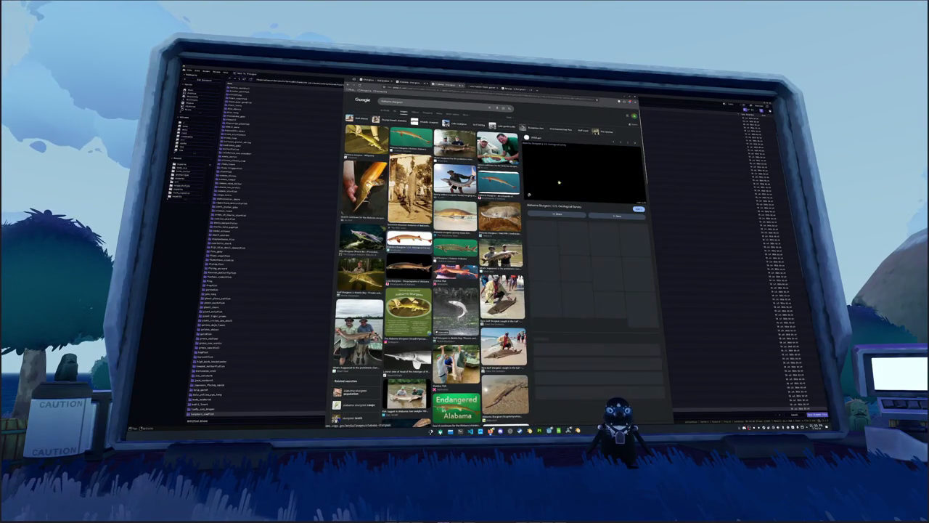
key("Right")
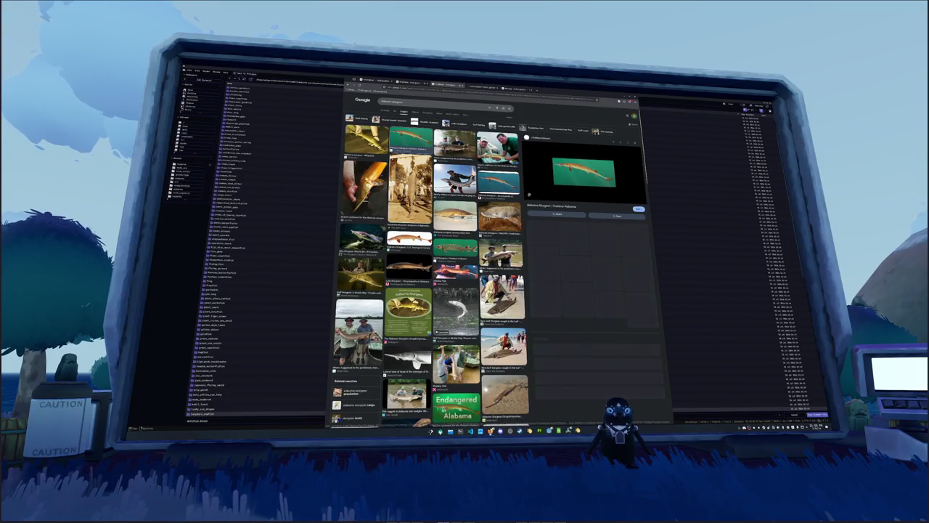
key("Right")
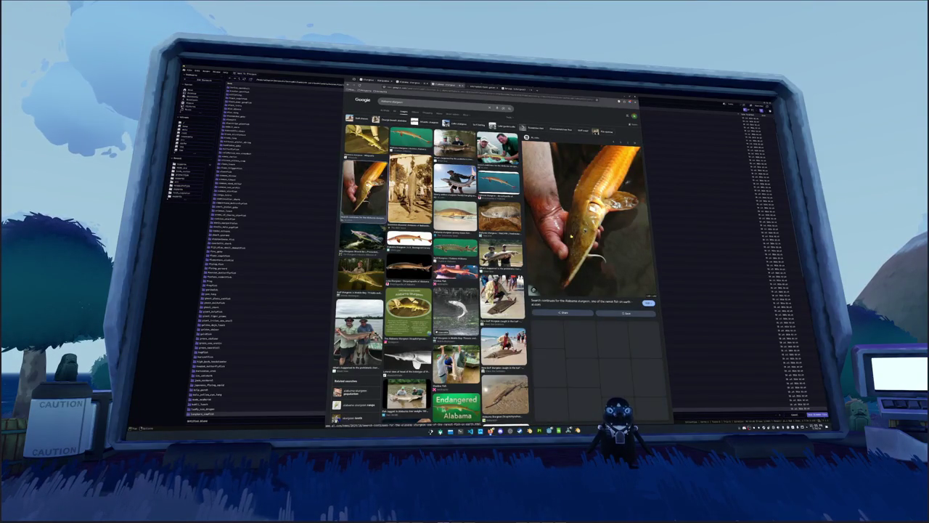
right_click(570, 237)
left_click(596, 288)
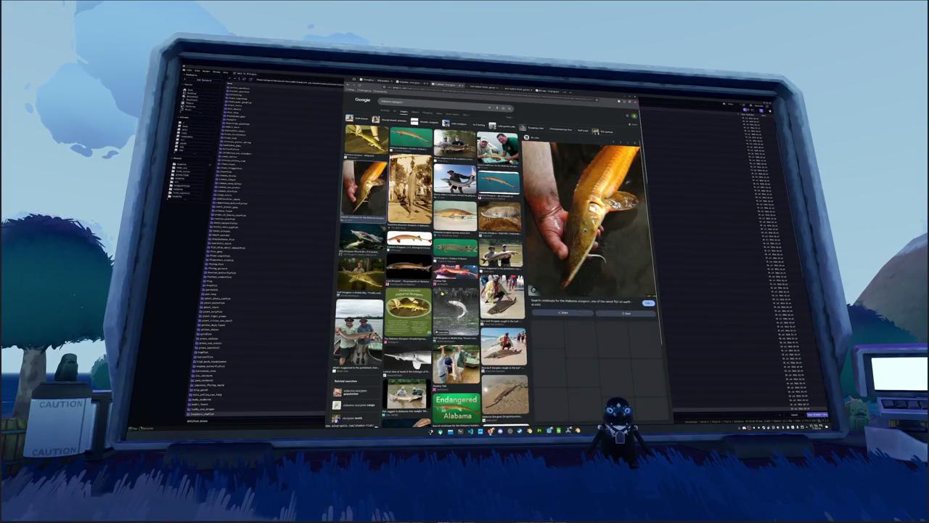
Step: Copy the white-background side-view Alabama sturgeon drawing as a reference
scroll(432, 262, "down", 3)
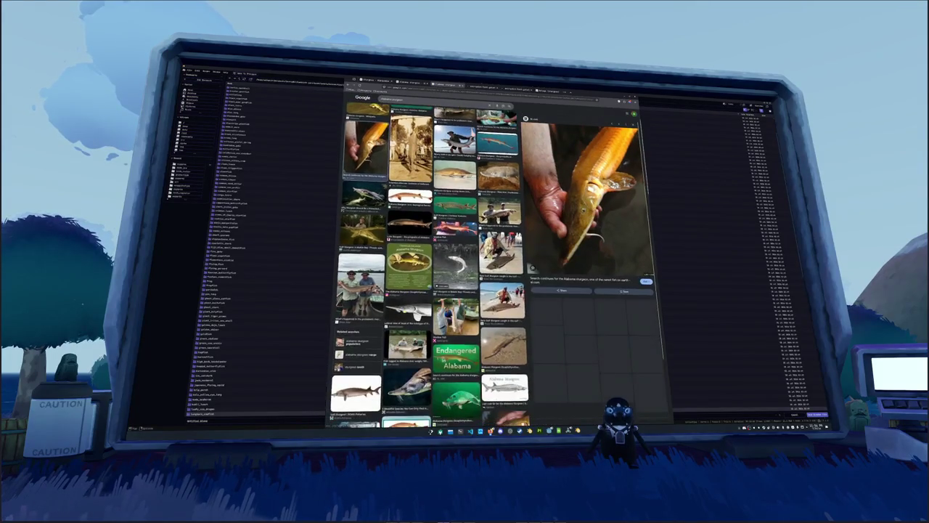
scroll(431, 265, "down", 3)
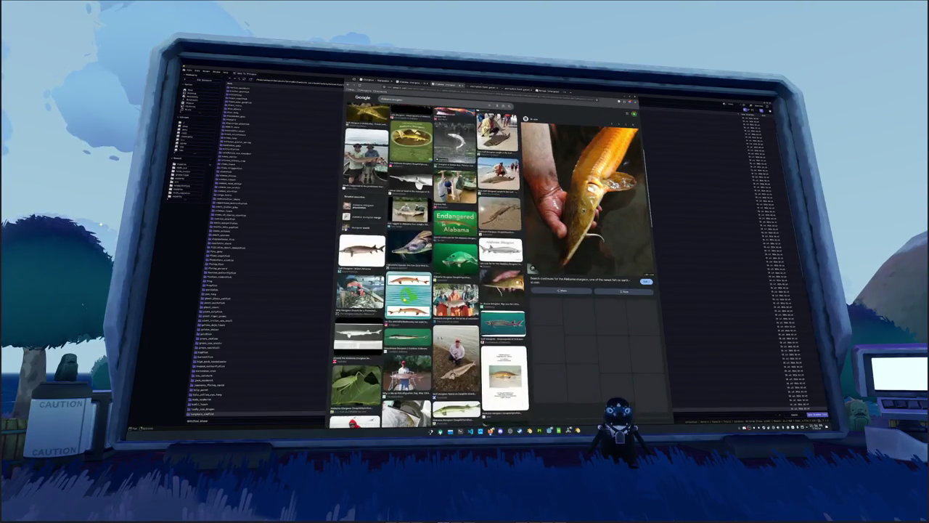
scroll(431, 265, "down", 2)
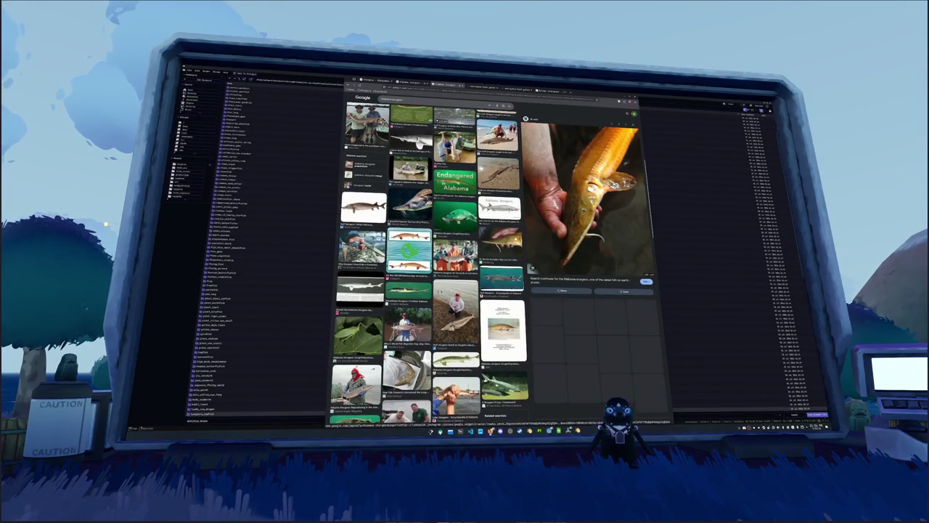
scroll(429, 265, "down", 3)
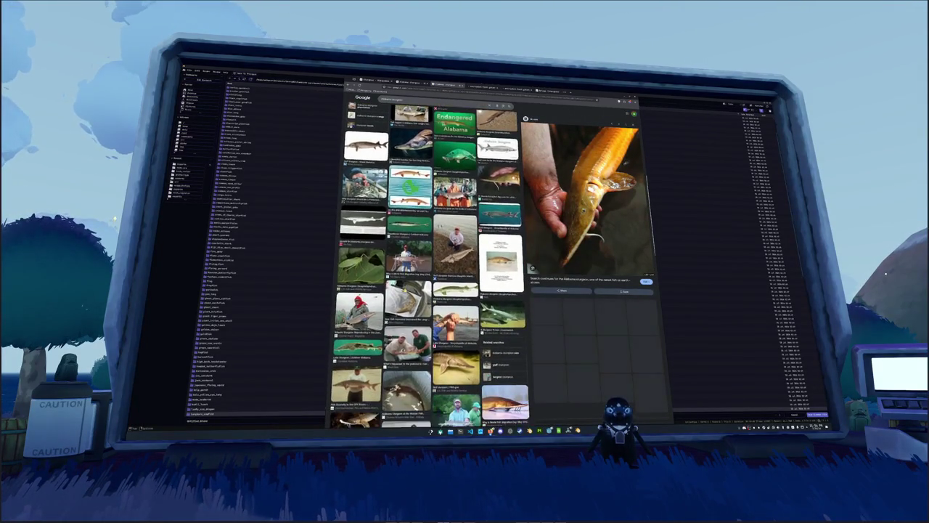
scroll(431, 265, "down", 2)
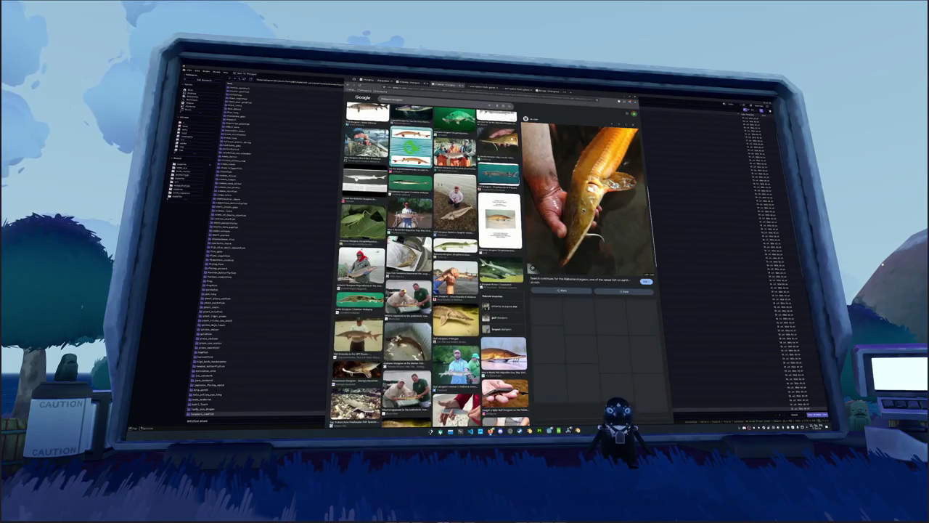
scroll(431, 265, "up", 5)
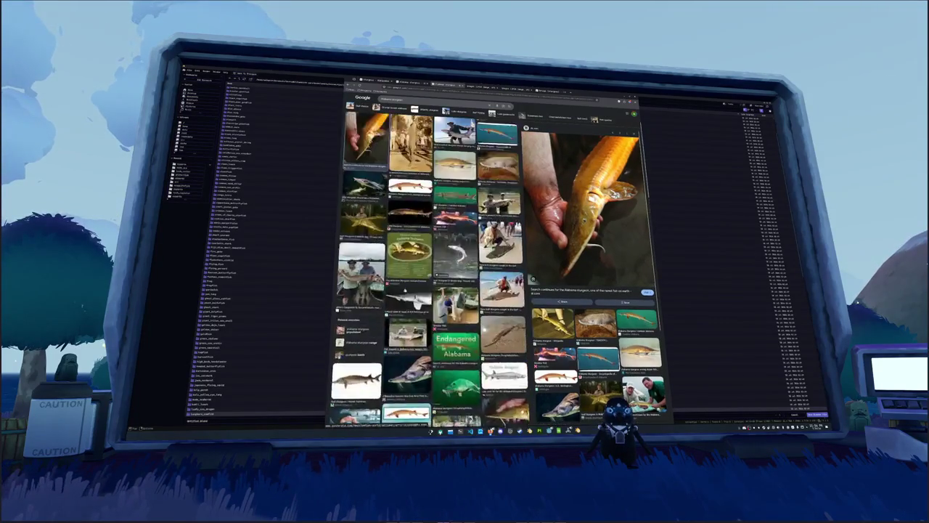
scroll(430, 265, "up", 2)
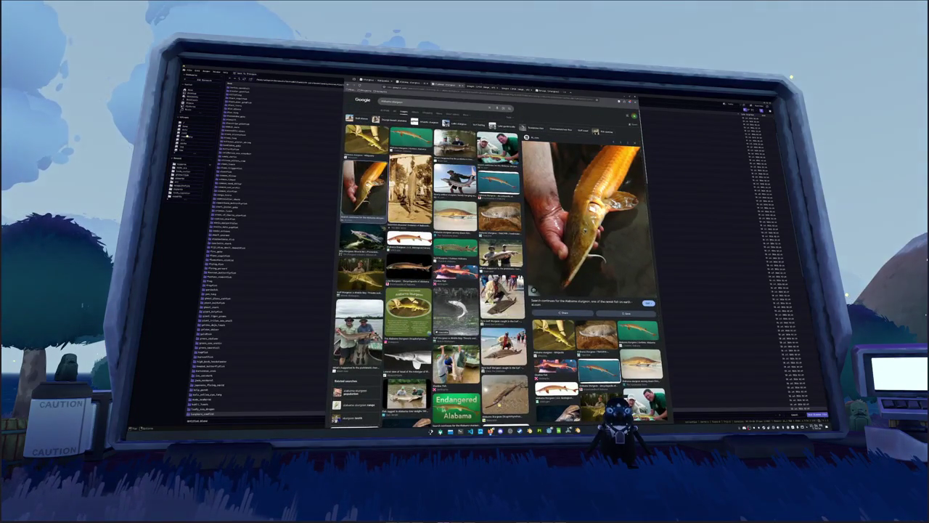
key("alt+Tab")
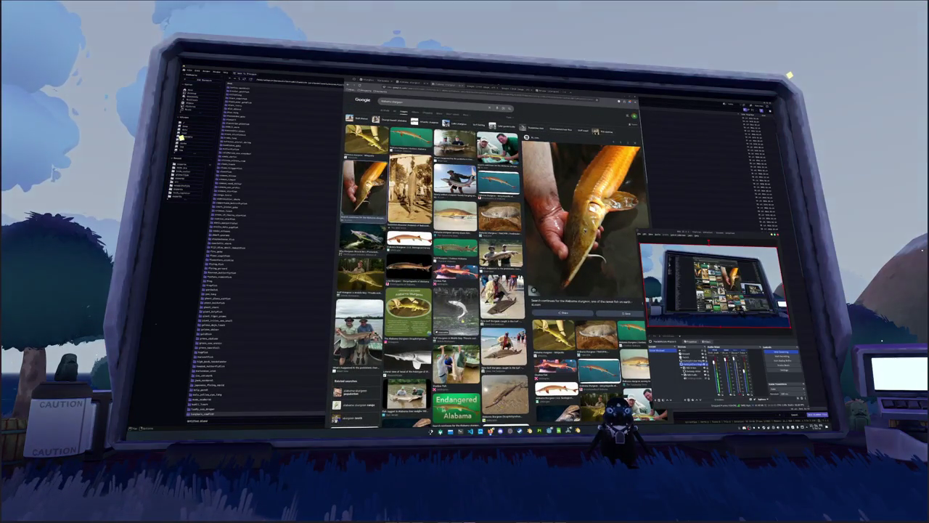
left_click(410, 236)
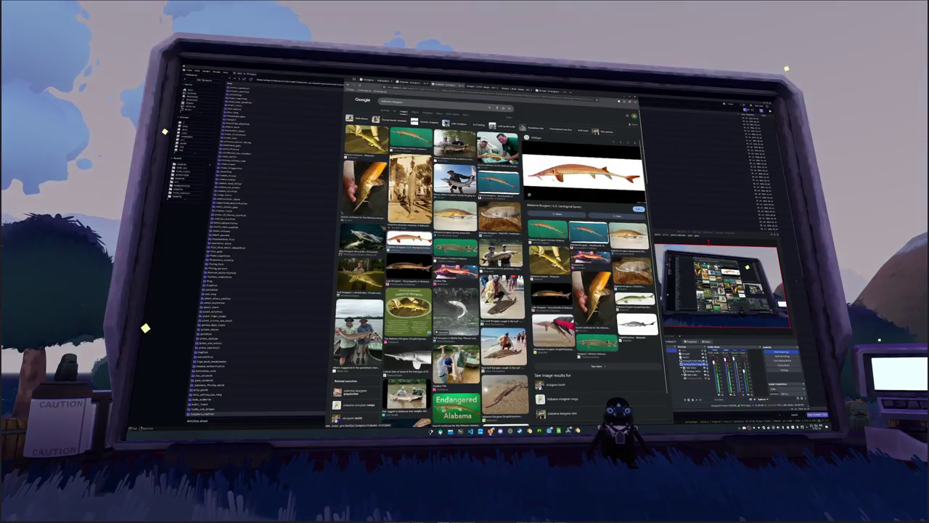
right_click(555, 180)
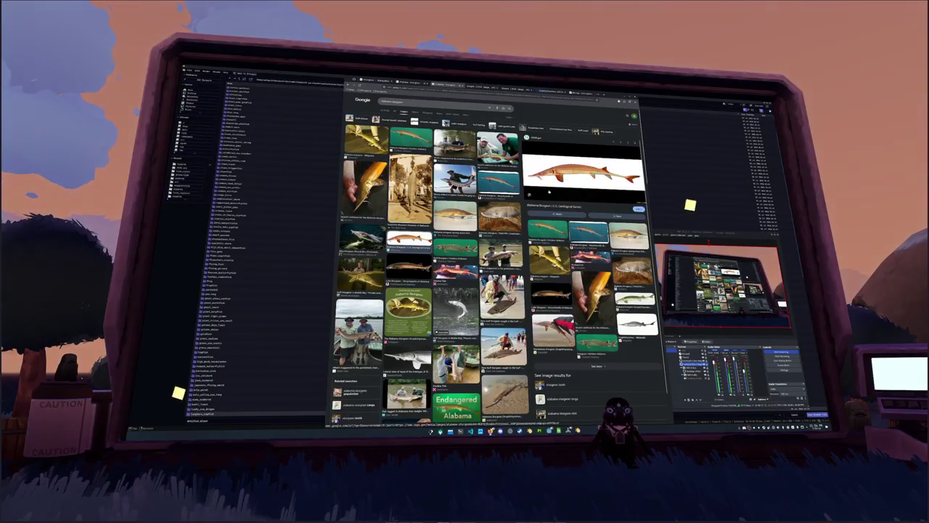
left_click(570, 228)
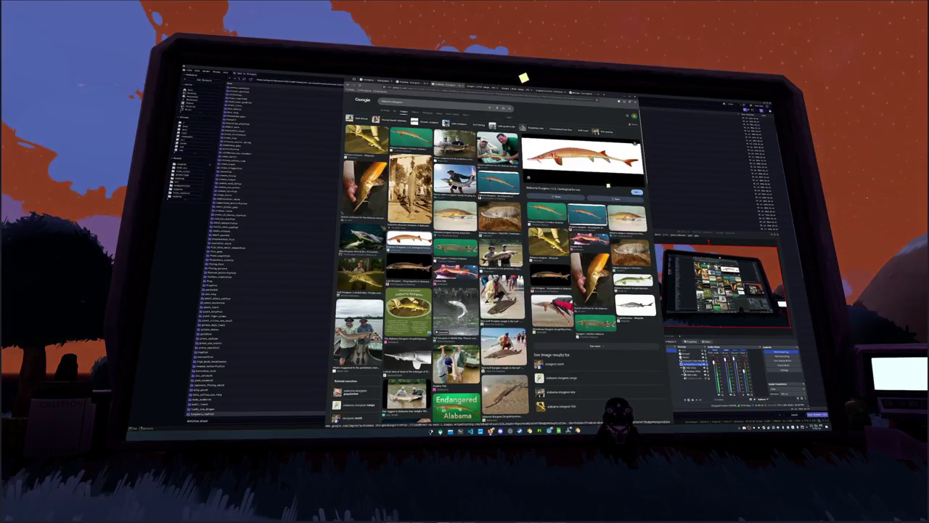
Step: Open the Lake Sturgeon encyclopedia image on its own, preview the Gulf Sturgeon image, then return to Wikipedia
left_click(455, 177)
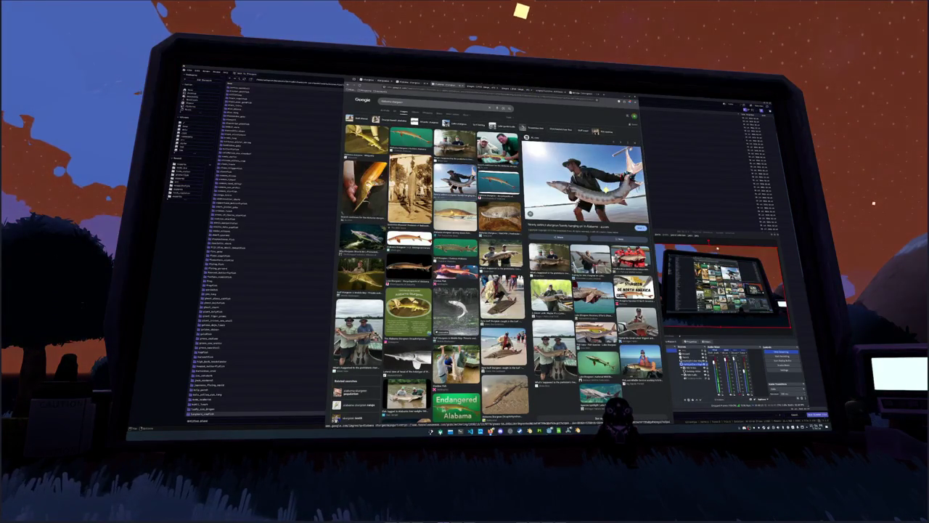
left_click(455, 215)
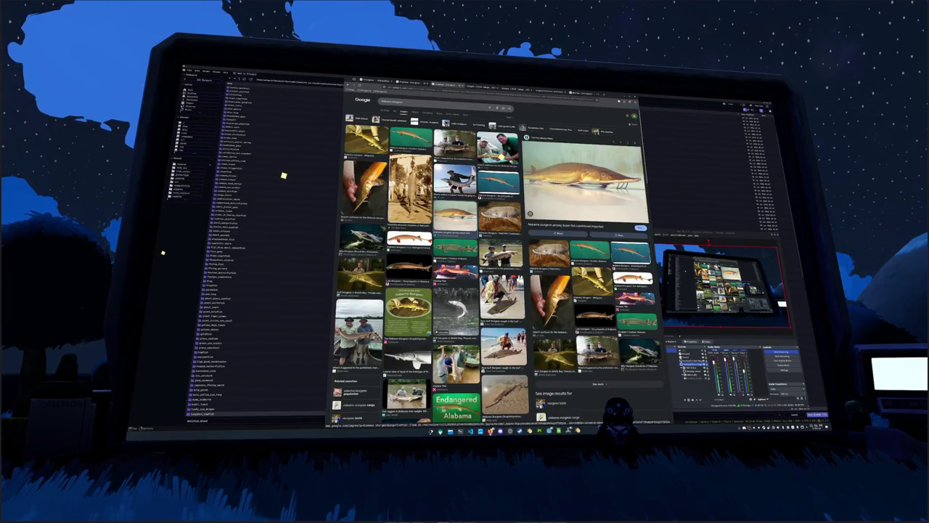
key("Right")
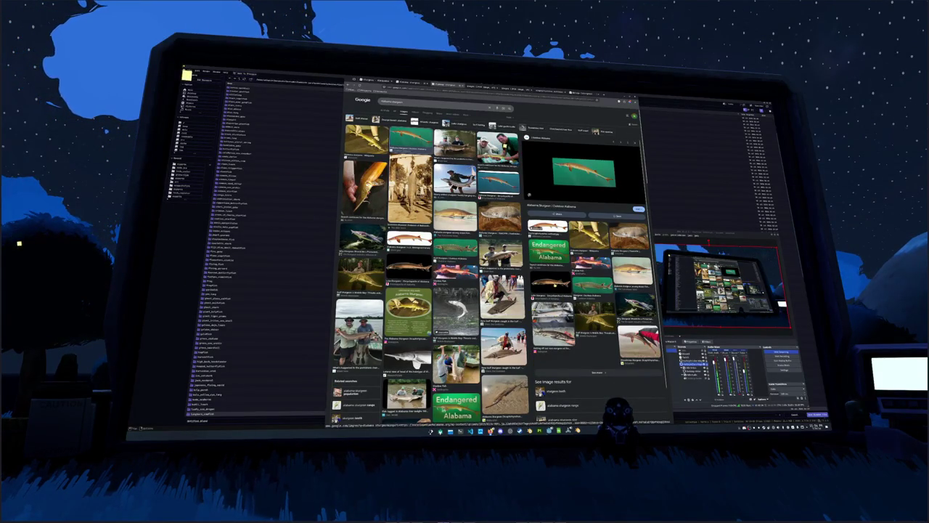
key("Right")
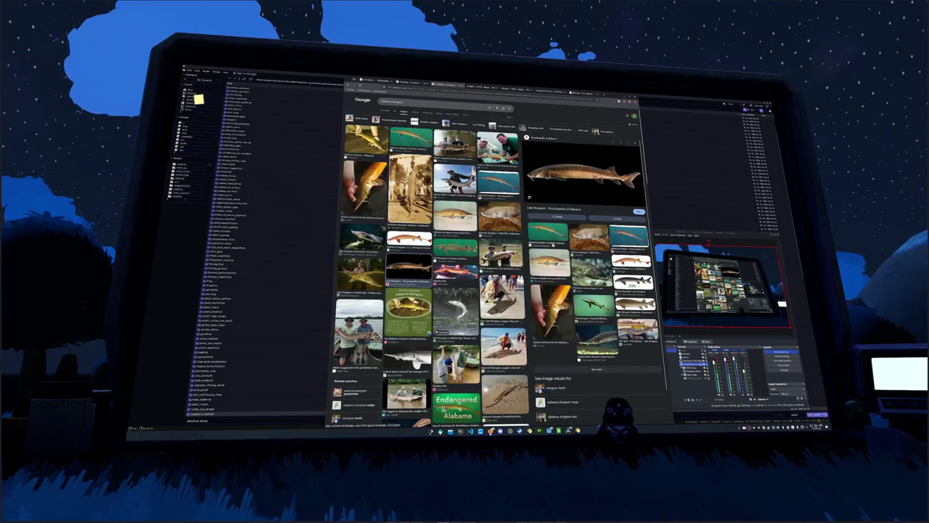
right_click(554, 181)
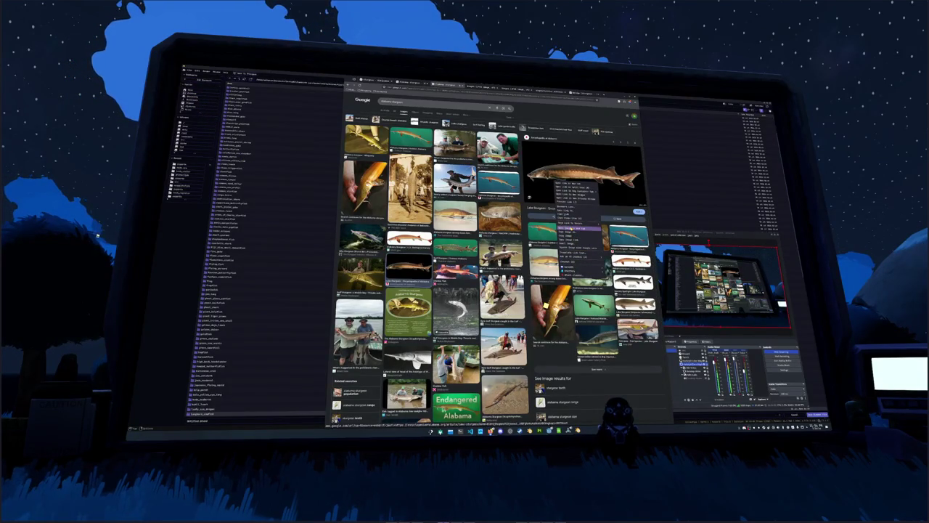
left_click(572, 228)
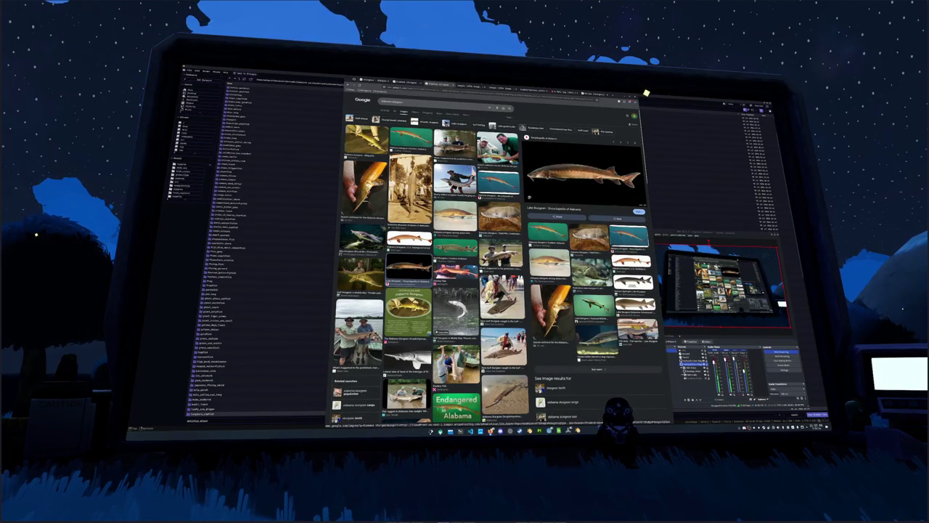
scroll(429, 261, "down", 3)
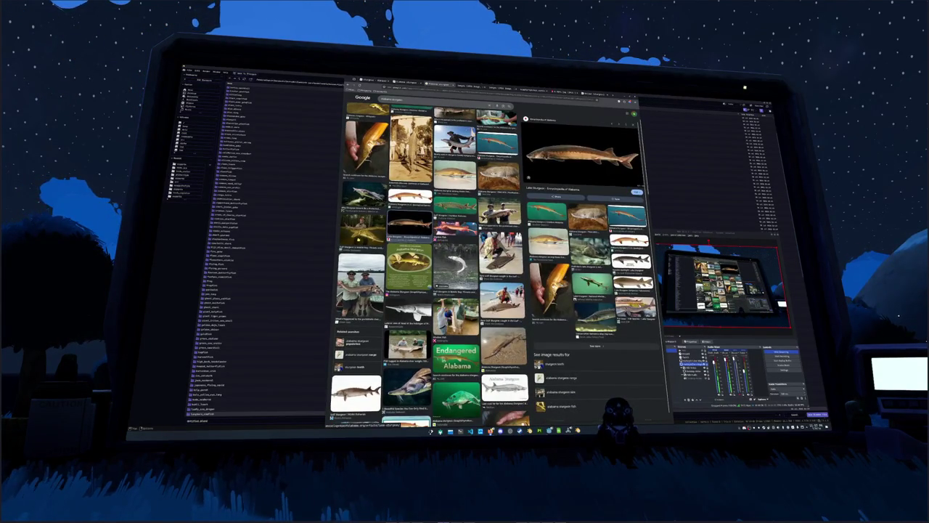
left_click(361, 231)
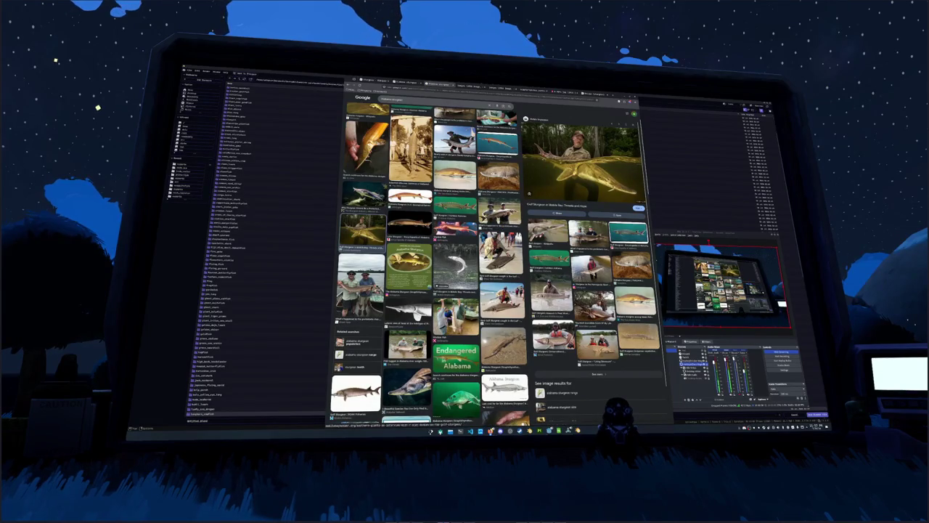
left_click(407, 81)
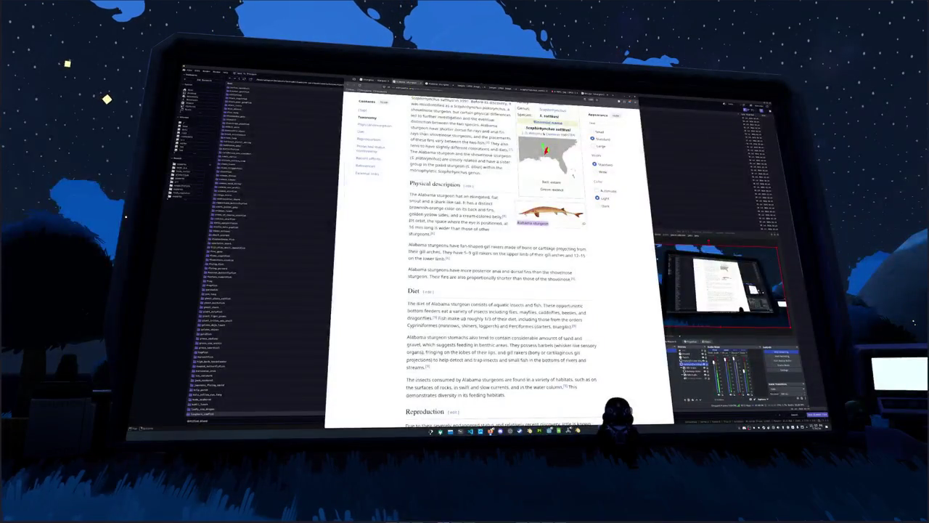
Step: Enlarge the Alabama sturgeon infobox illustration, try its failing USGS source link, and go back
scroll(506, 233, "down", 15)
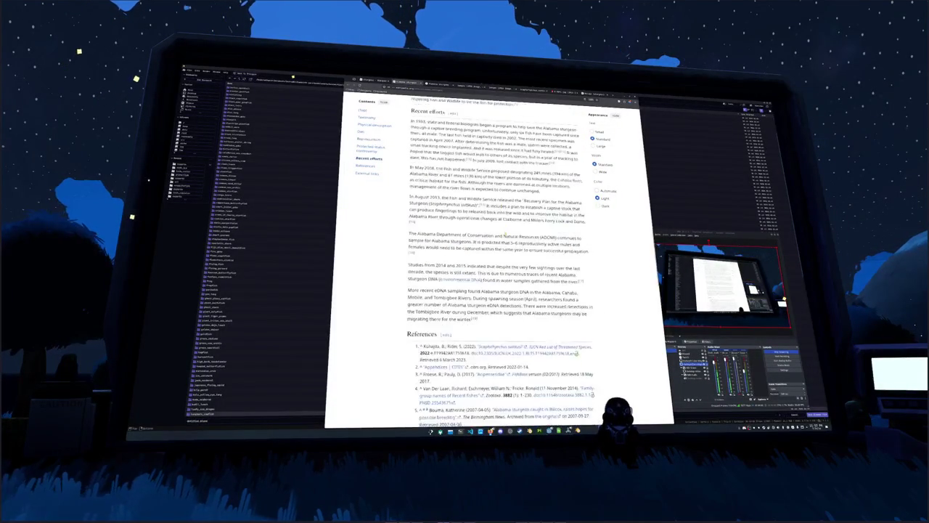
scroll(501, 261, "down", 5)
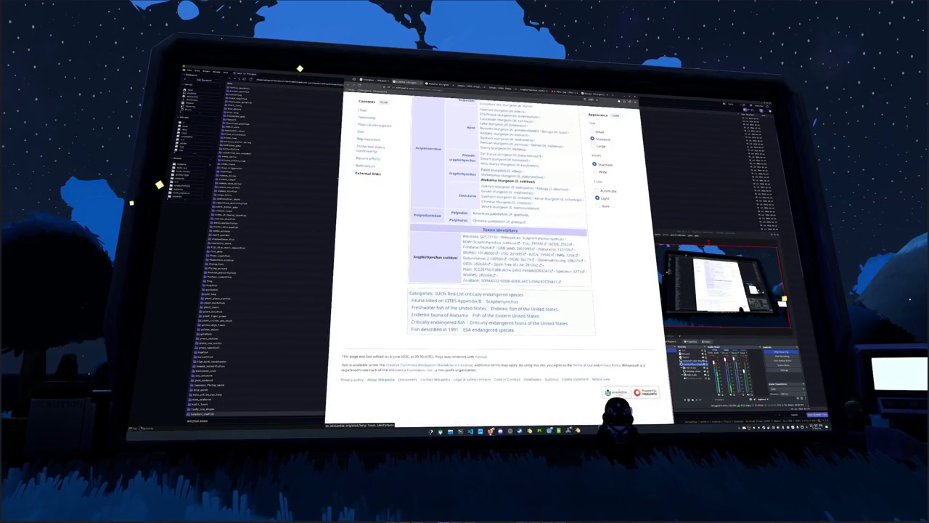
scroll(501, 262, "up", 20)
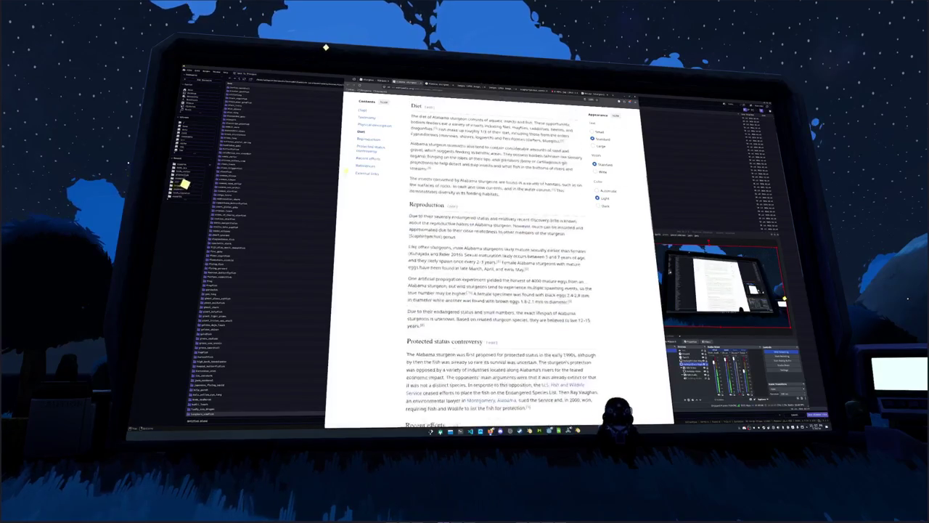
scroll(501, 262, "down", 3)
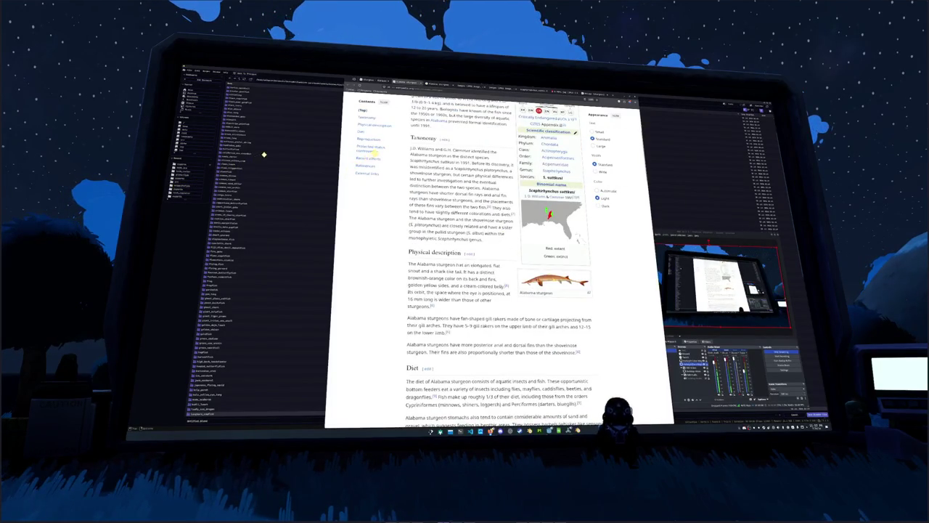
left_click(553, 281)
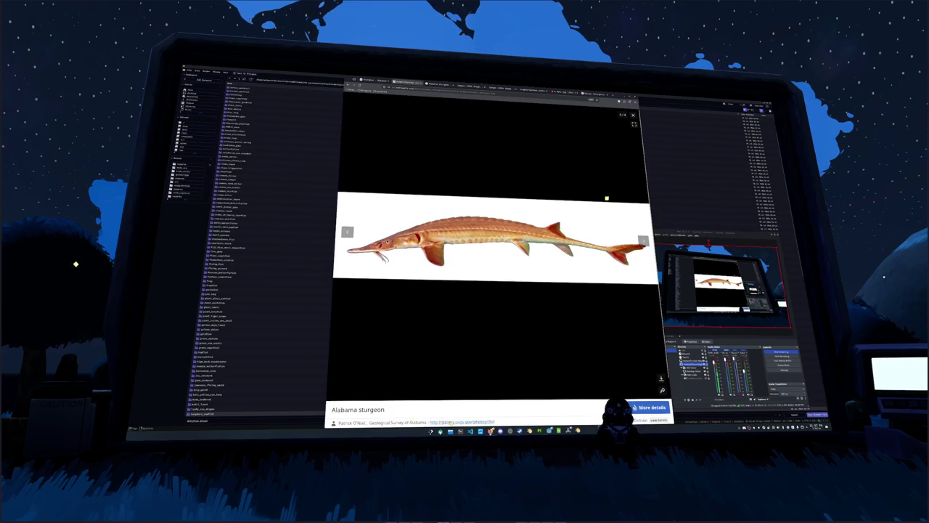
left_click(451, 422)
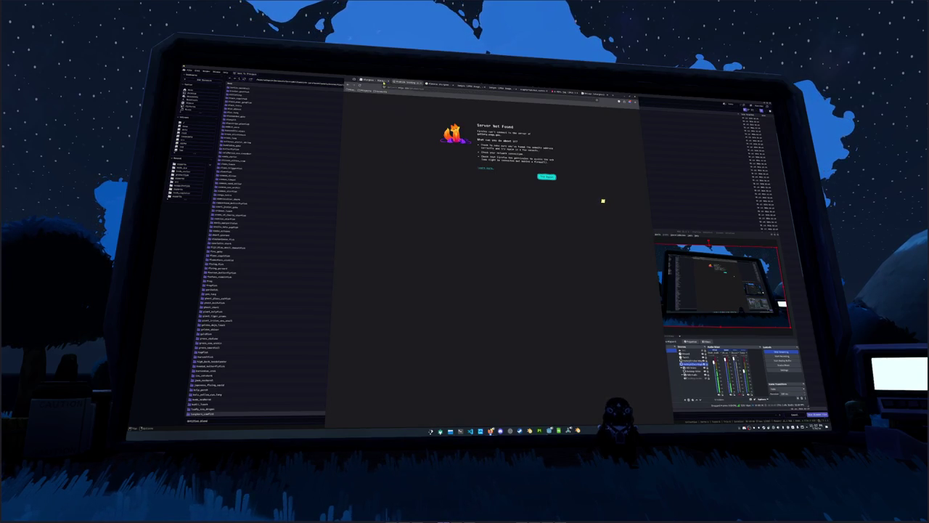
key("alt+Left")
key("alt+Left")
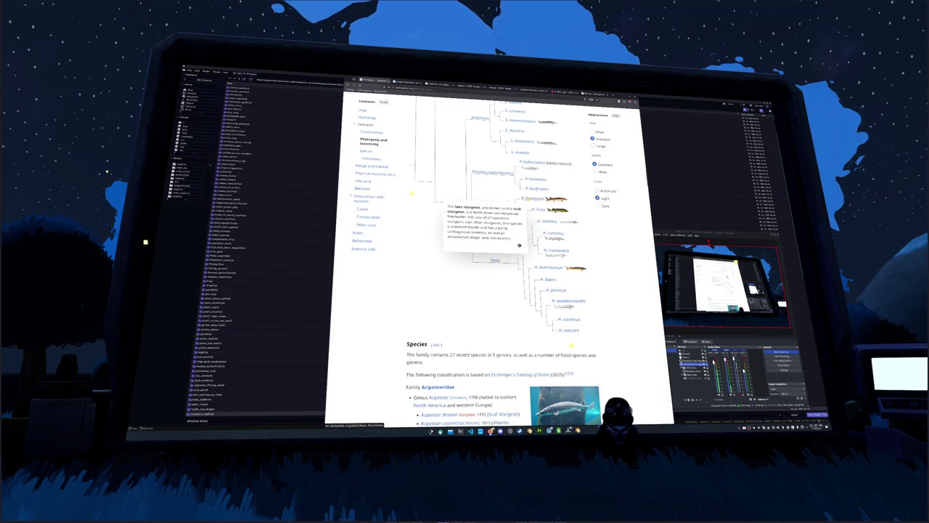
Step: Enlarge a sturgeon photo from the article, then cycle tabs back to the Google Images results
left_click(557, 198)
key("ctrl+Tab")
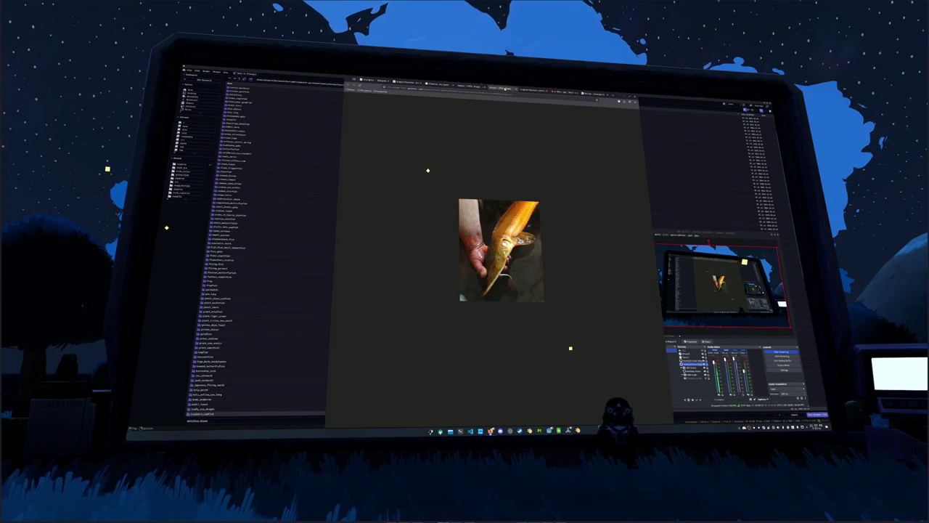
key("ctrl+Tab")
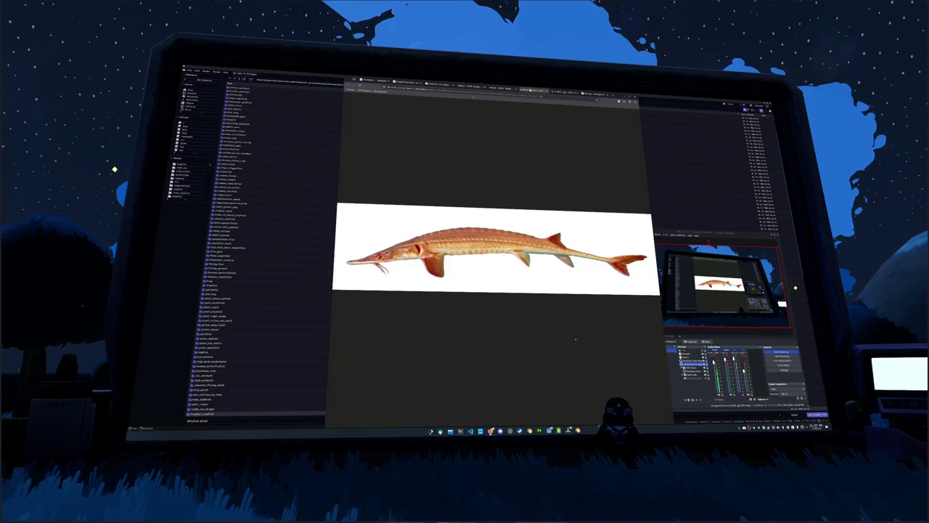
key("ctrl+Tab")
left_click(444, 89)
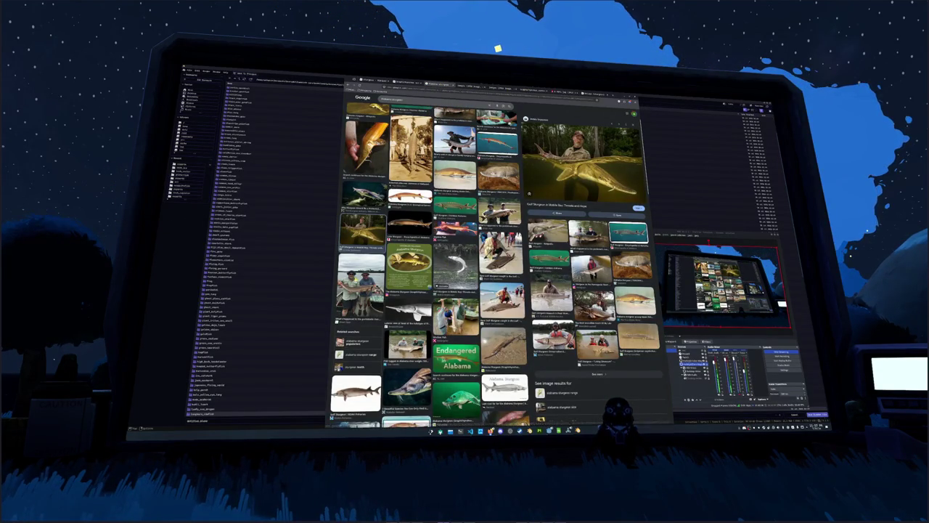
Step: Preview the two-men, underwater and Gulf sturgeon beach photos in the image results
left_click(361, 283)
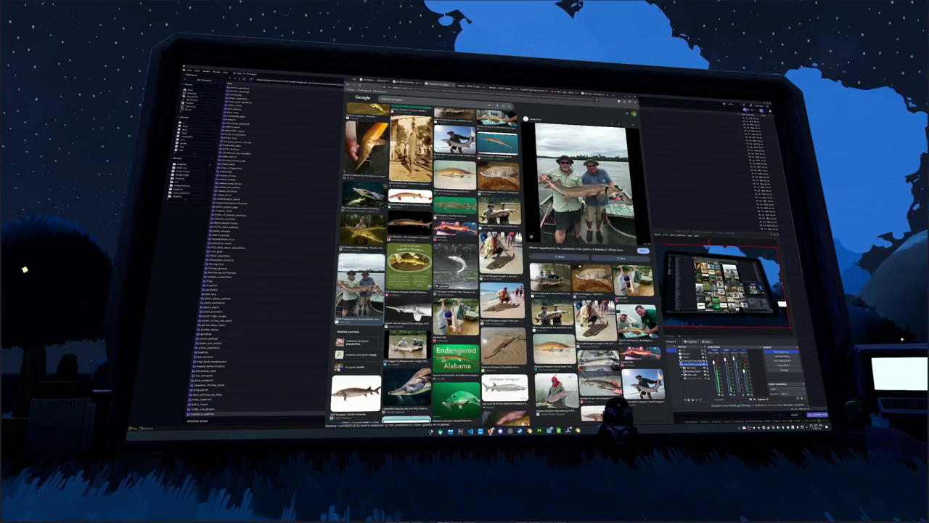
scroll(428, 262, "up", 3)
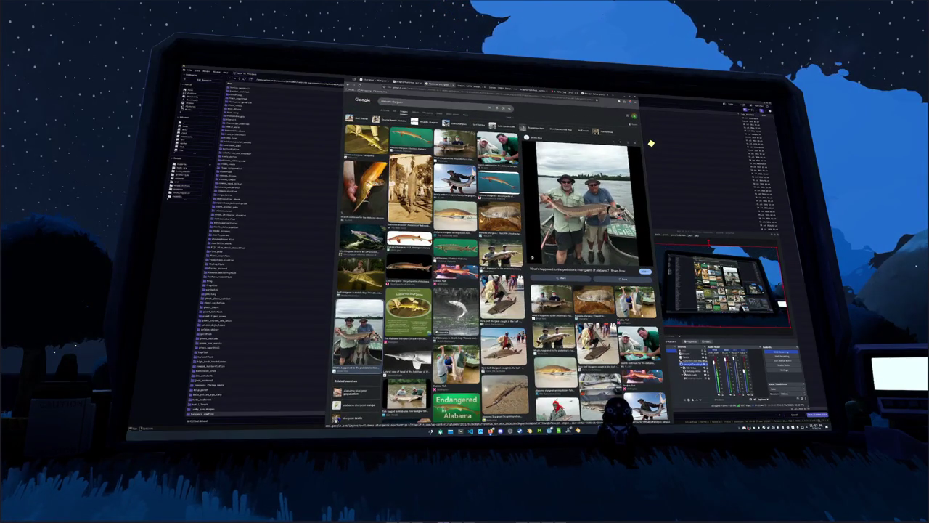
scroll(428, 262, "down", 2)
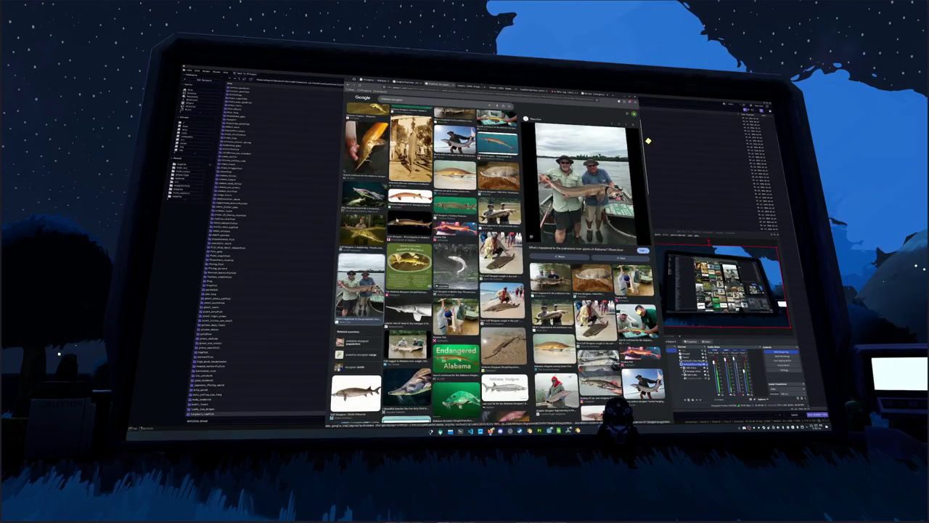
left_click(629, 307)
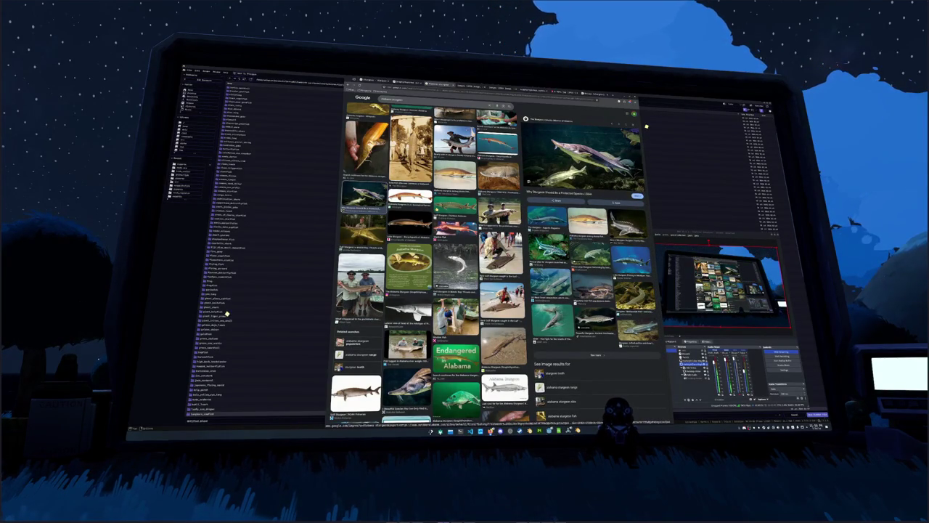
scroll(430, 263, "down", 3)
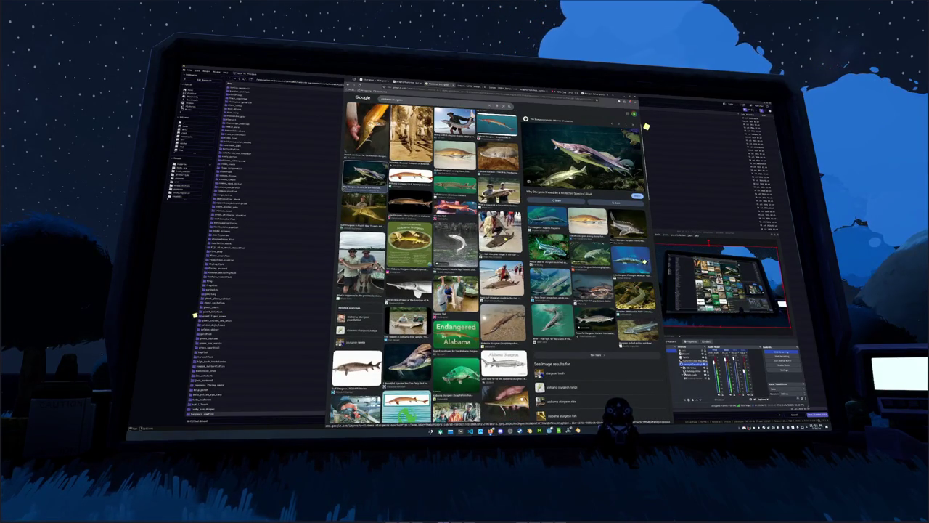
left_click(501, 280)
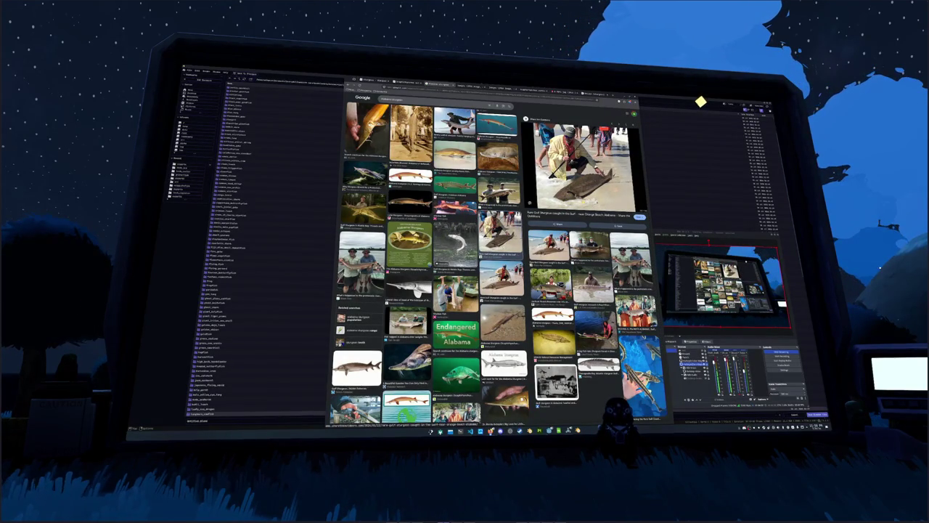
right_click(585, 202)
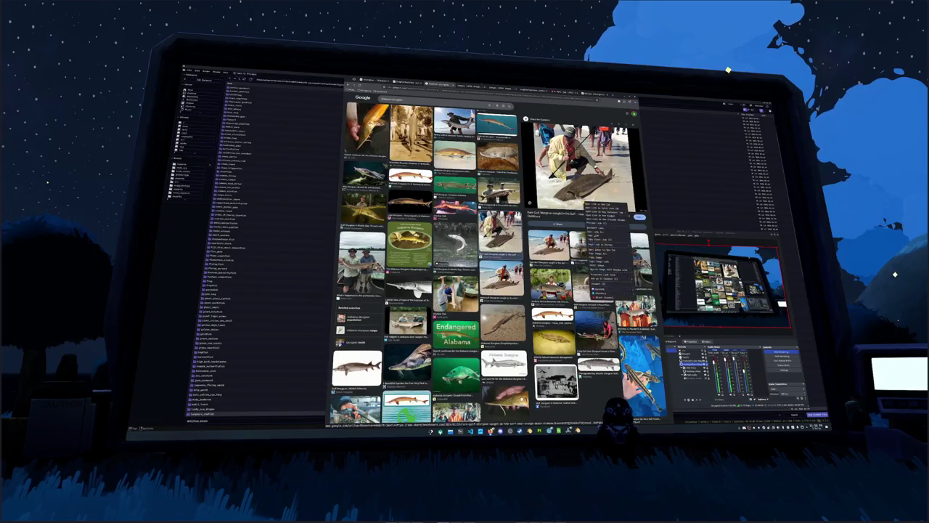
left_click(602, 252)
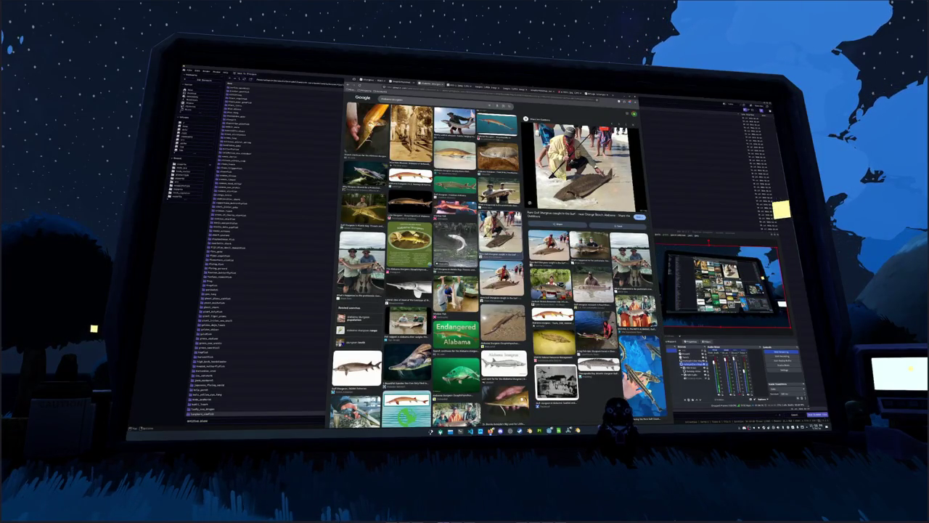
Step: Choose Save Image As for the Alabama Sturgeon drawing
scroll(430, 263, "down", 3)
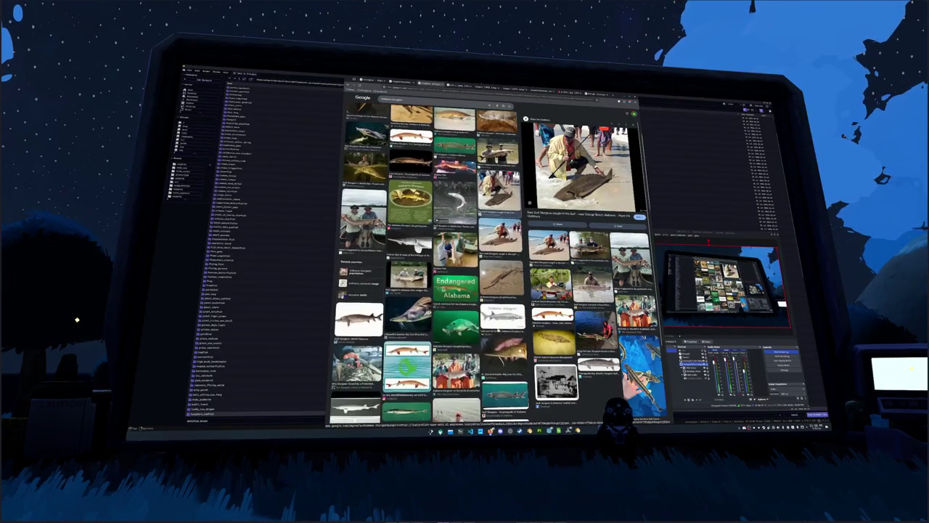
left_click(501, 317)
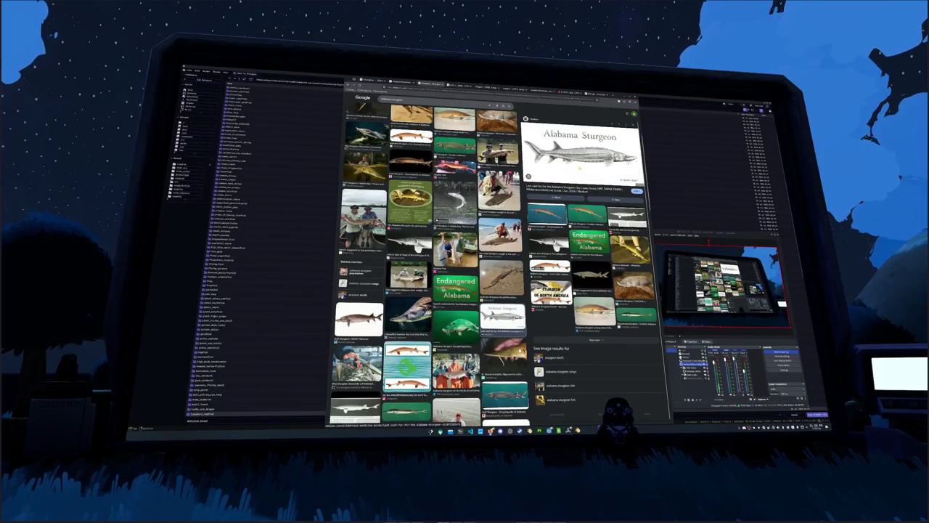
right_click(580, 169)
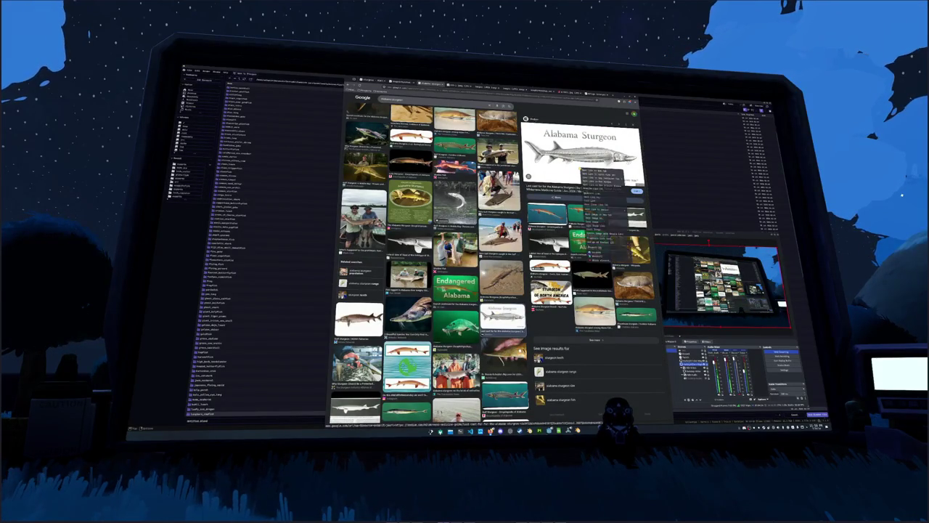
left_click(595, 215)
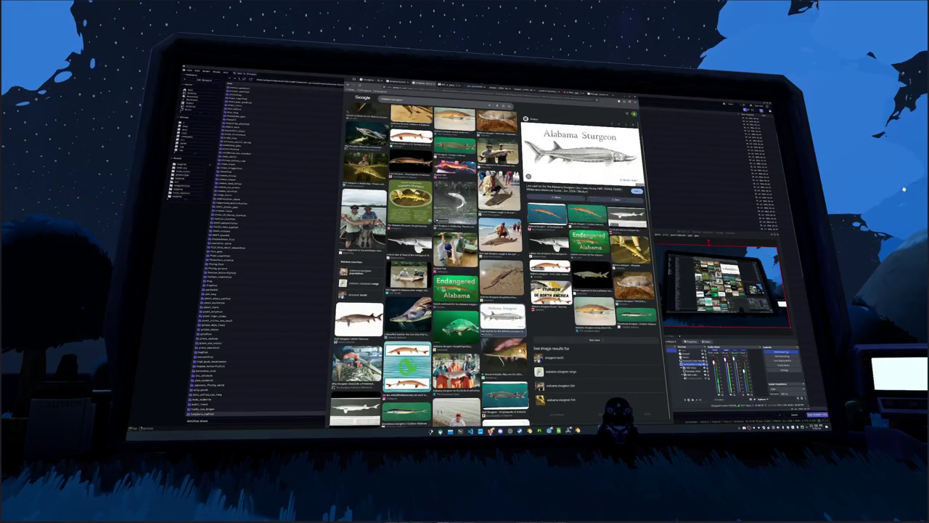
key("Return")
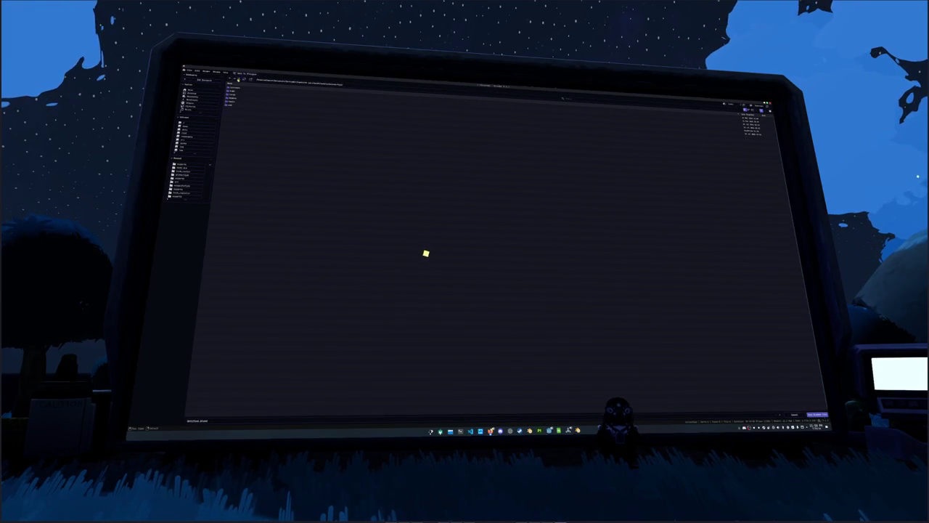
Step: Navigate into the target subfolder and save the drawing with '_stor' added to its file name
key("Down")
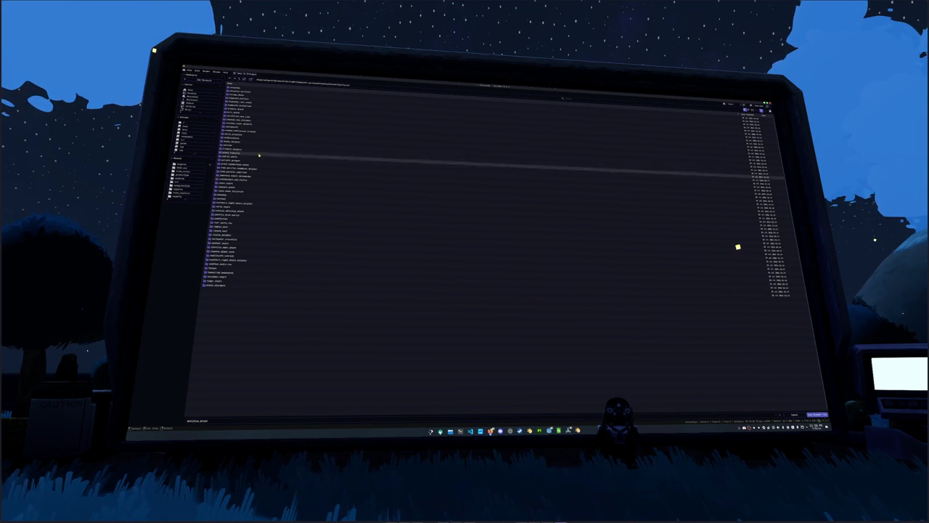
left_click_drag(229, 204, 257, 135)
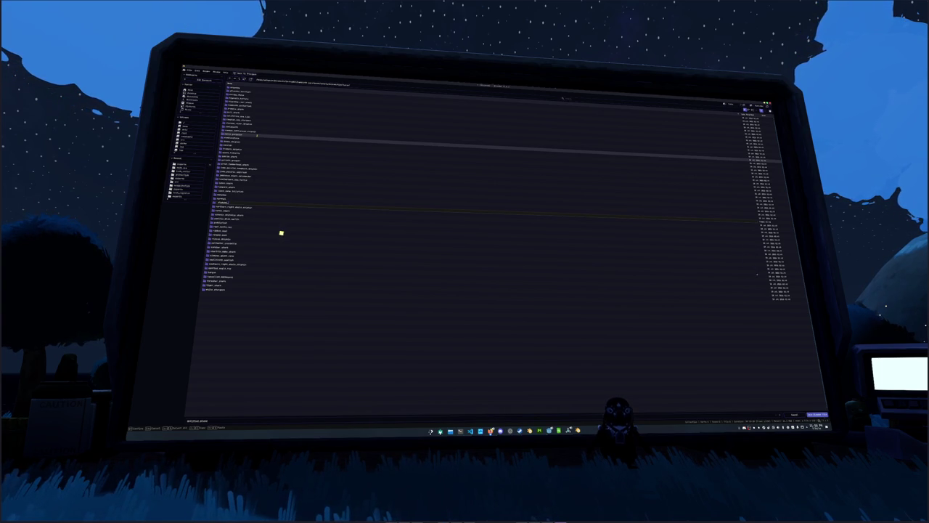
left_click_drag(308, 212, 353, 185)
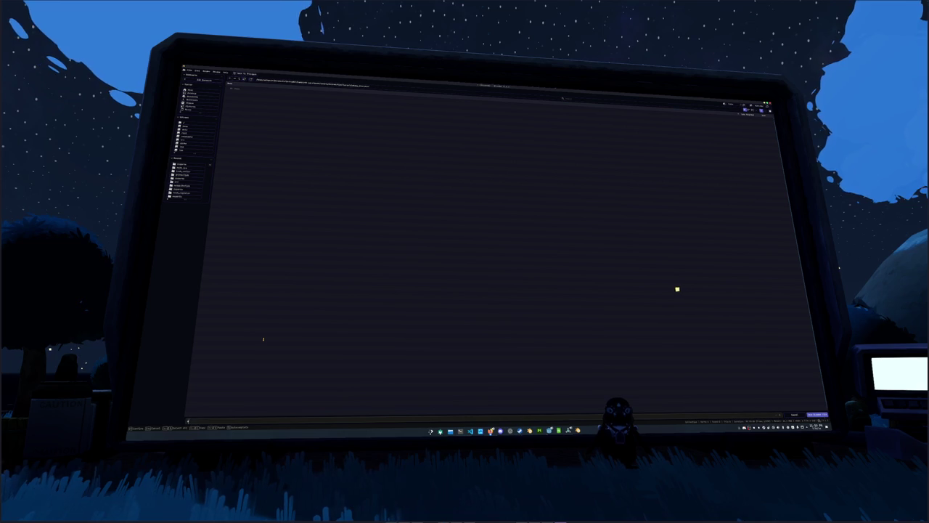
type("_stor")
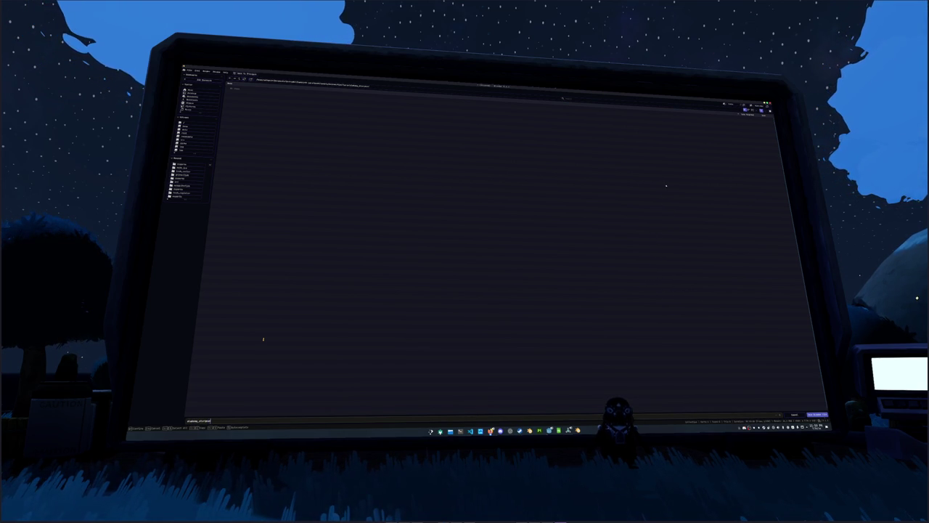
key("Return")
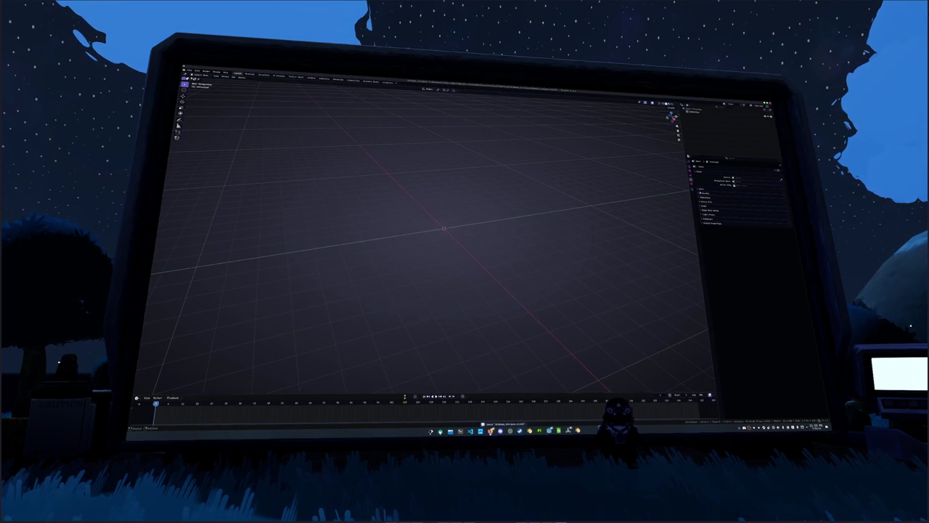
Step: Open Blender's file browser and navigate into the target project folder
key("ctrl+o")
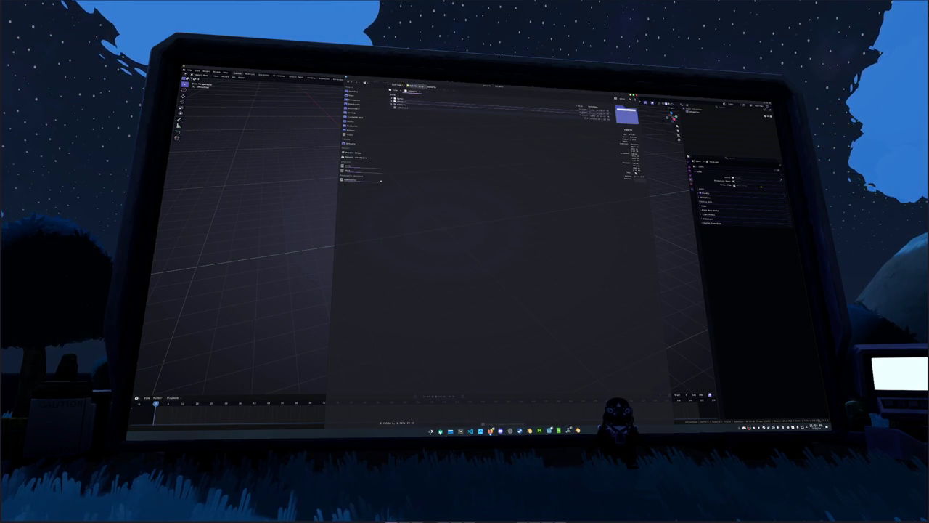
double_click(398, 102)
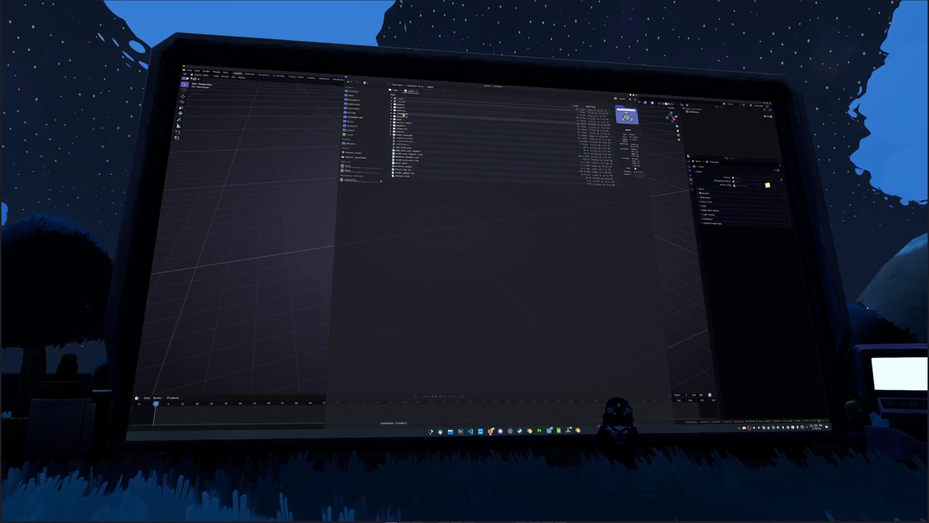
double_click(402, 116)
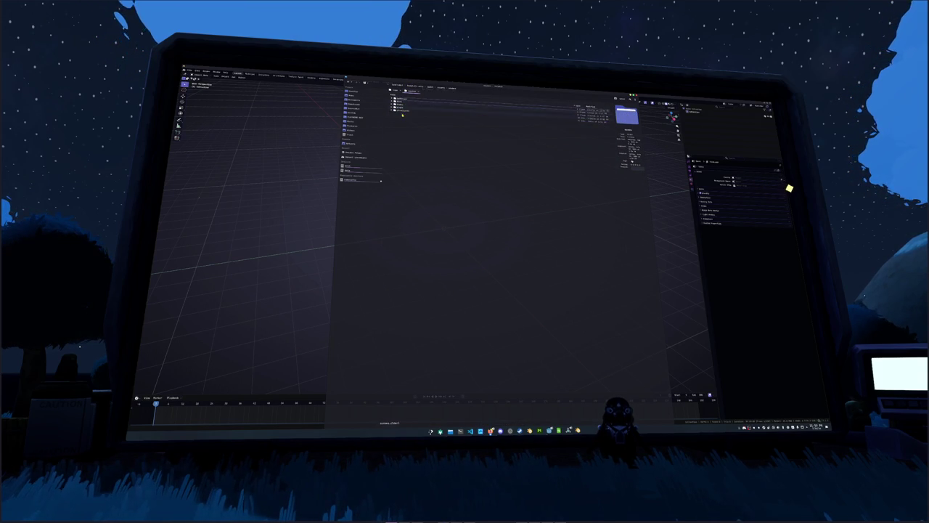
double_click(401, 102)
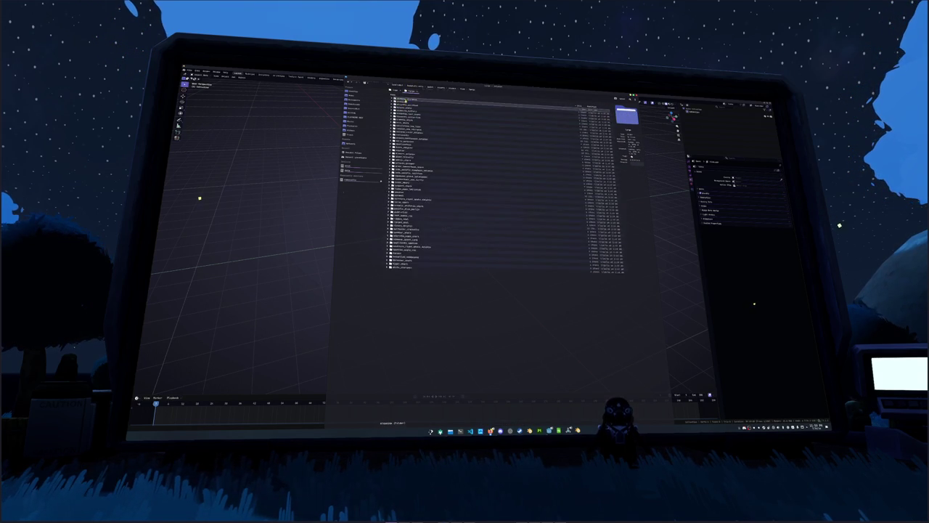
double_click(400, 102)
Step: Create a new folder named 'lodels' inside the project folder
right_click(417, 120)
left_click(488, 126)
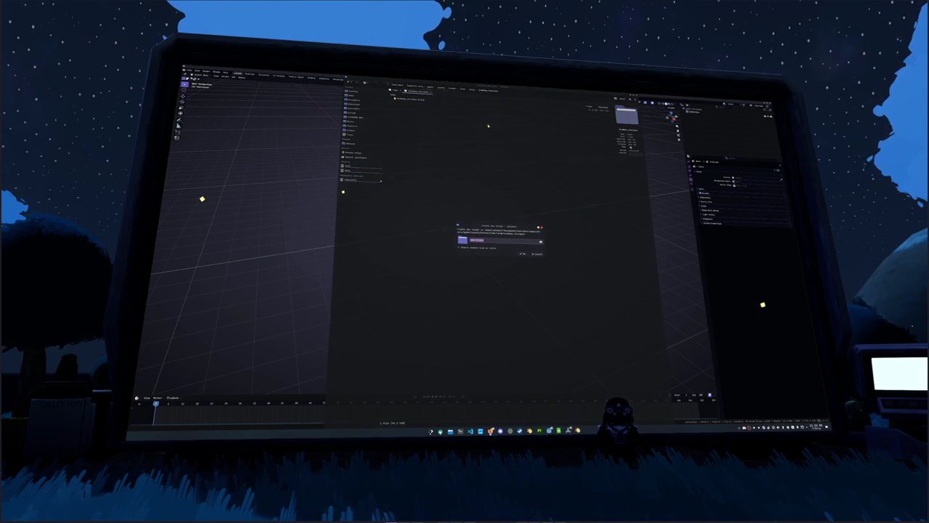
type("lodels")
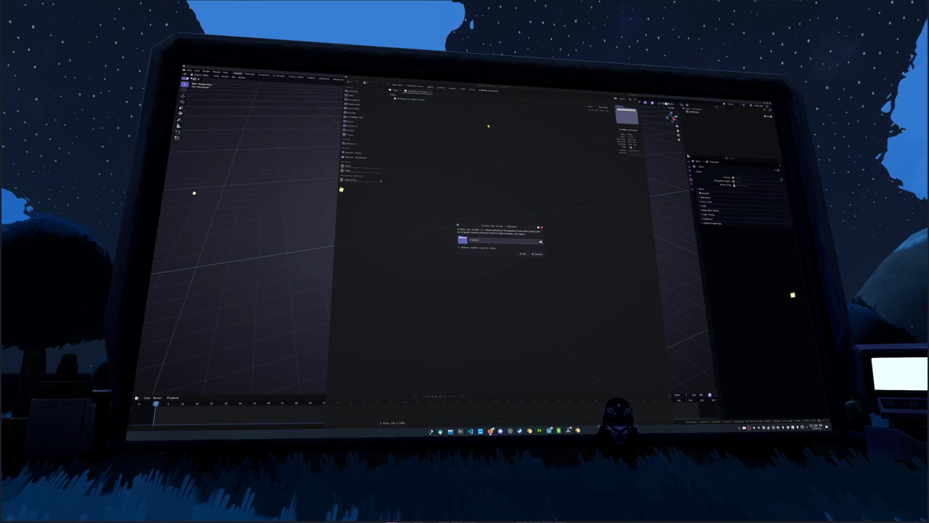
left_click(522, 251)
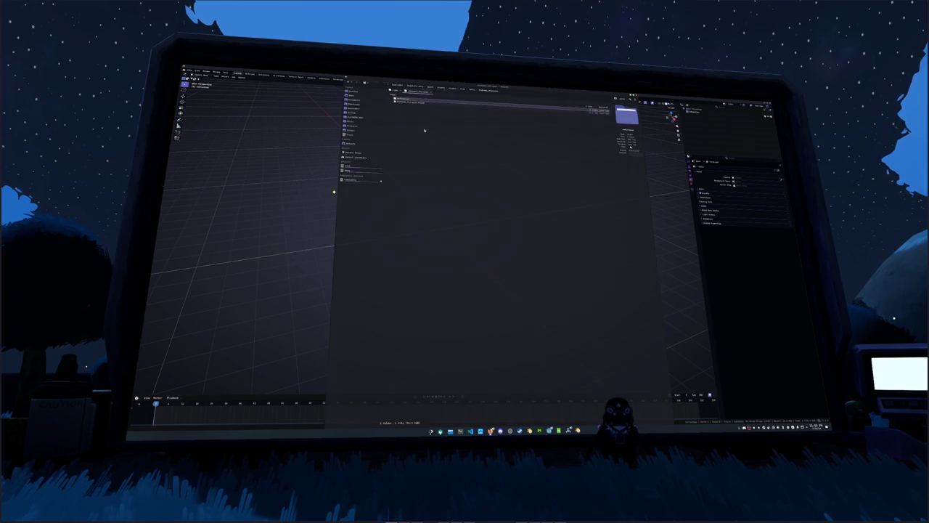
left_click(491, 429)
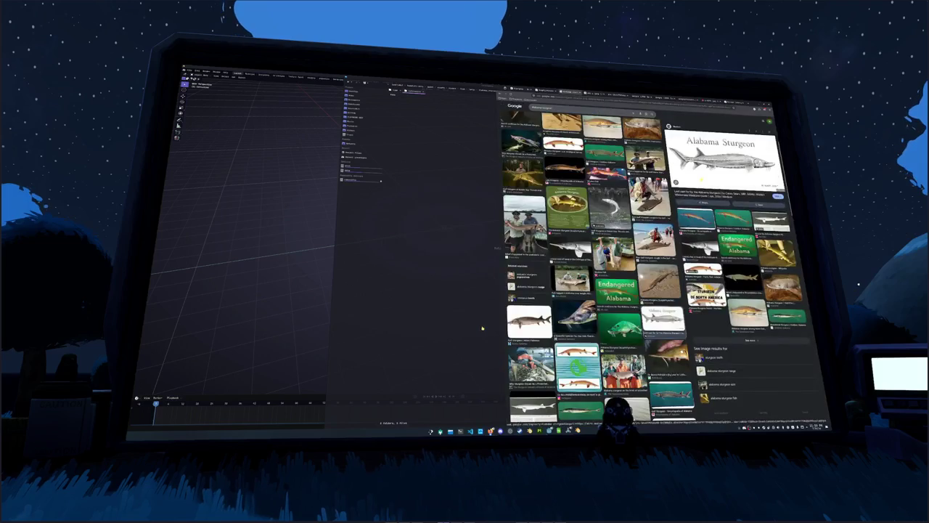
Step: Drag the beach sturgeon photo, the Alabama Sturgeon drawing and a sturgeon photo into the new folder
mouse_move(650, 192)
left_mouse_down()
mouse_move(508, 196)
mouse_move(487, 187)
mouse_move(477, 166)
mouse_move(464, 168)
left_mouse_up()
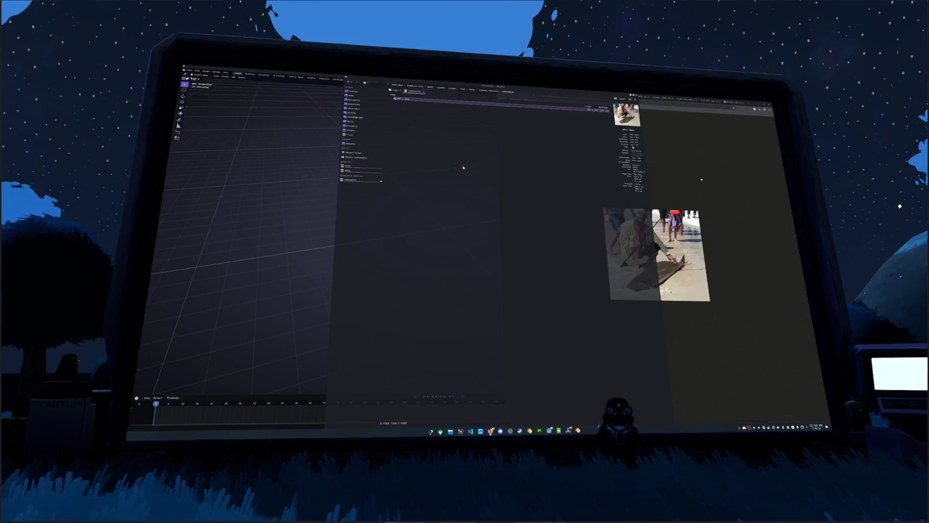
mouse_move(607, 218)
left_mouse_down()
mouse_move(465, 166)
mouse_move(500, 168)
left_mouse_up()
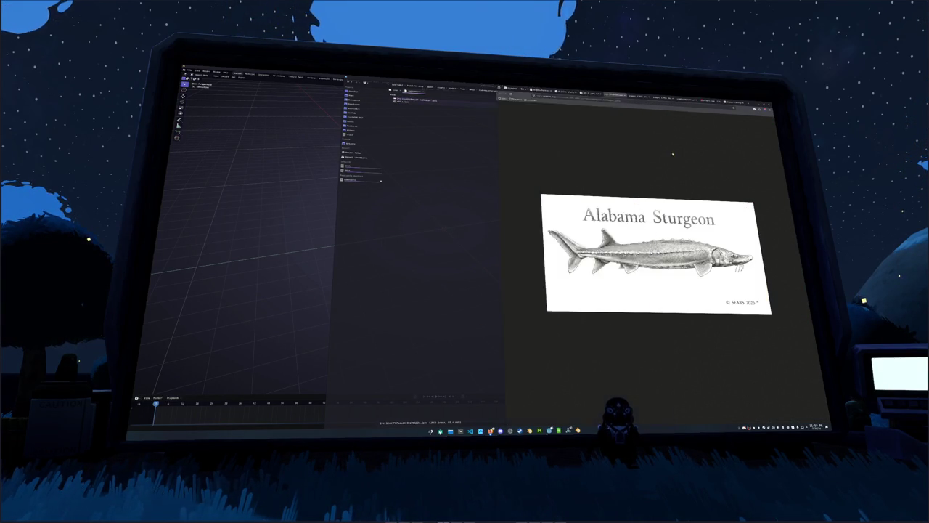
key("ctrl+Tab")
left_click_drag(639, 251, 447, 178)
key("ctrl+Tab")
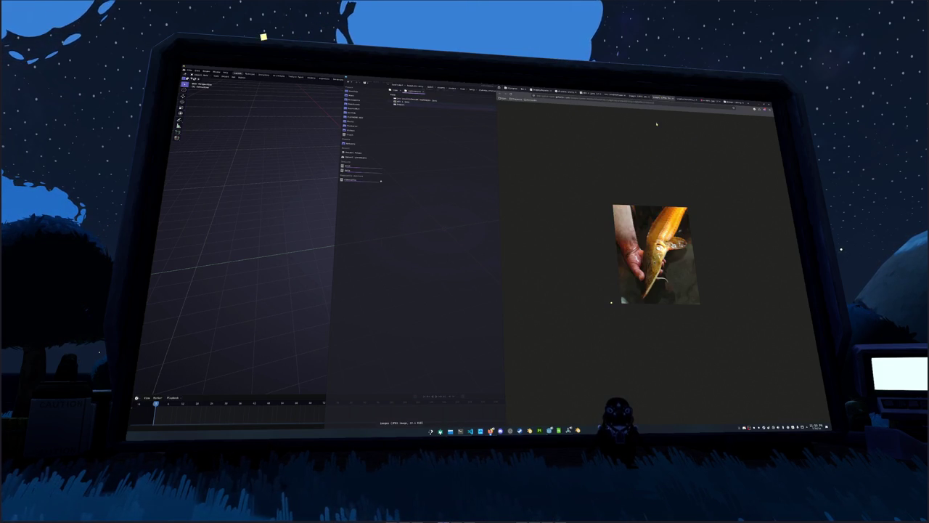
Step: Copy the sturgeon illustration into the folder, renaming it to resolve the existing-file conflict
left_click(451, 180)
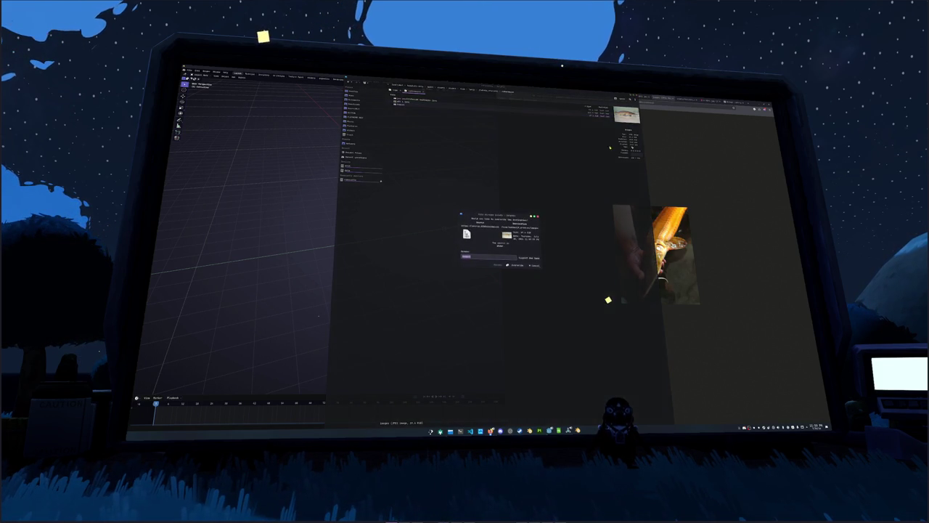
left_click(497, 265)
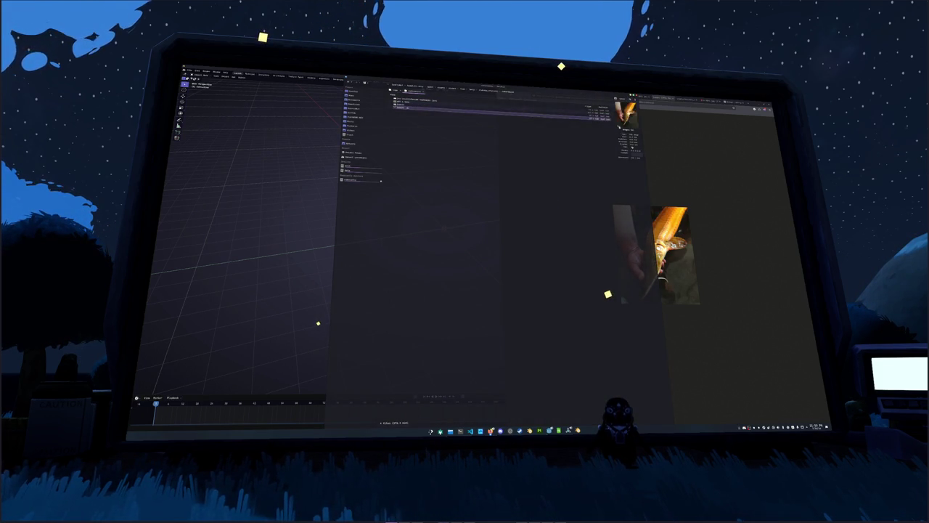
key("ctrl+Tab")
mouse_move(614, 292)
left_mouse_down()
mouse_move(432, 164)
mouse_move(472, 170)
mouse_move(459, 139)
left_mouse_up()
left_click(442, 103)
left_click(442, 104)
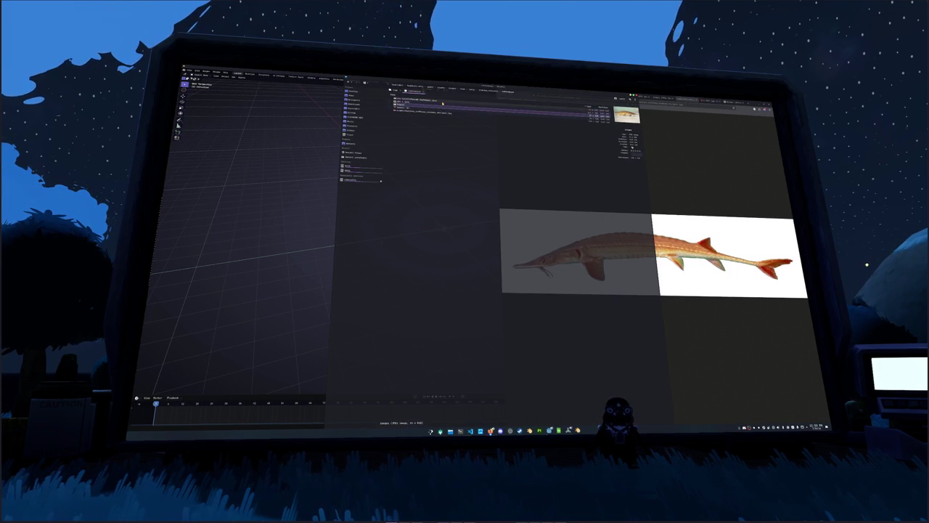
left_click(442, 103)
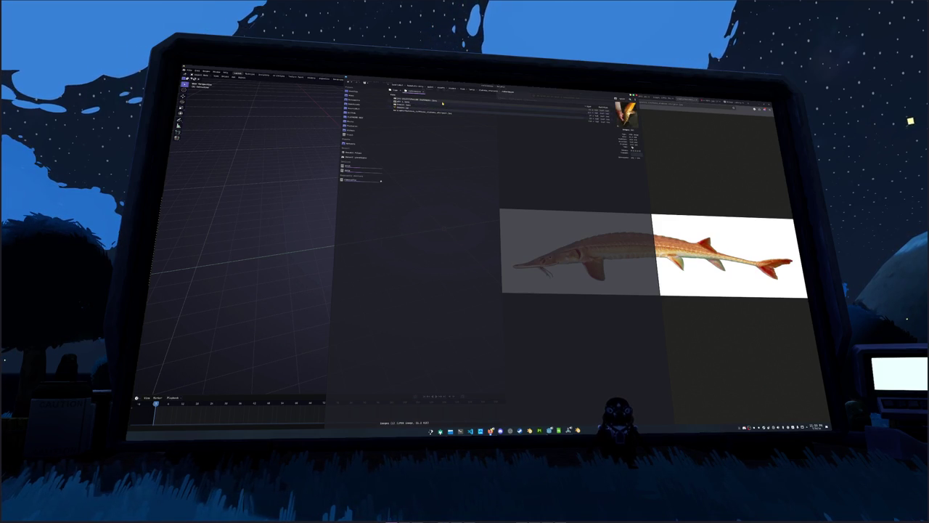
key("ctrl+v")
key("Tab")
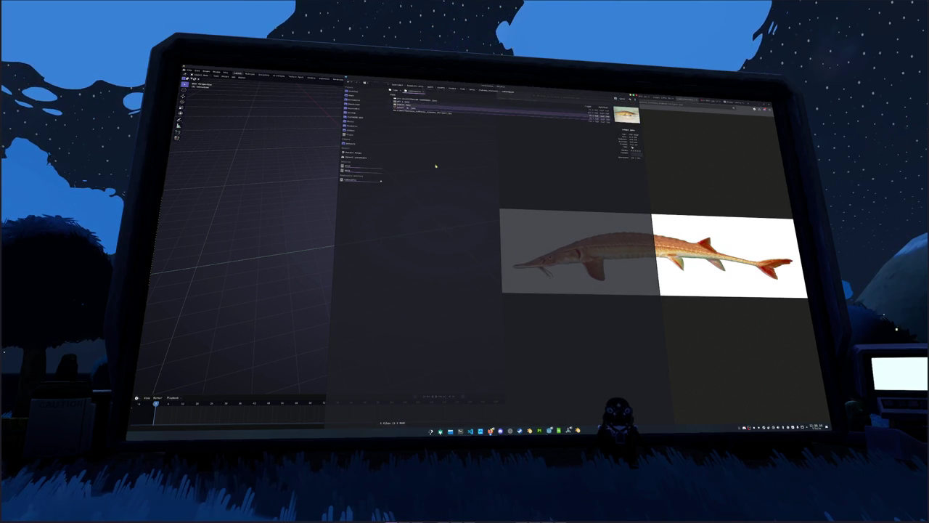
Step: Add the fisherman, sturgeon, golden-fish and another sturgeon photo as reference images
key("alt+Tab")
left_click(396, 106)
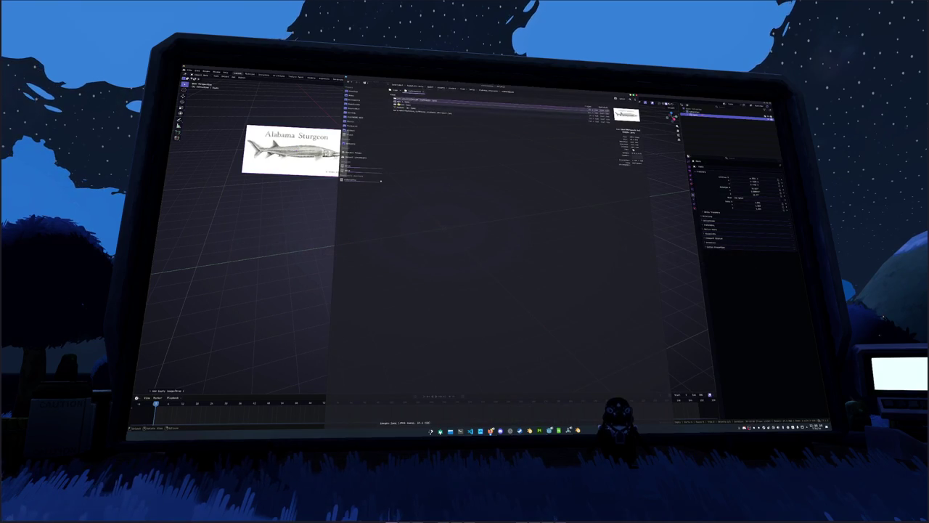
double_click(396, 106)
left_click(400, 105)
double_click(400, 105)
key("shift+r")
left_click(407, 109)
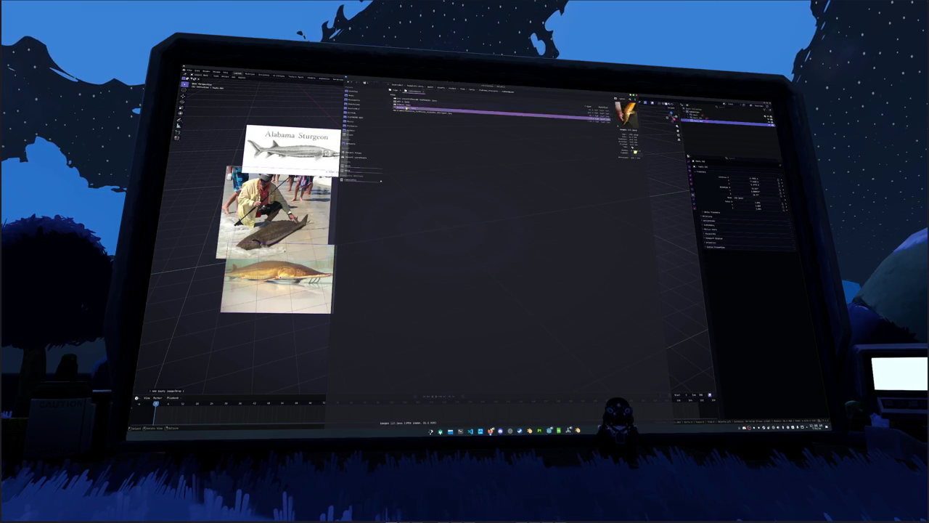
double_click(407, 109)
key("shift+r")
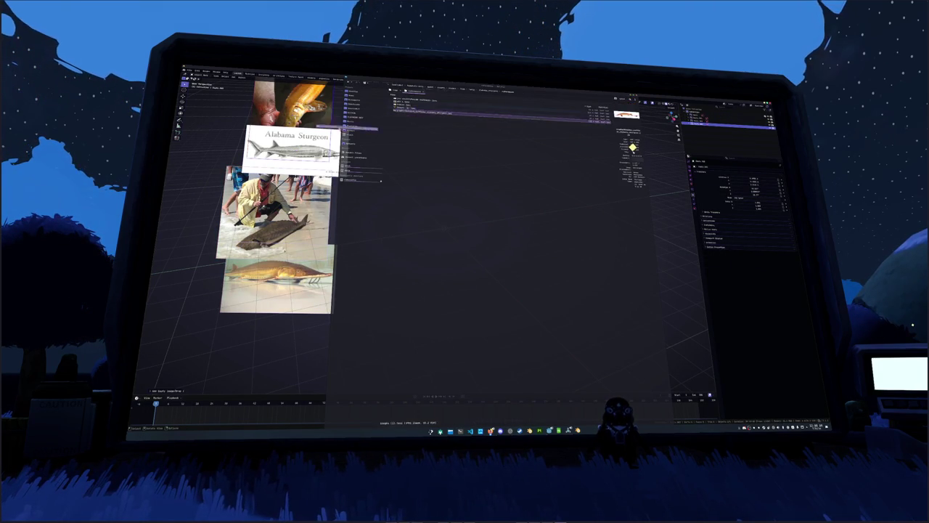
double_click(417, 108)
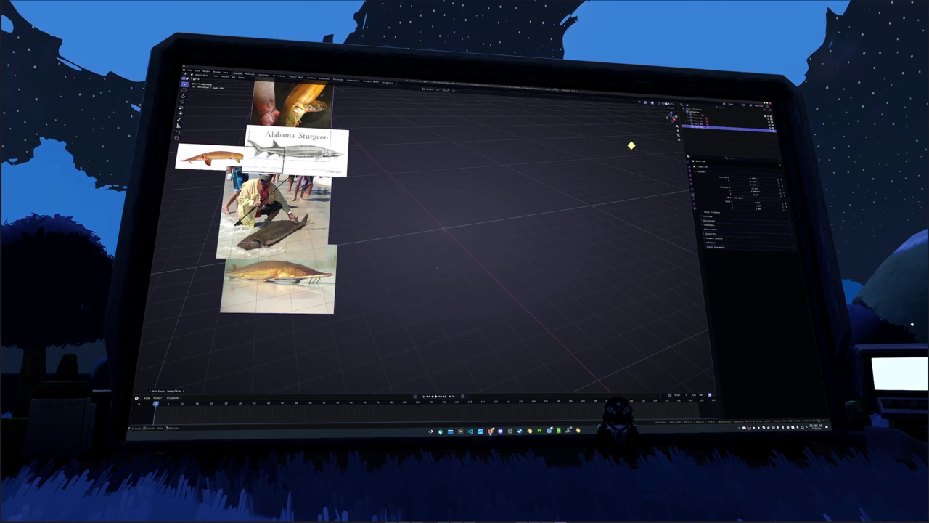
Step: Tile the Alabama Sturgeon, golden-fish and fisherman images, placing the sturgeon photo under the drawing
key("g")
left_click(491, 201)
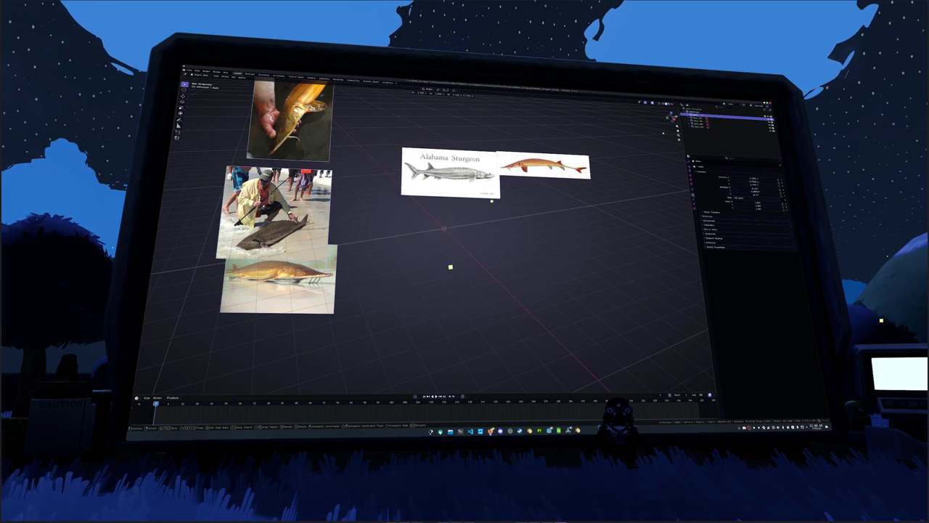
left_click(476, 265)
key("g")
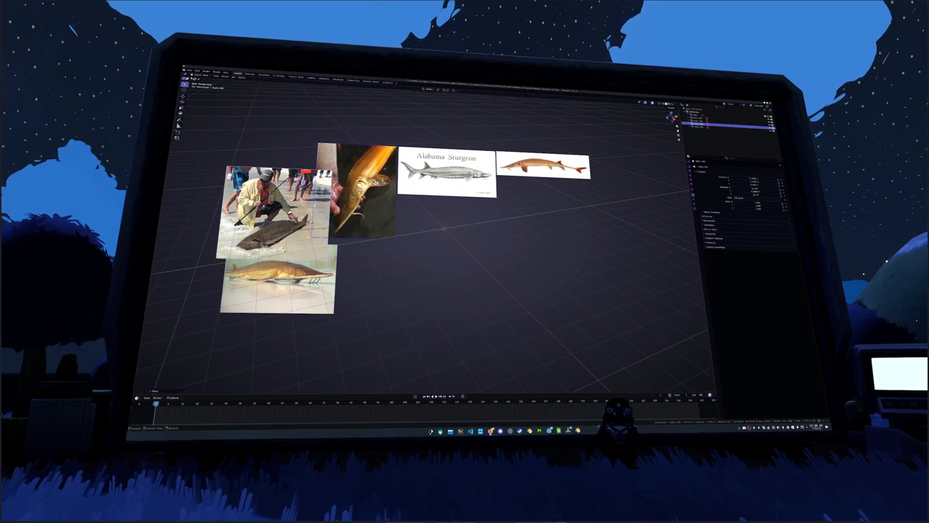
left_click(269, 211)
key("g")
left_click(548, 221)
left_click(280, 279)
key("g")
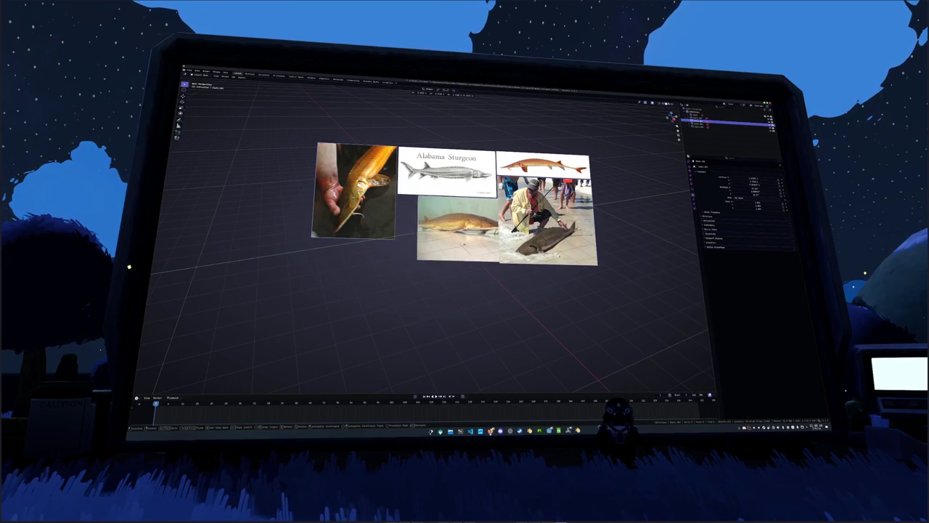
left_click(480, 315)
left_click(527, 315)
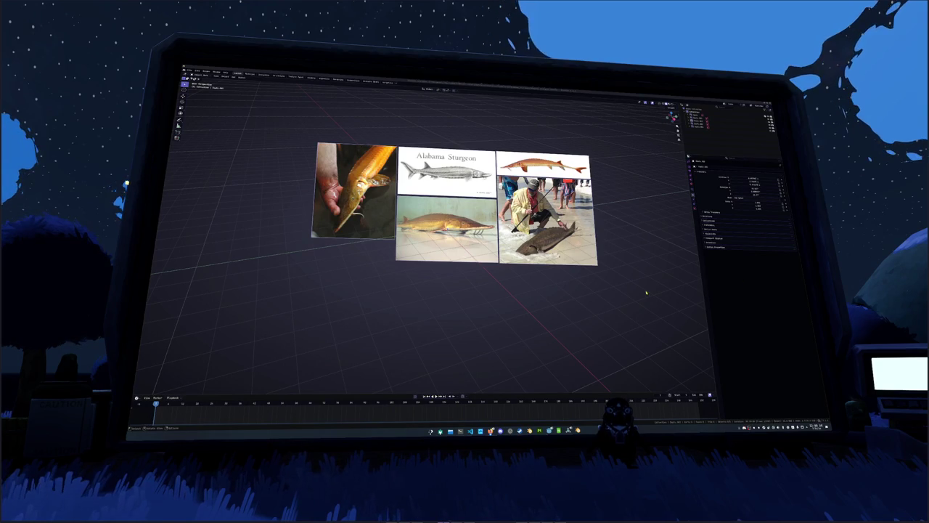
Step: Add a cube mesh to the scene
key("shift+a")
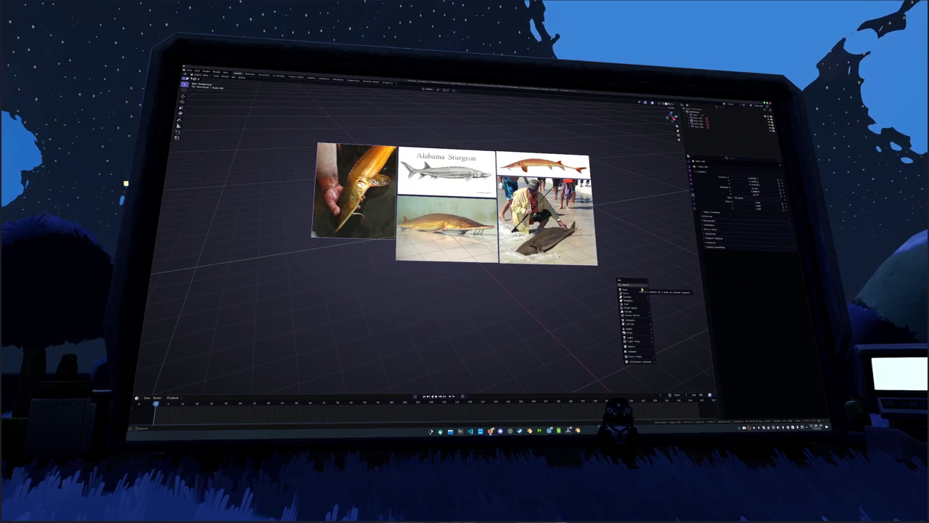
left_click(657, 293)
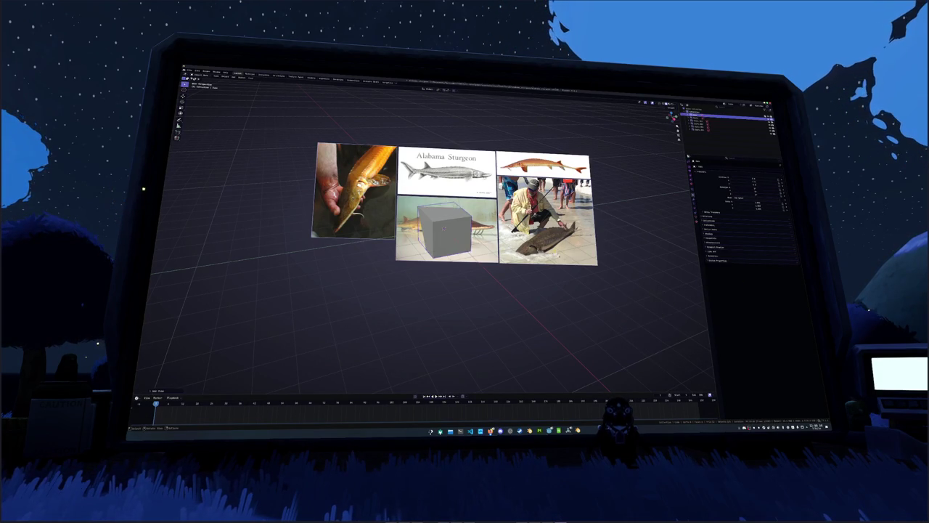
scroll(465, 240, "down", 3)
scroll(508, 240, "up", 4)
Step: Raise the reference photos along Z above the cube and tilt them about X
key("shift+d")
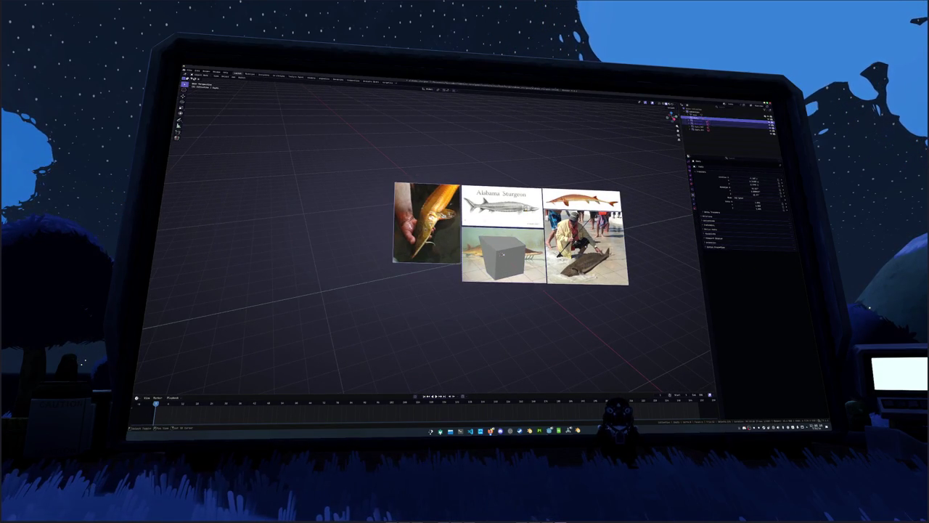
key("z")
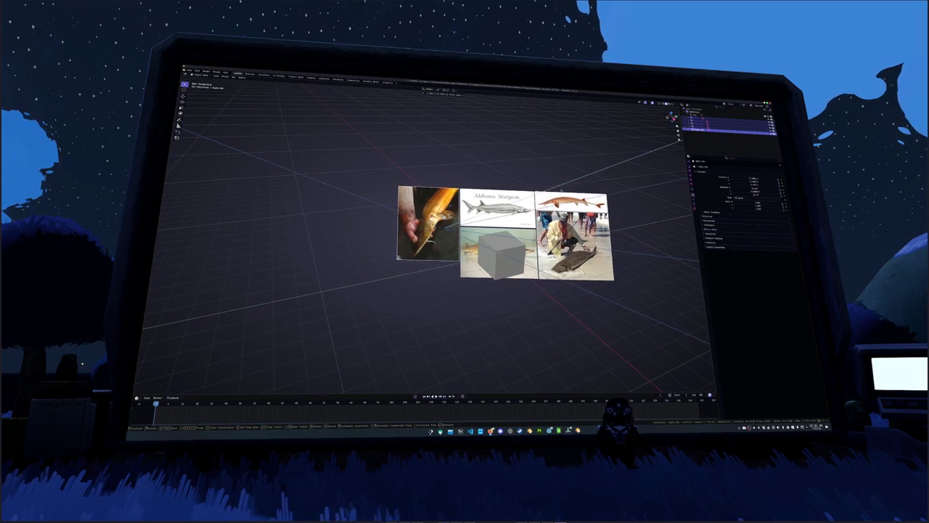
left_click(627, 177)
key("r")
key("x")
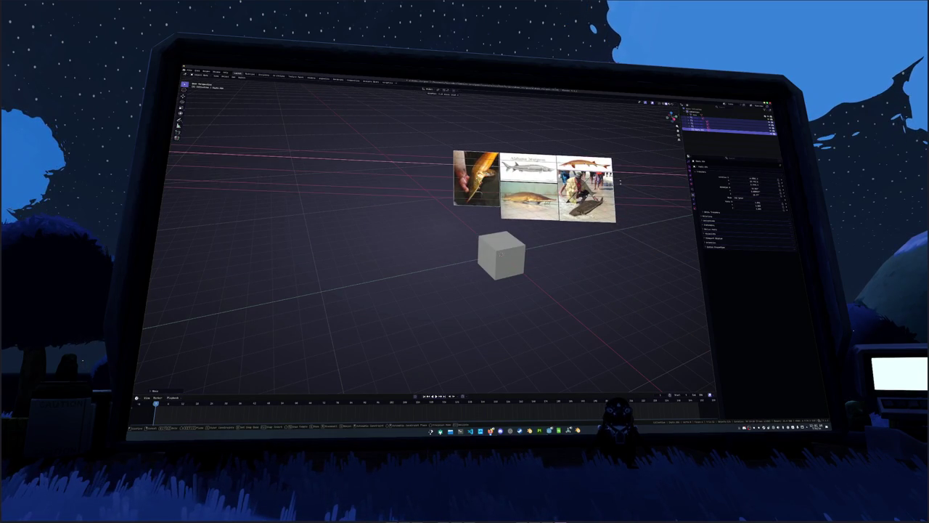
left_click(425, 290)
left_click(426, 289)
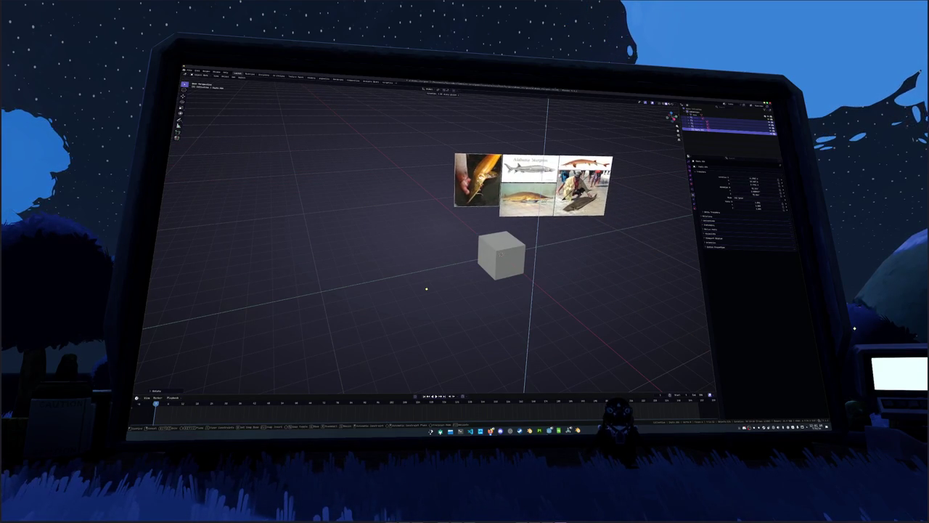
key("g")
key("z")
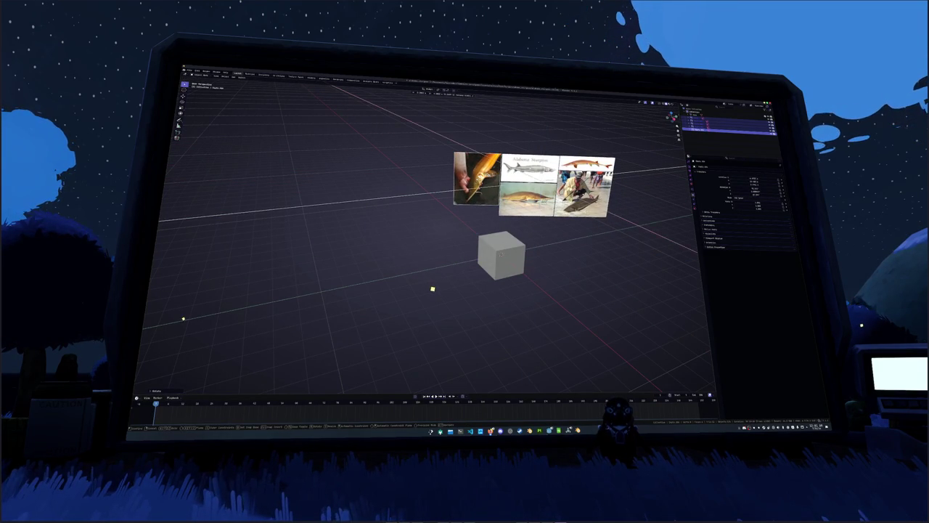
left_click(438, 289)
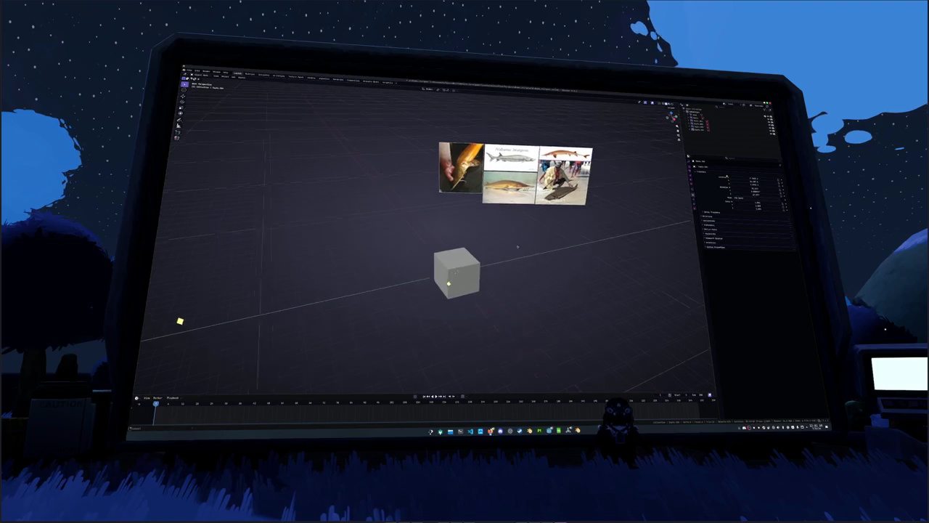
key("n")
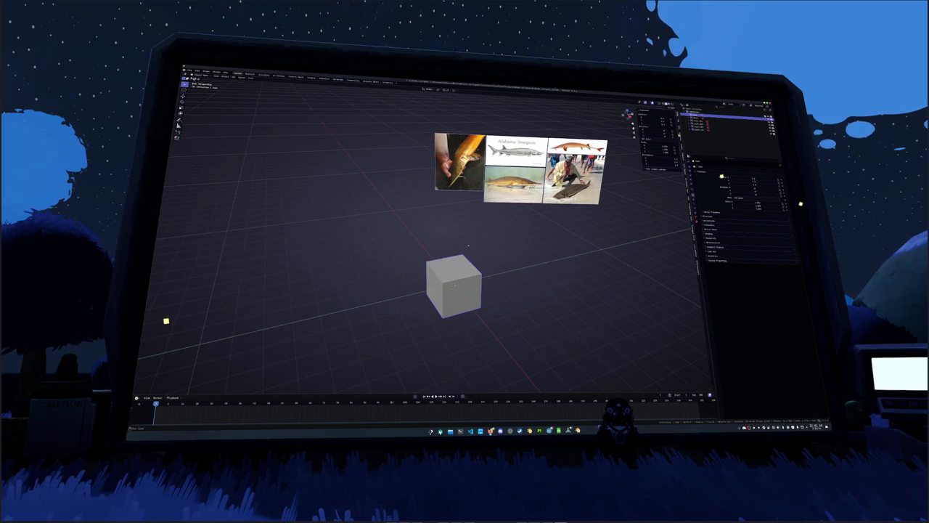
key("n")
key("n")
key("n")
key("n")
Step: Enter Edit Mode on the cube, select its right face, and reset the drawing's position to the origin
key("Tab")
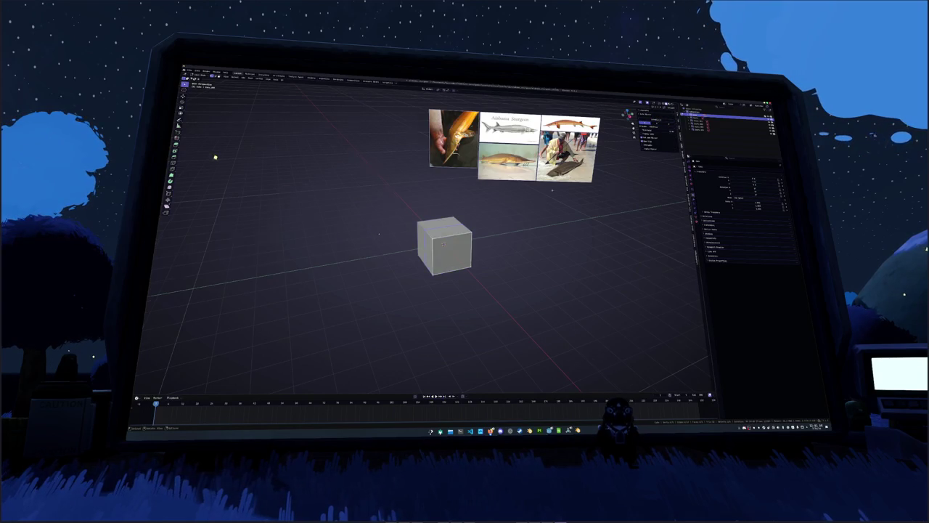
left_click(452, 253)
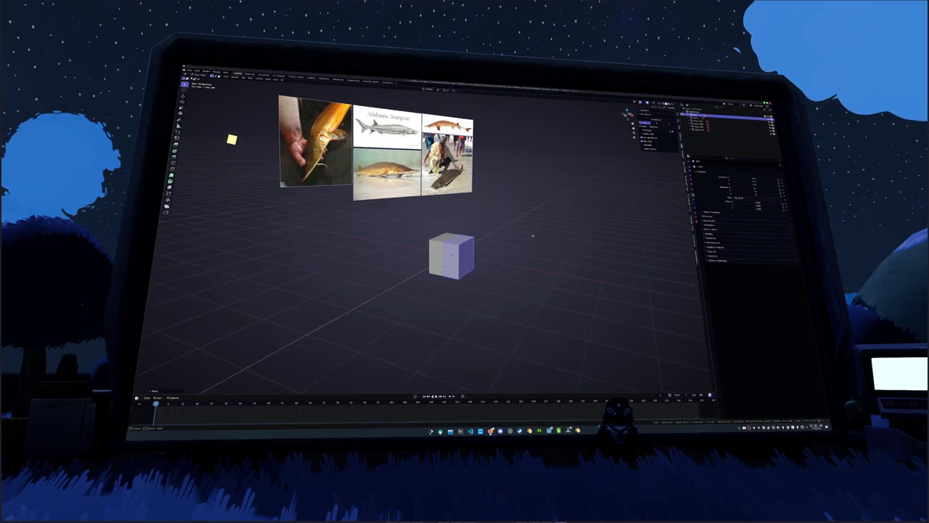
key("alt+g")
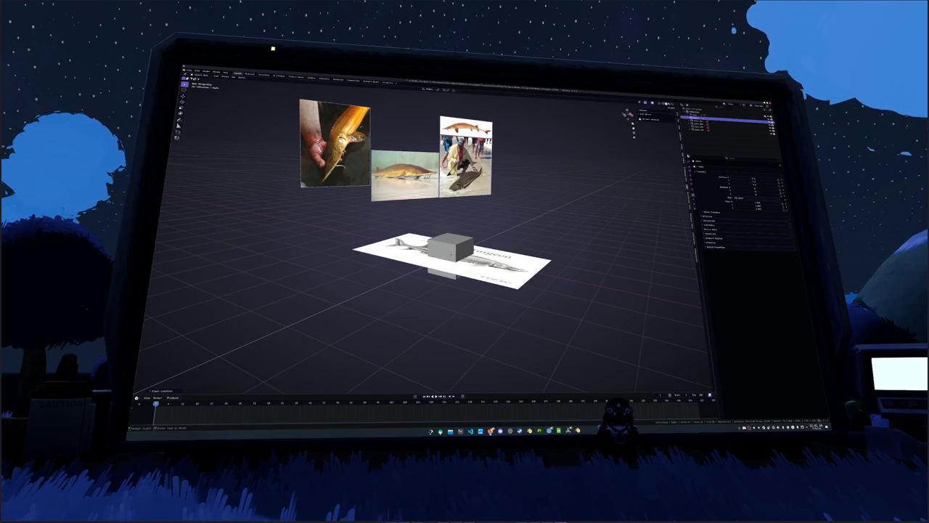
Step: Rotate the Alabama Sturgeon drawing 90° about X and 180° about Z to stand it upright
key("r")
key("x")
key("9")
key("0")
key("Return")
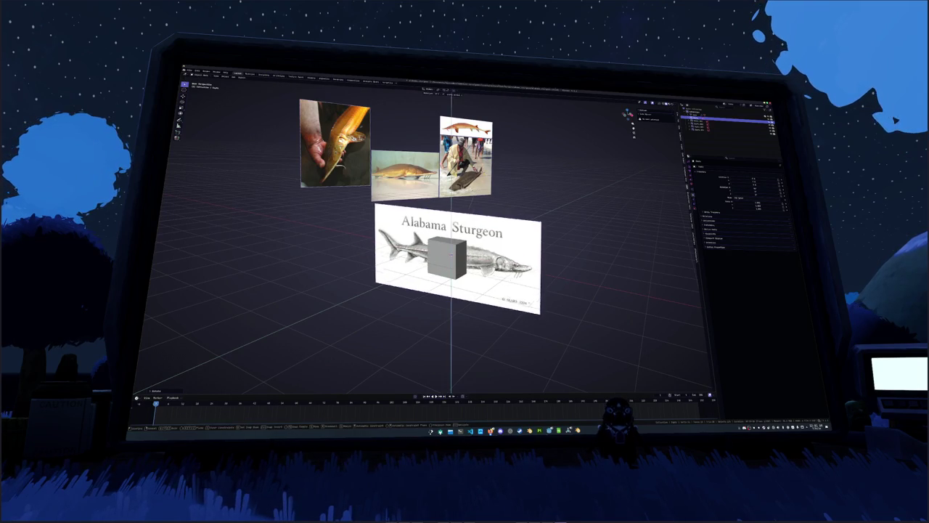
key("r")
key("z")
key("1")
key("8")
key("0")
key("Return")
Step: In front view, slide the drawing along X so the fish body lines up with the cube
key("KP_1")
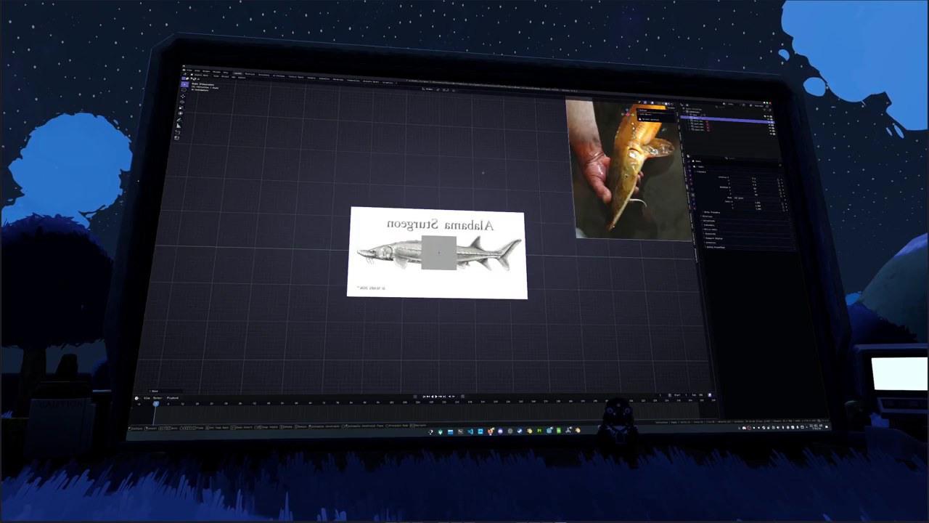
key("g")
key("x")
key("Return")
Step: Enable transparency on the drawing's image settings and lower its opacity
left_click(694, 210)
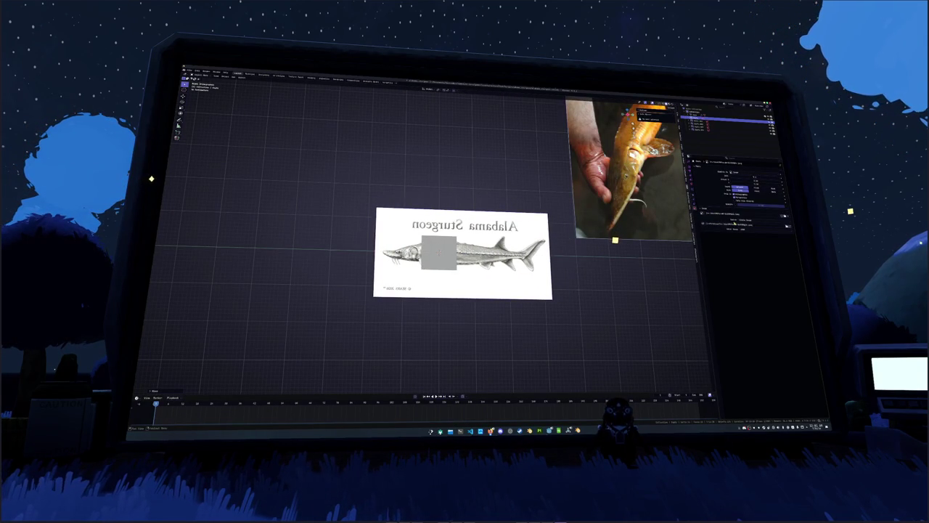
left_click(735, 206)
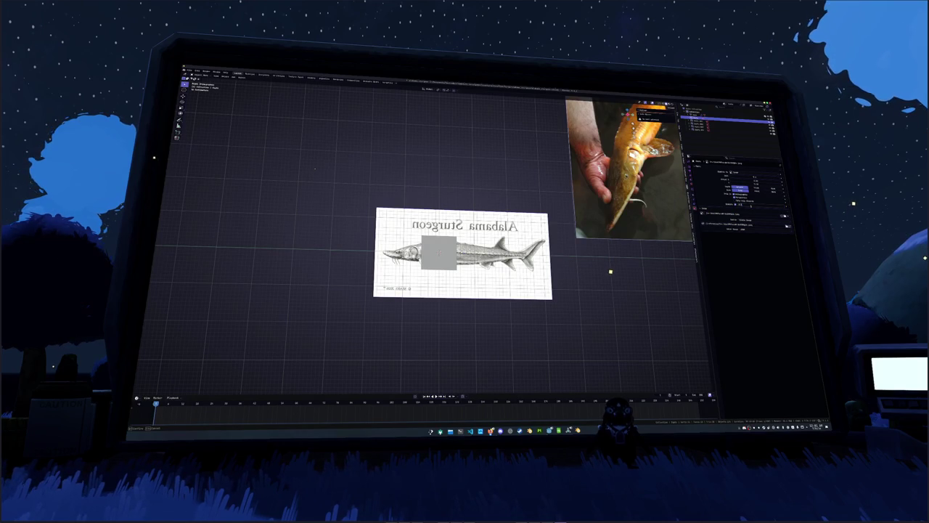
left_click_drag(735, 205, 752, 207)
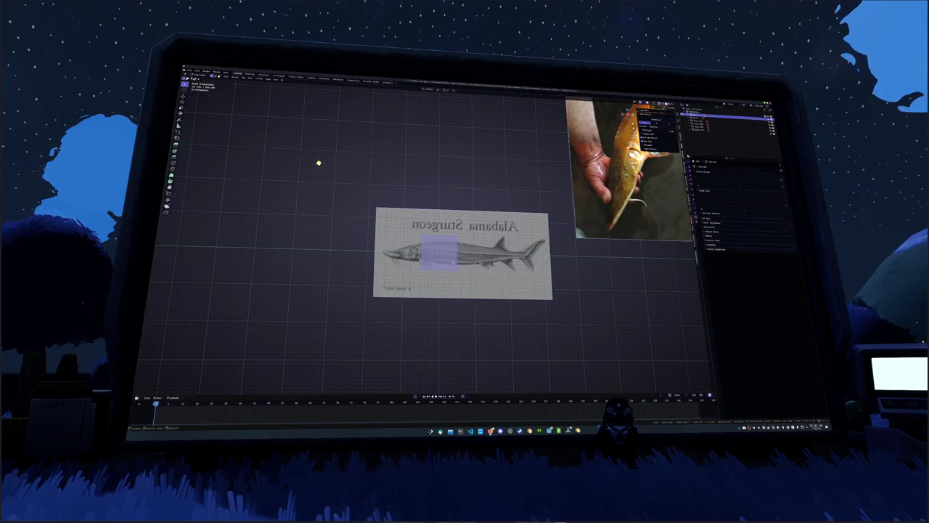
Step: Extrude body sections from the cube forward into a tapered snout
scroll(318, 164, "up", 4)
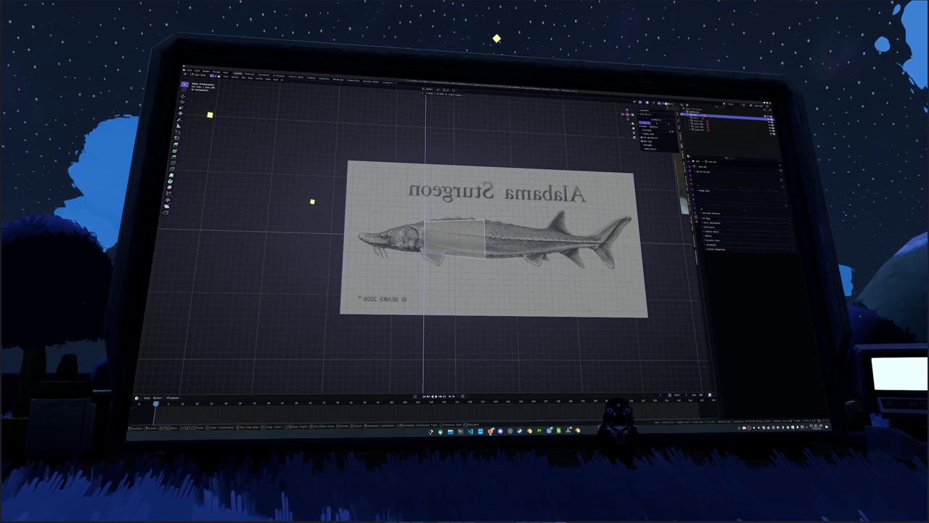
key("e")
key("Return")
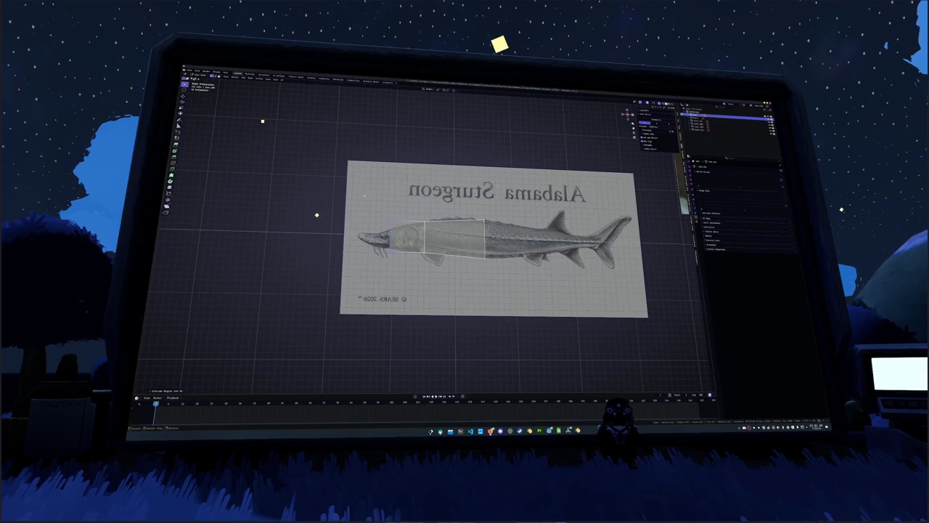
key("g")
key("z")
scroll(323, 219, "up", 2)
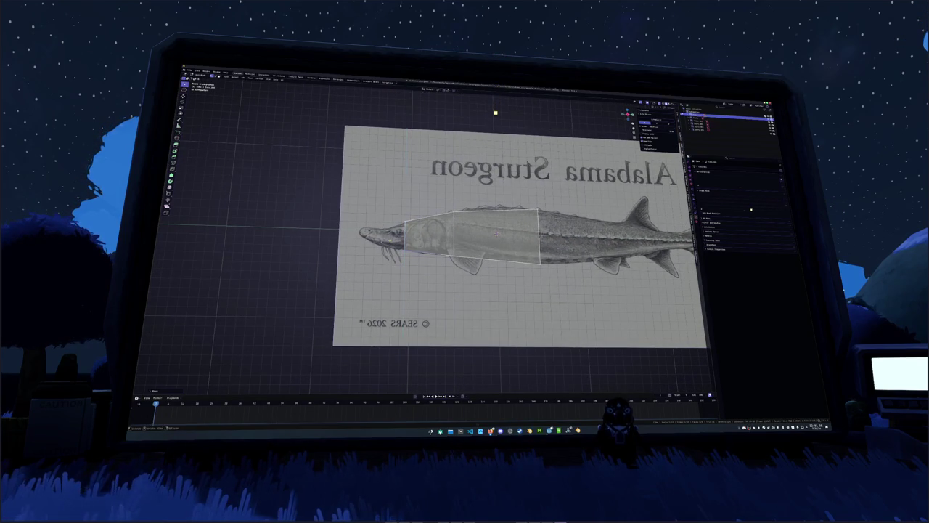
key("e")
key("z")
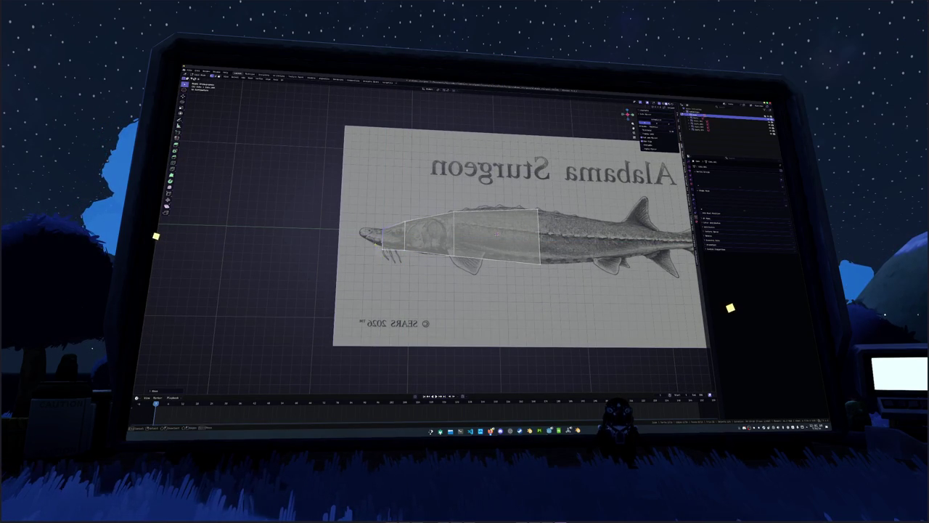
key("Return")
key("e")
key("z")
key("Return")
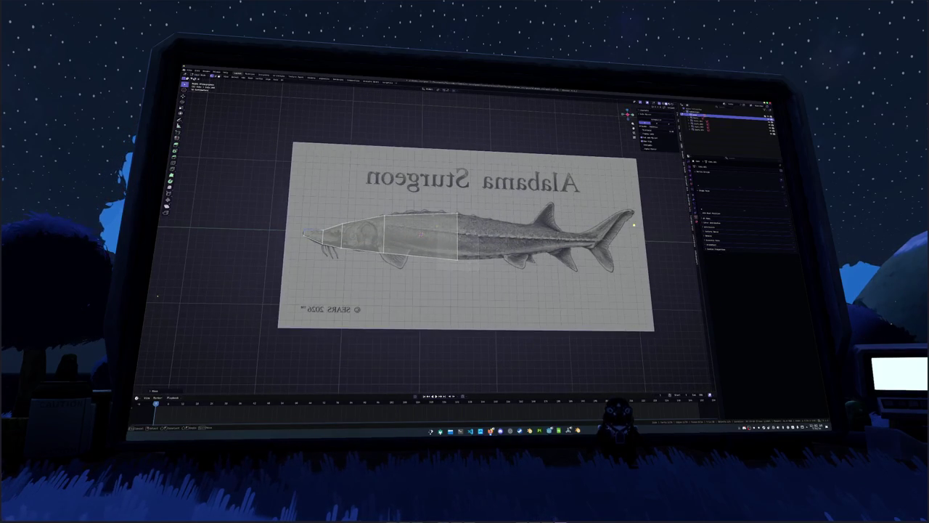
Step: Extrude several narrowing sections back along the body toward the tail
scroll(634, 226, "right", 5)
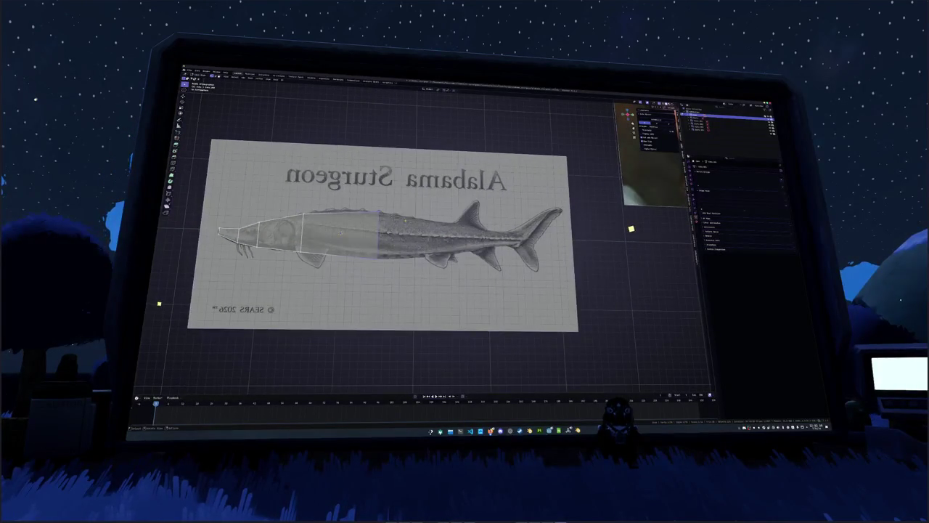
scroll(629, 229, "up", 2)
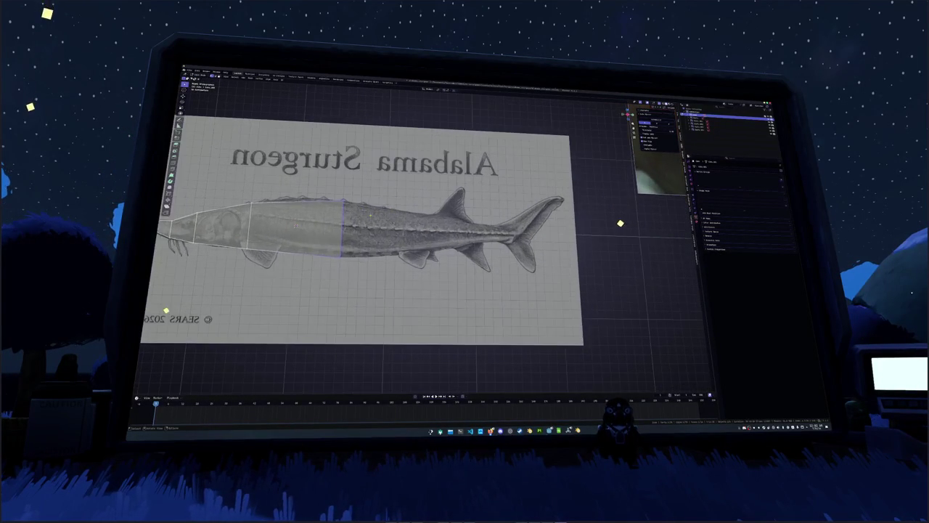
key("e")
left_click(588, 212)
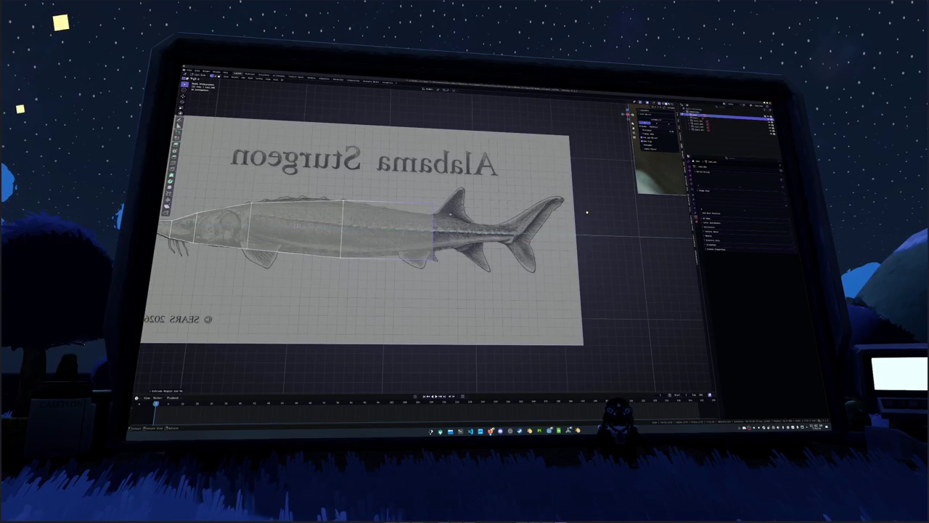
key("e")
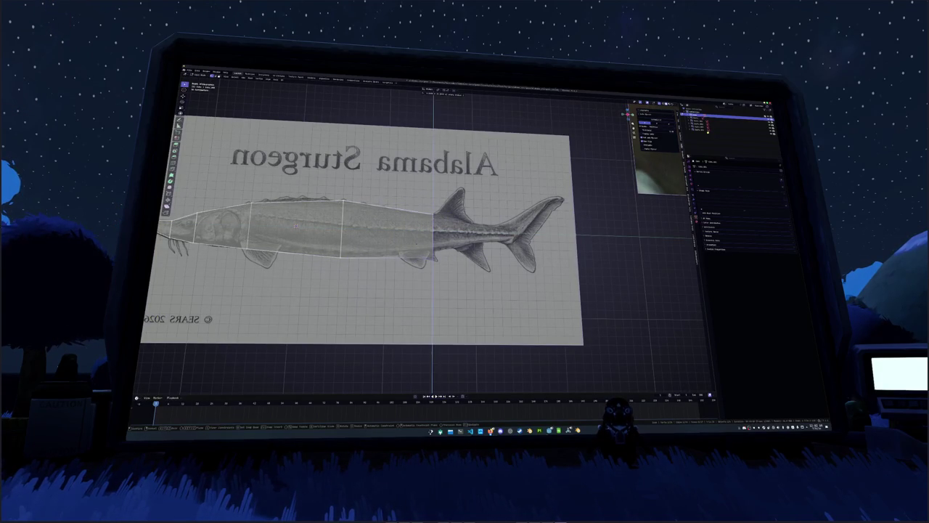
left_click(678, 206)
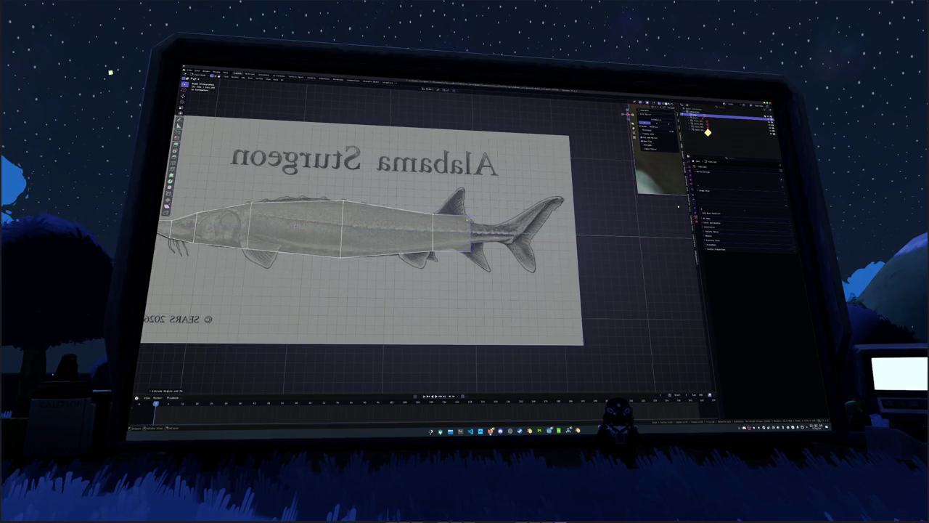
key("e")
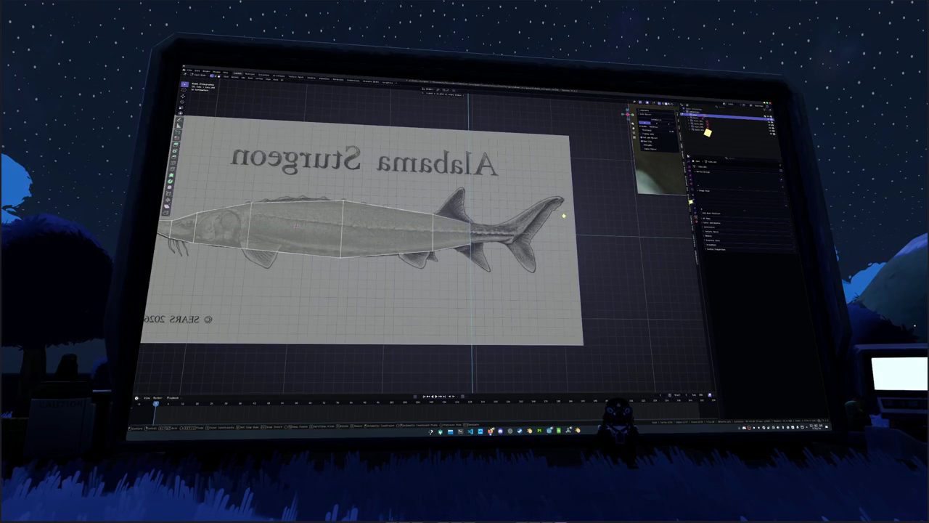
key("e")
key("Return")
key("e")
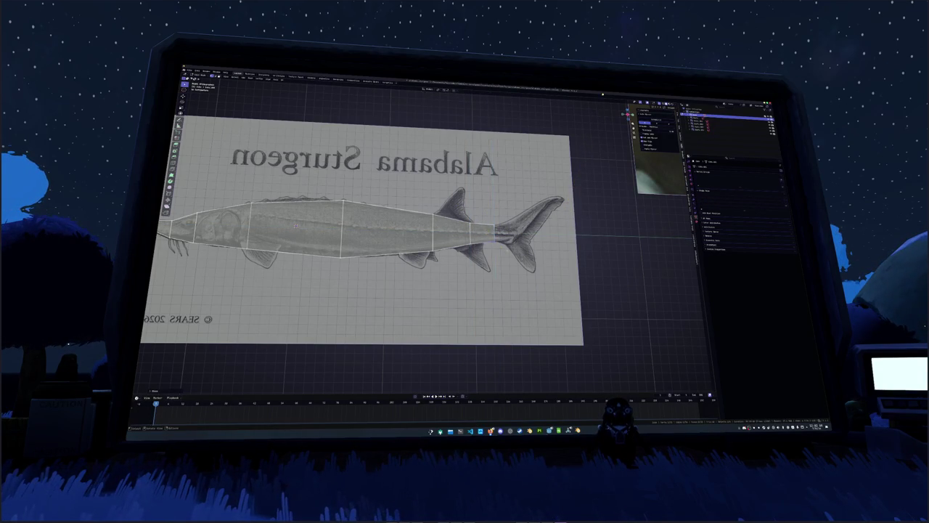
scroll(500, 218, "up", 3)
key("Return")
Step: Continue extruding sections from the tail base toward the upper tail tip
key("e")
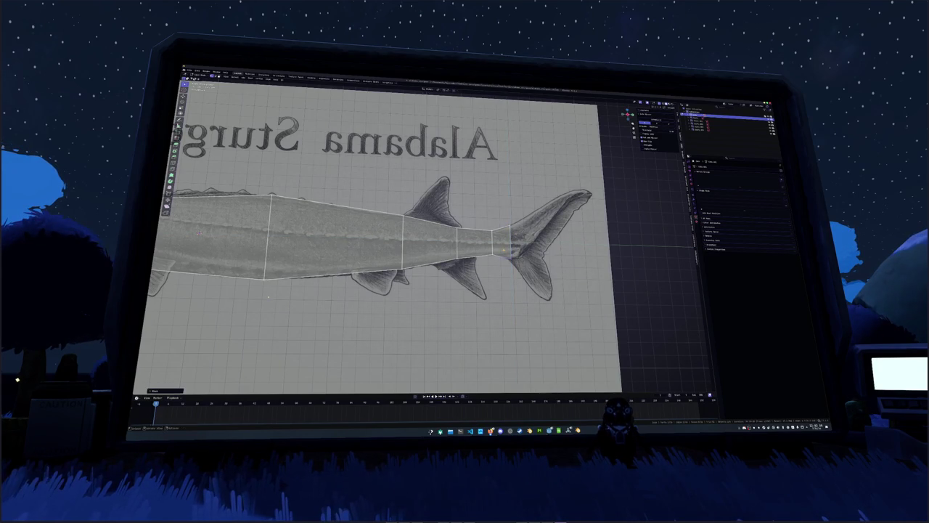
scroll(267, 297, "down", 1)
key("Return")
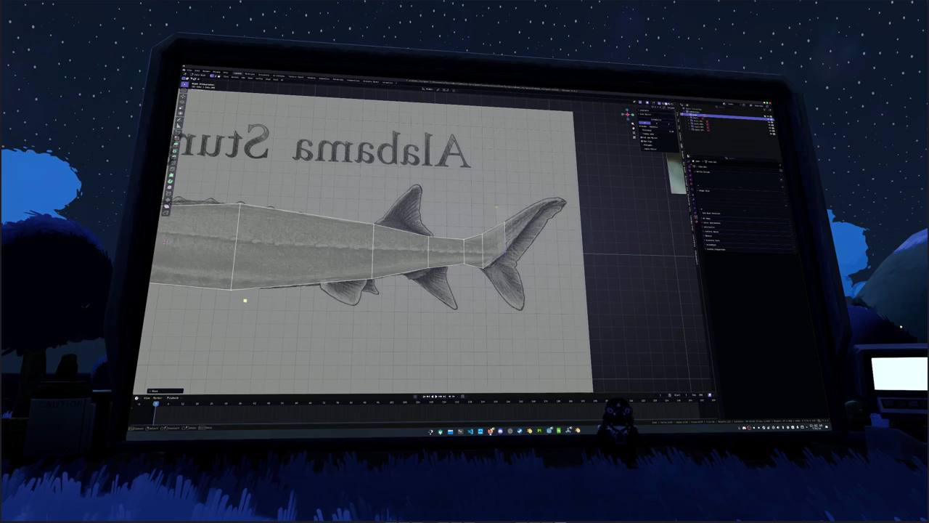
key("e")
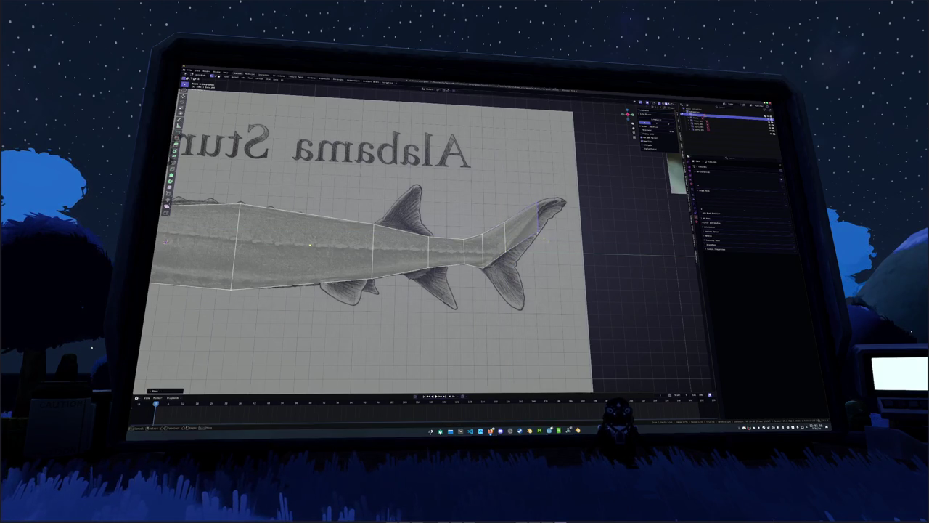
key("e")
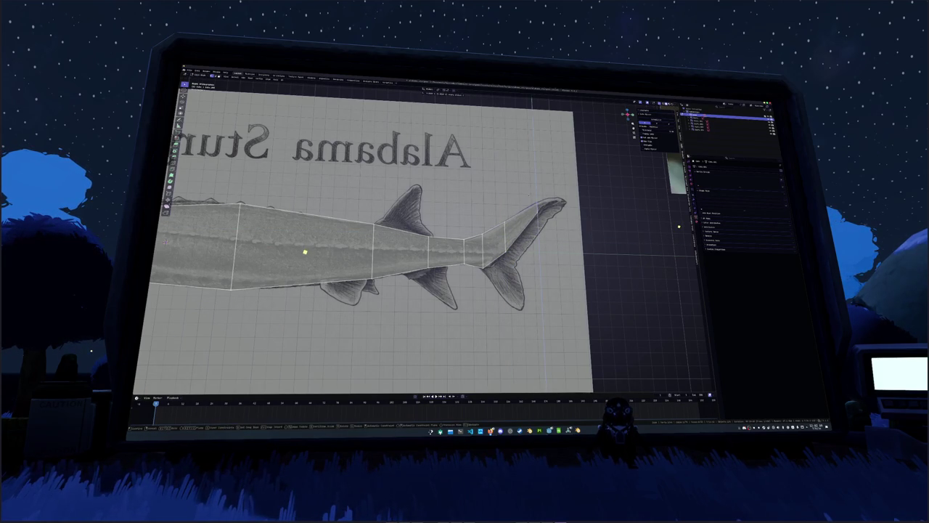
key("e")
key("x")
key("z")
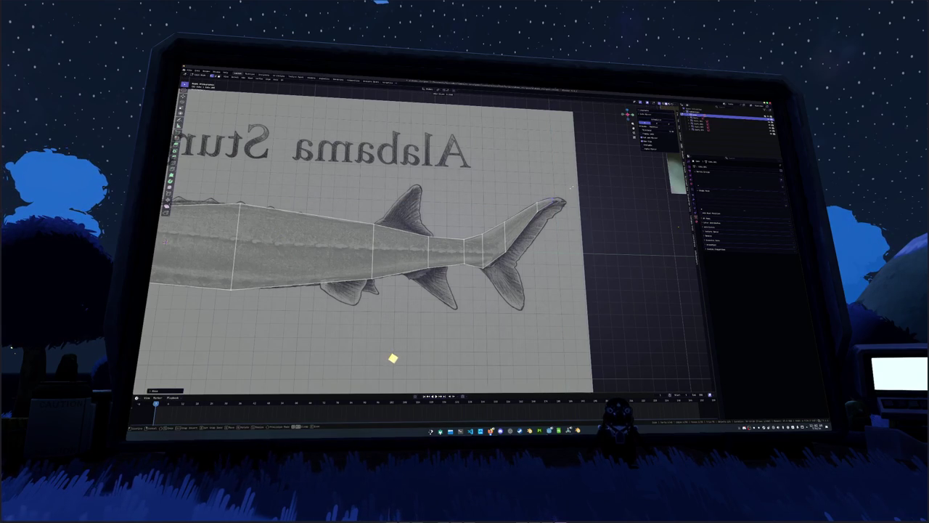
Step: Extrude and reposition the tail-tip geometry to finish the upper tail lobe
scroll(401, 358, "up", 4)
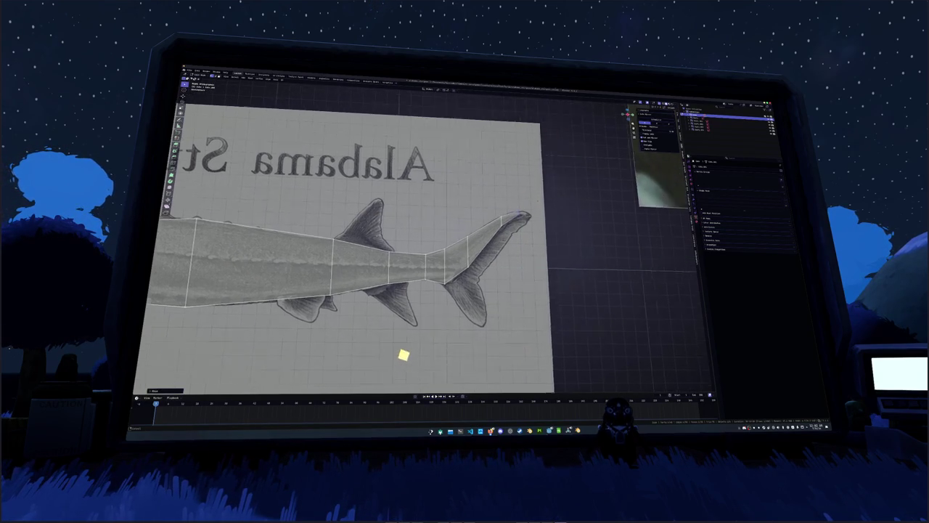
key("Escape")
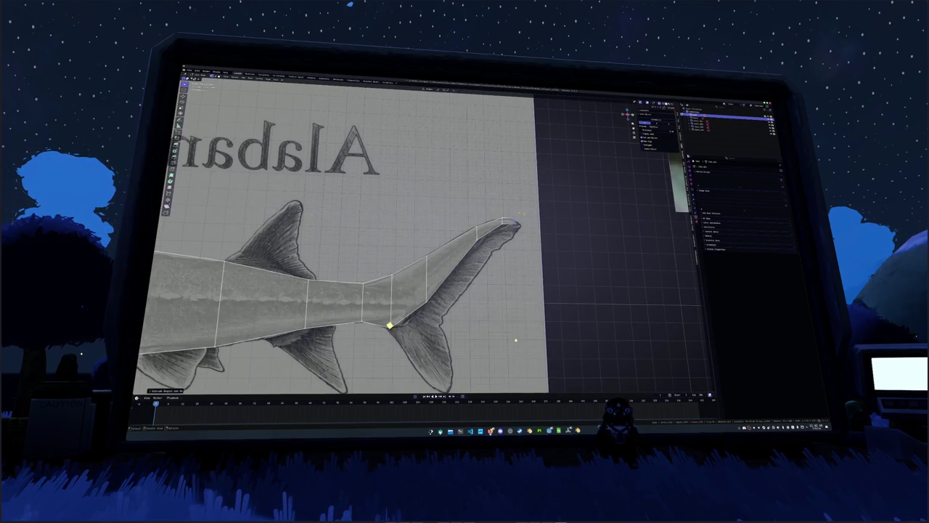
key("e")
key("z")
key("Escape")
key("e")
key("z")
scroll(494, 212, "up", 2)
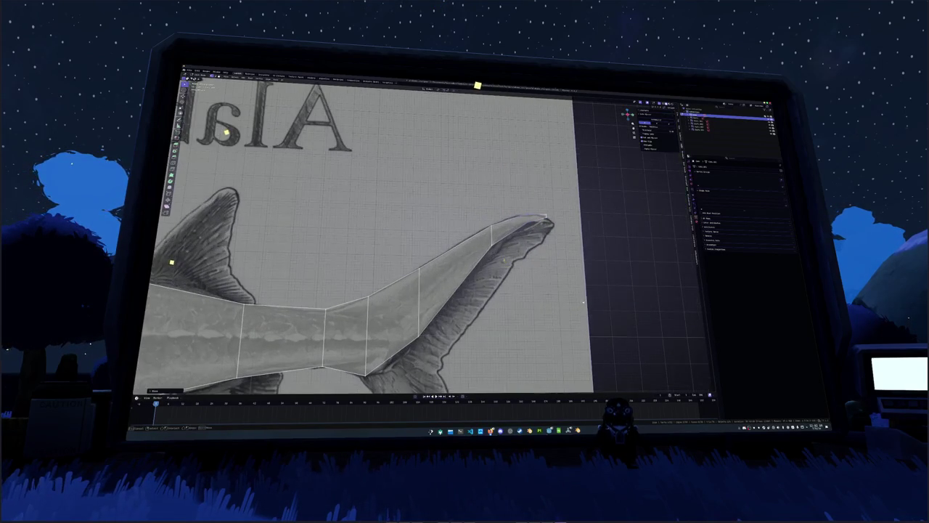
left_click(471, 212)
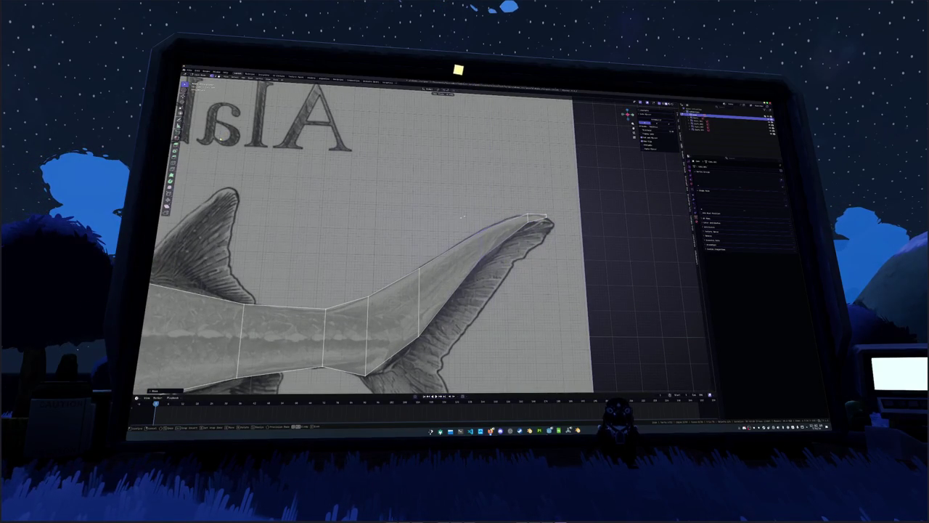
left_click(478, 212)
key("e")
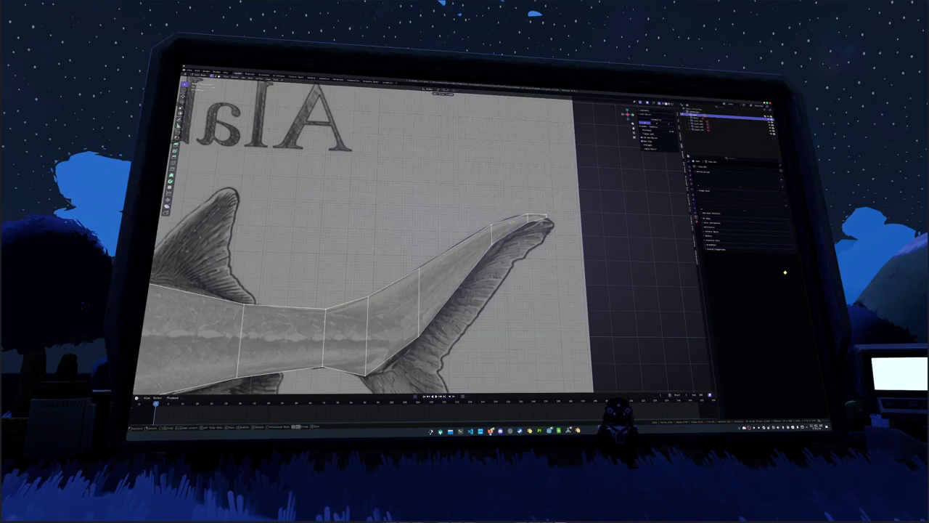
left_click(508, 233)
key("e")
left_click(612, 231)
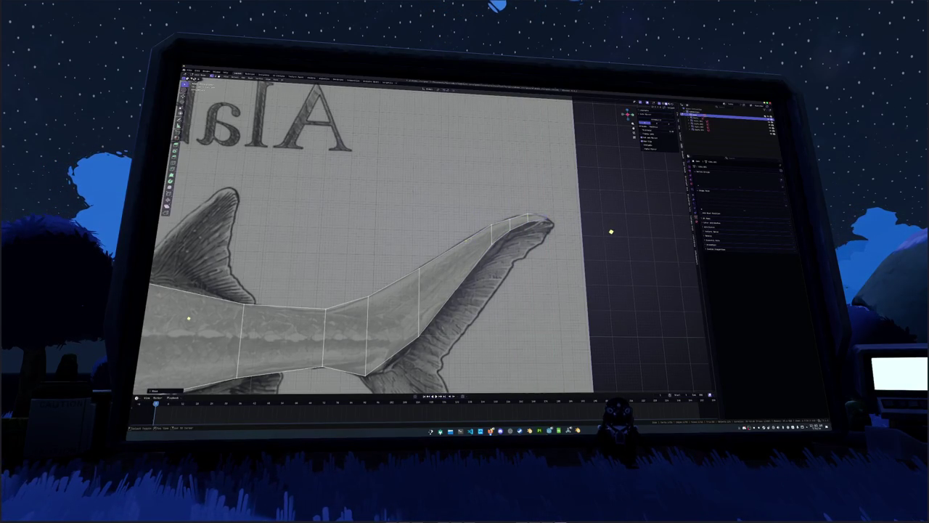
Step: Loop-cut a new edge loop across the middle body section
scroll(611, 231, "down", 3)
scroll(614, 228, "left", 2)
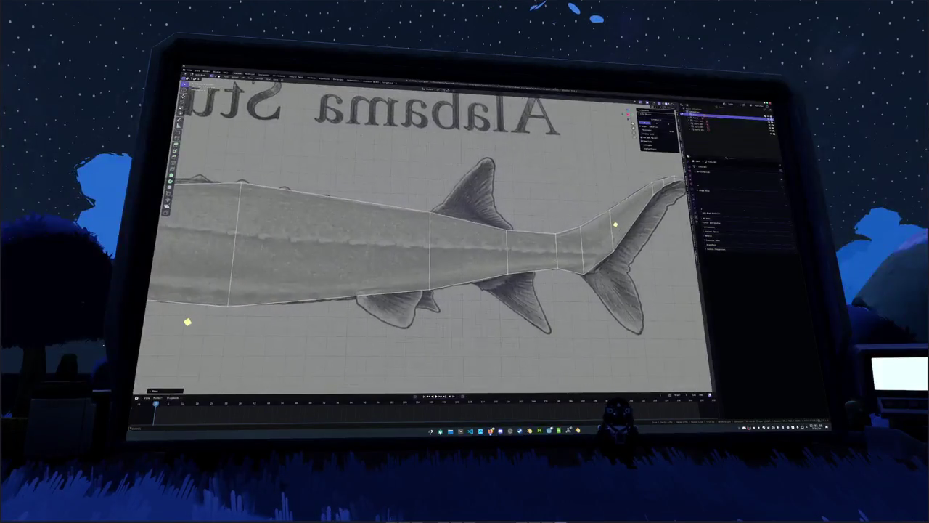
scroll(615, 225, "left", 5)
key("ctrl+r")
left_click(479, 262)
left_click(501, 276)
scroll(464, 240, "left", 3)
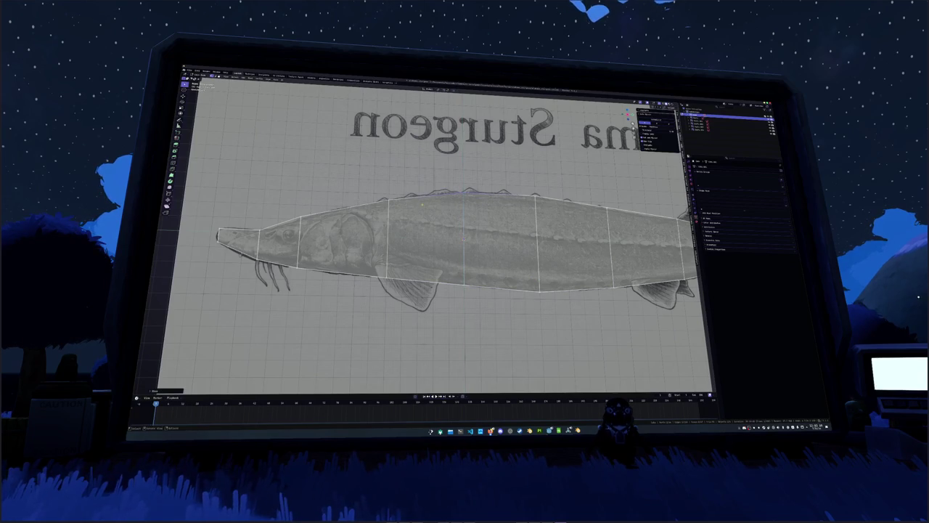
Step: Move the new cross-body edge loop vertically along Z
scroll(465, 240, "left", 3)
left_click(432, 239, "alt")
key("g")
key("z")
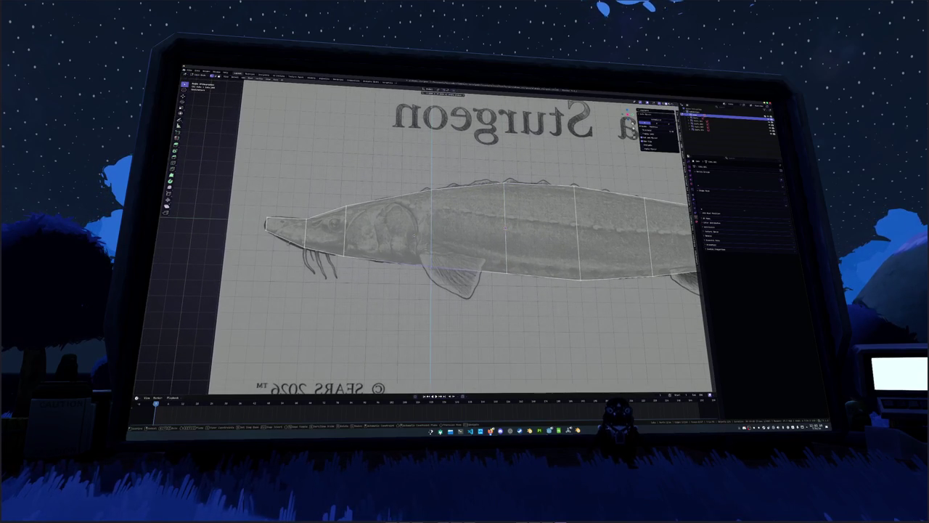
key("Return")
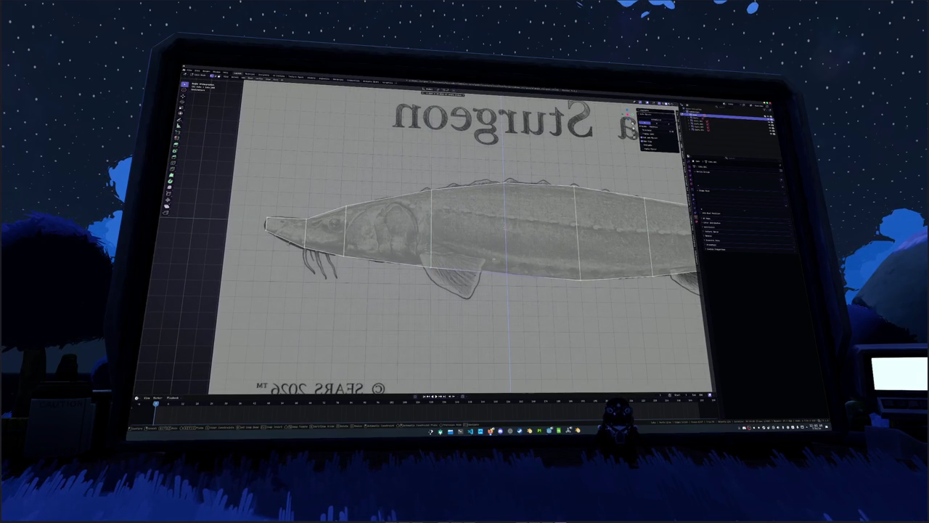
Step: Add a lengthwise loop cut along the sturgeon body with Ctrl+R
scroll(492, 257, "left", 3)
key("ctrl+r")
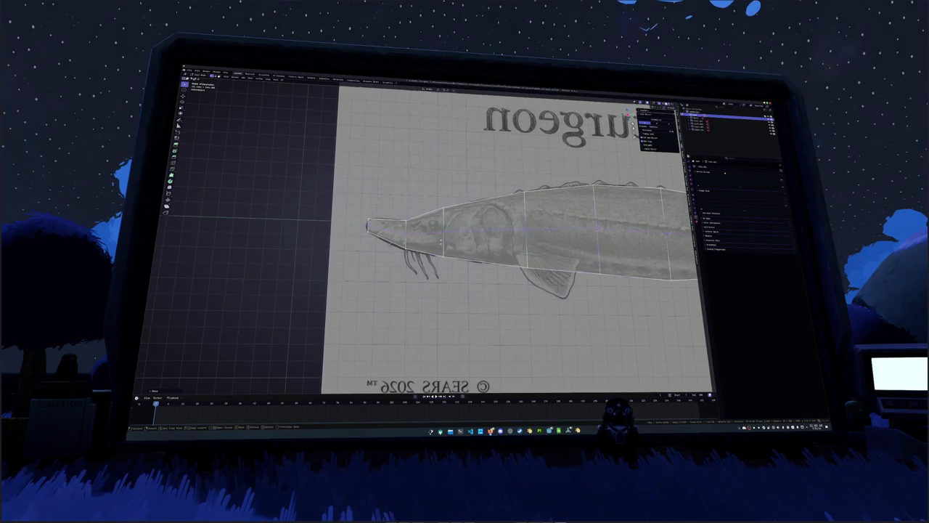
key("Return")
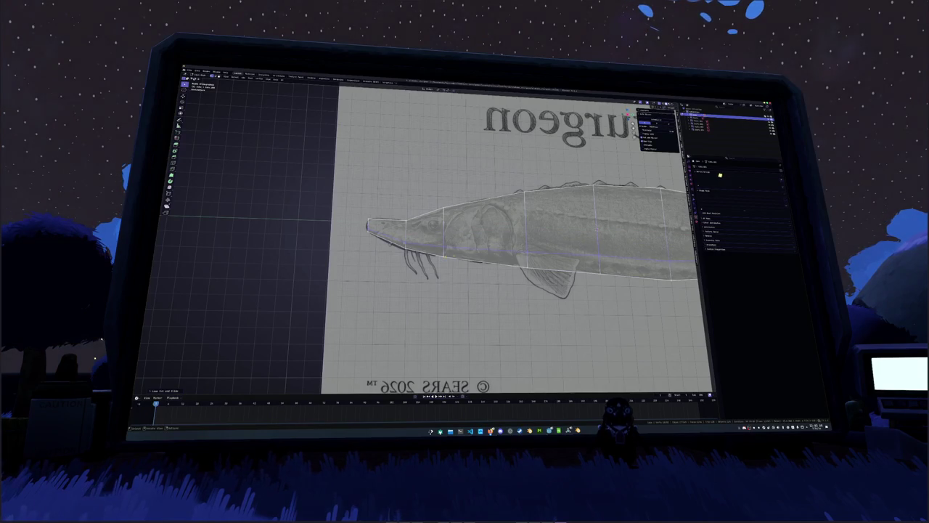
scroll(596, 227, "right", 3)
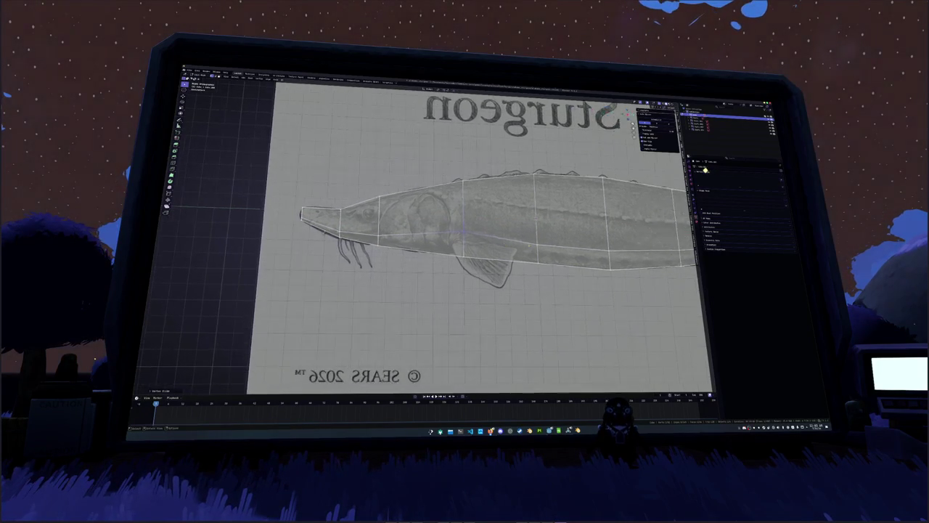
scroll(436, 232, "right", 3)
Step: Slide the edge toward the tail to follow the reference outline
key("g")
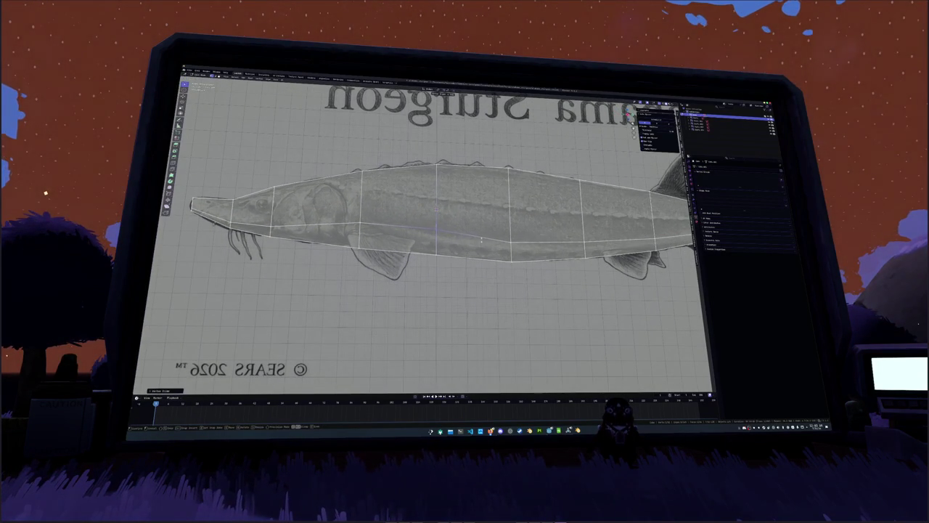
key("Return")
key("Return")
key("shift+v")
key("Return")
scroll(510, 235, "right", 3)
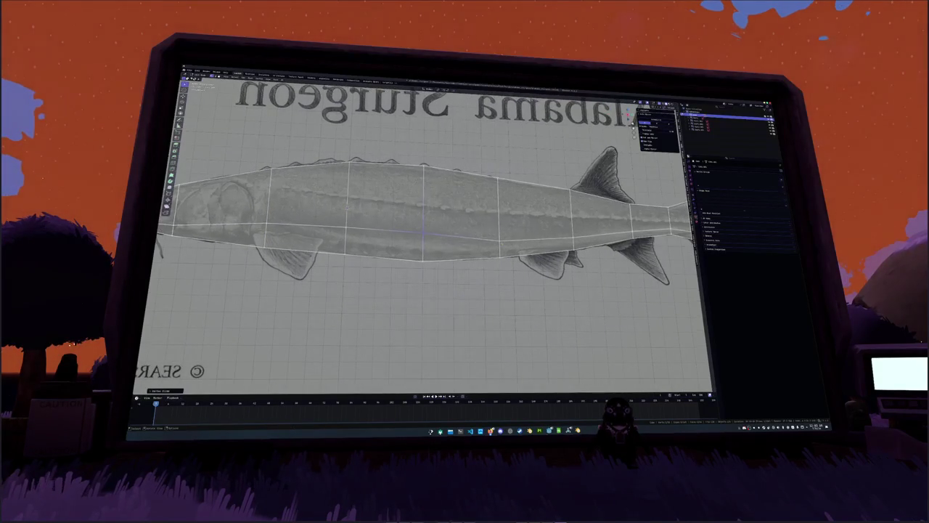
key("Return")
scroll(480, 224, "right", 2)
Step: Slide the belly vertices on the lower edge to fit the fish outline
left_click(407, 263)
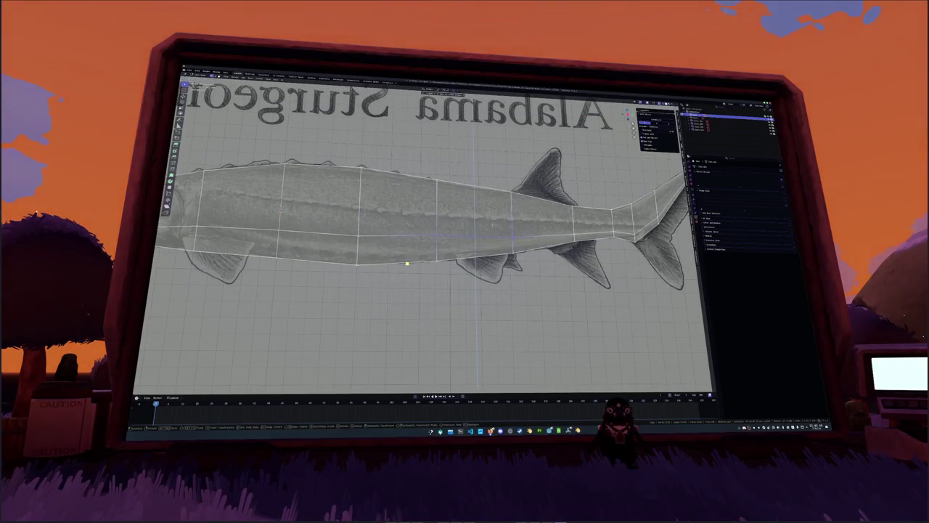
key("shift+v")
key("Return")
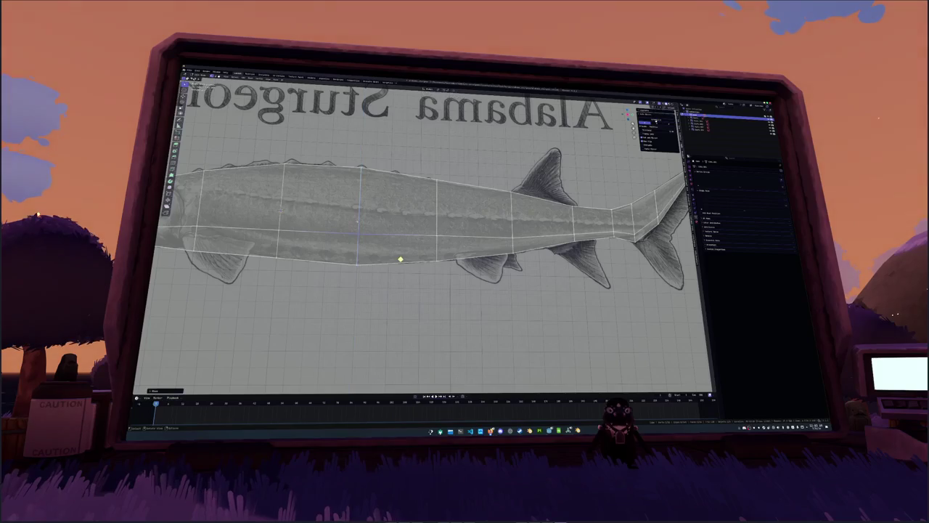
key("shift+v")
left_click(392, 246)
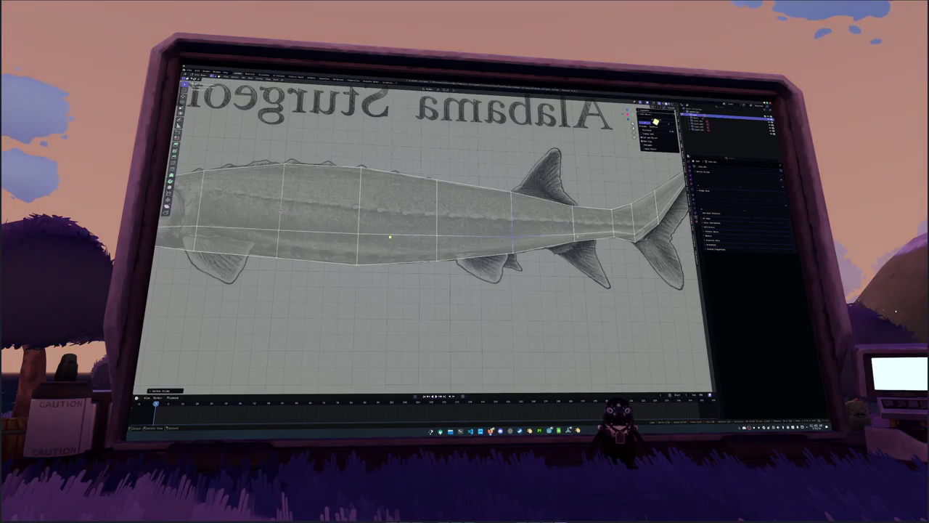
Step: Slide the tail-tip vertex to match the upper fin lobe's outline
scroll(501, 235, "right", 3)
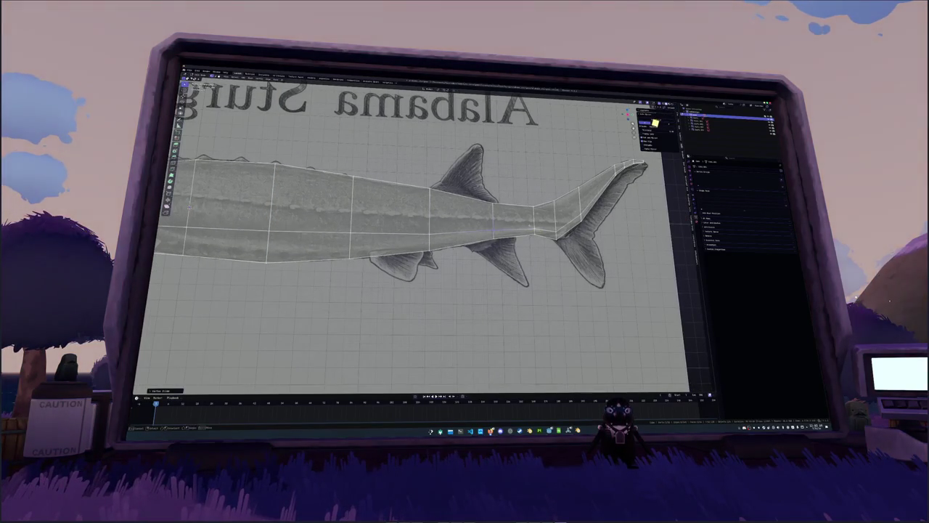
key("g")
key("Escape")
scroll(526, 172, "up", 5)
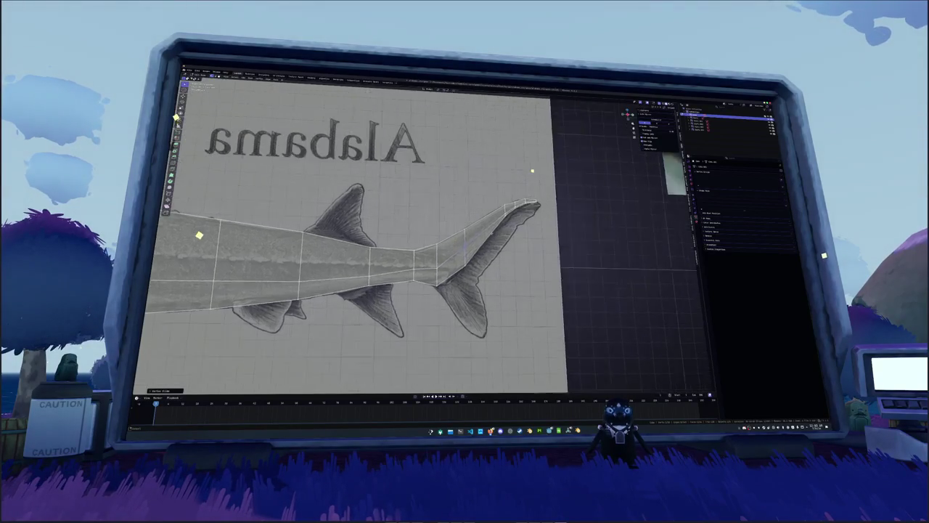
scroll(519, 176, "up", 2)
key("shift+v")
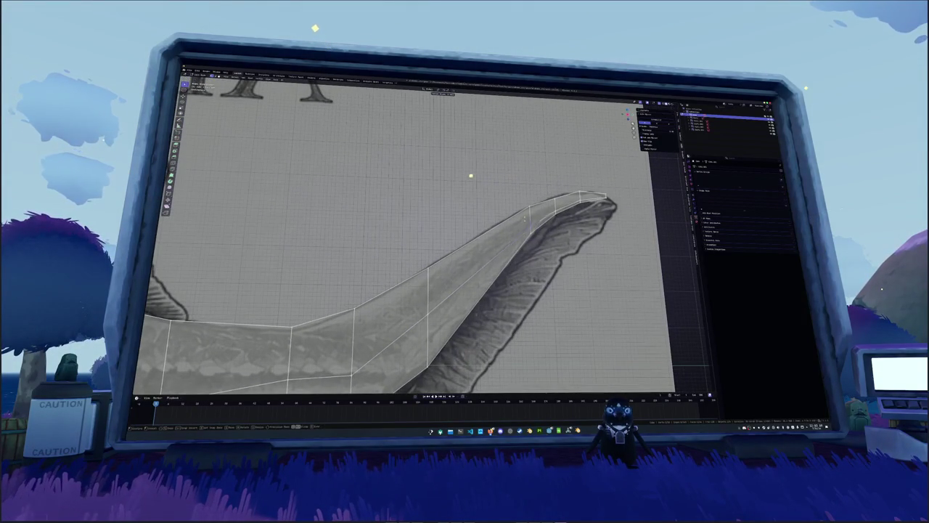
left_click(414, 154)
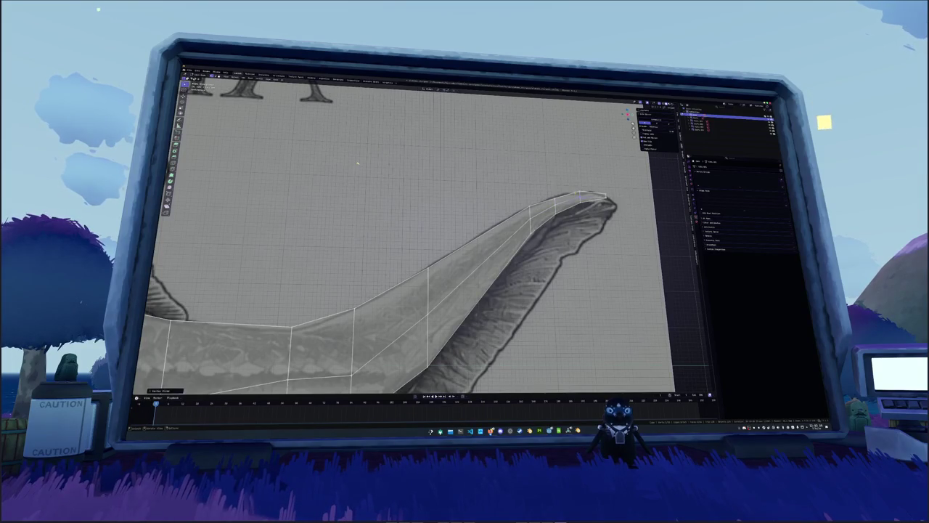
Step: Frame the fin-tip geometry, then switch to top view
key("KP_Decimal")
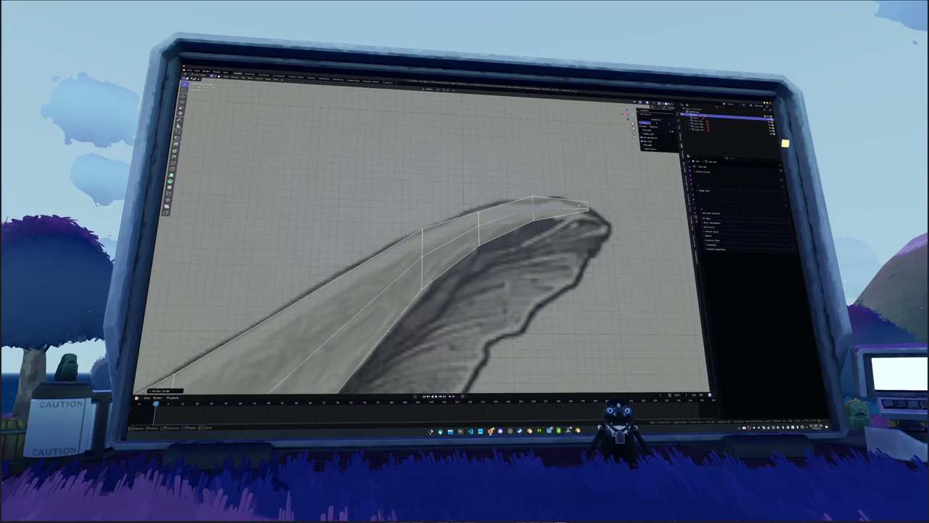
scroll(421, 239, "down", 5)
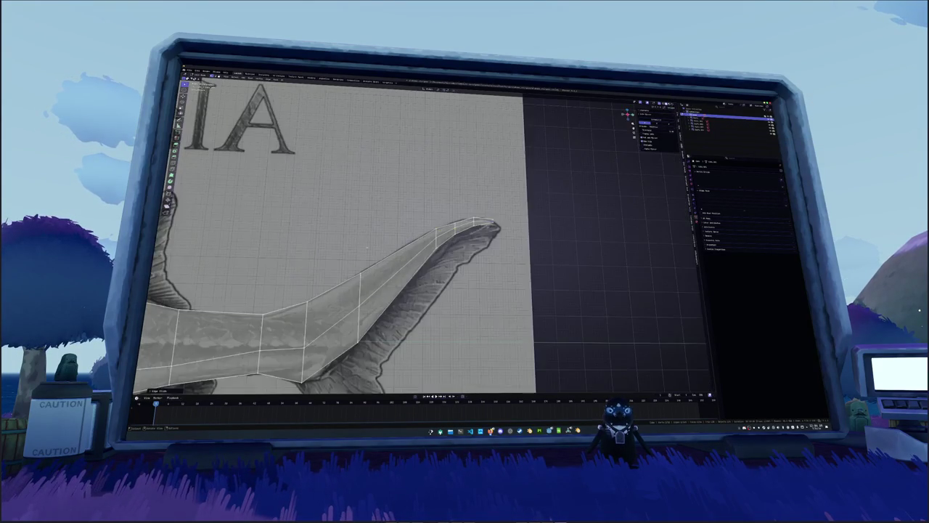
scroll(421, 239, "left", 8)
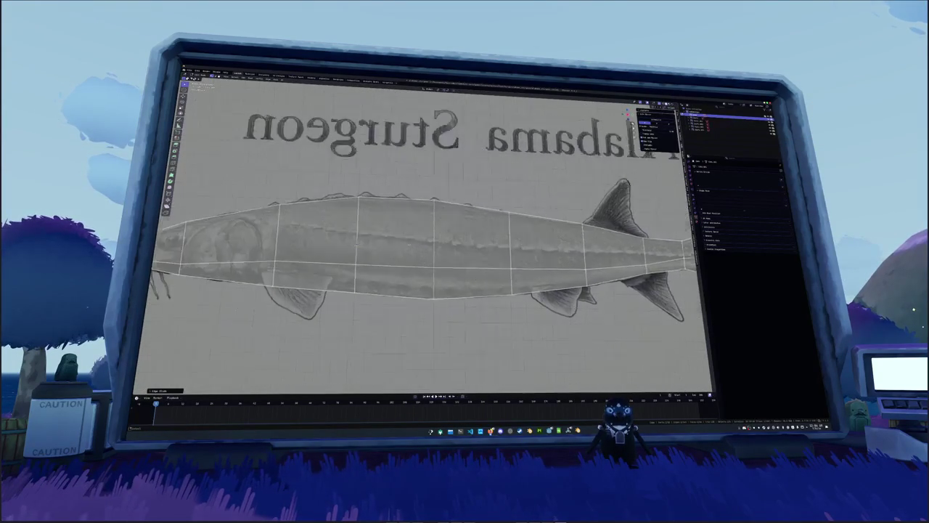
key("KP_7")
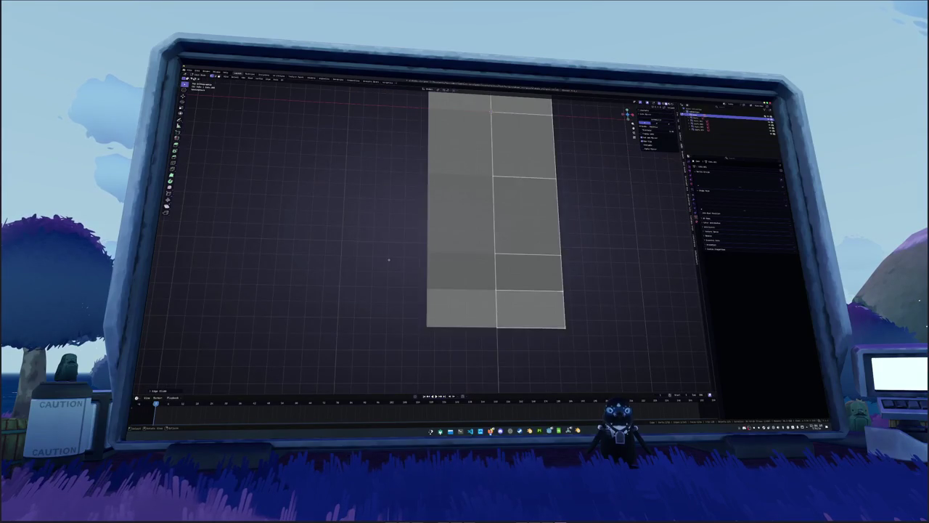
Step: Scale the end vertex row to zero along X, then narrow the following rows
key("s")
key("x")
key("0")
key("Return")
key("s")
key("x")
key("Return")
key("s")
key("x")
key("Return")
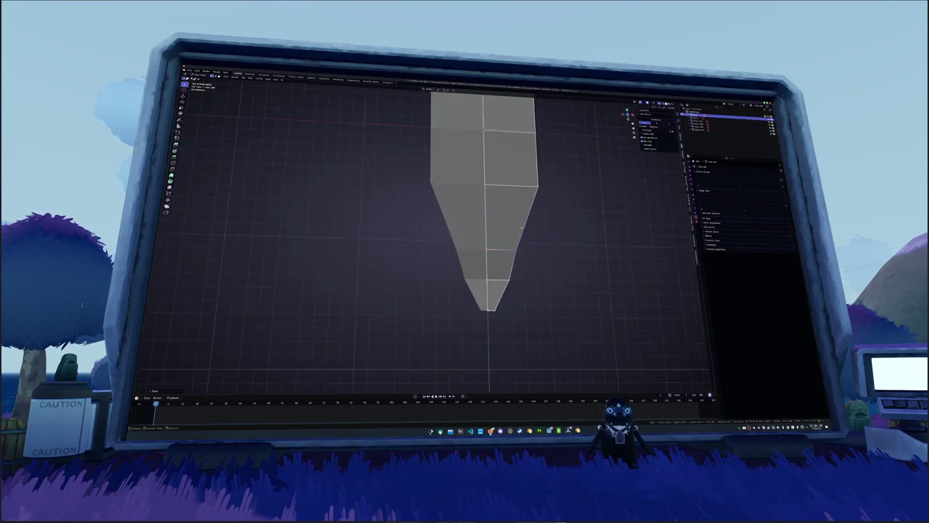
Step: Squeeze the vertices near the tip narrower along X
left_click_drag(527, 299, 499, 260)
key("s")
key("x")
key("Return")
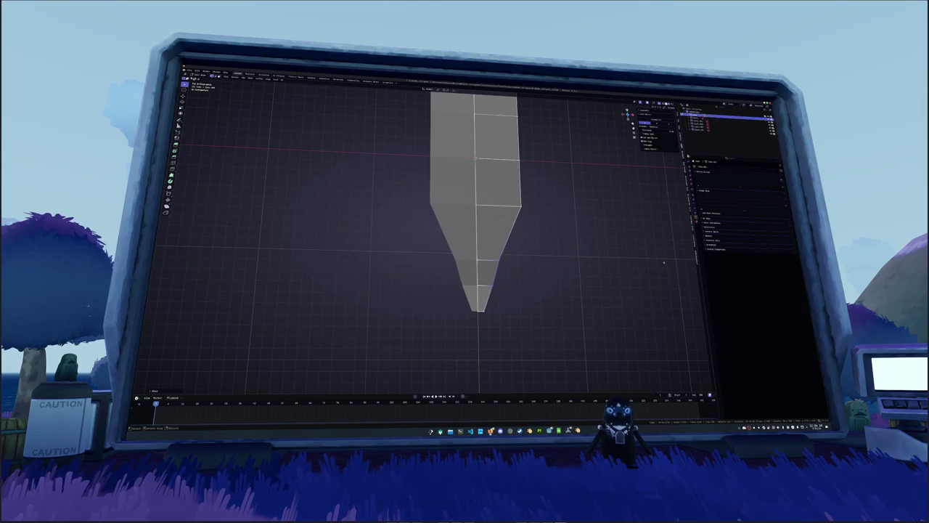
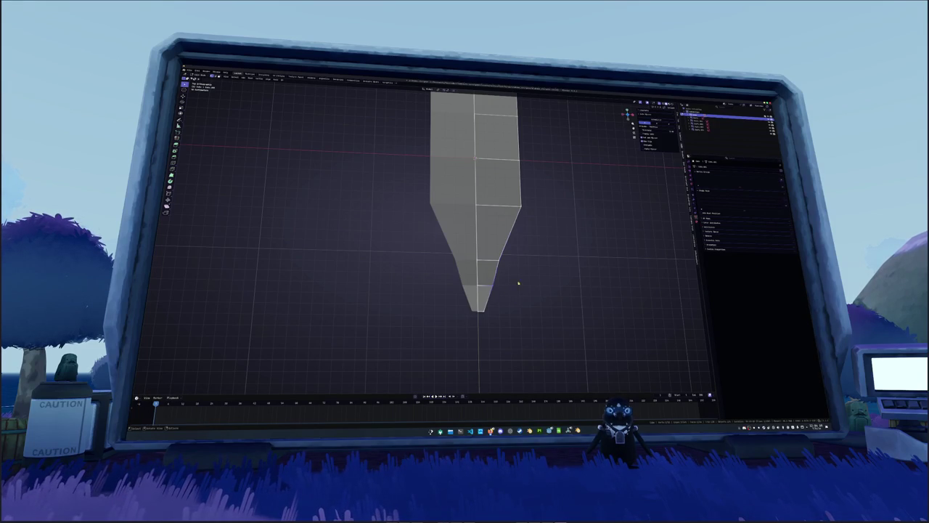
Step: Shift the right-edge and near-tip vertices sideways along the X axis
scroll(518, 275, "up", 2)
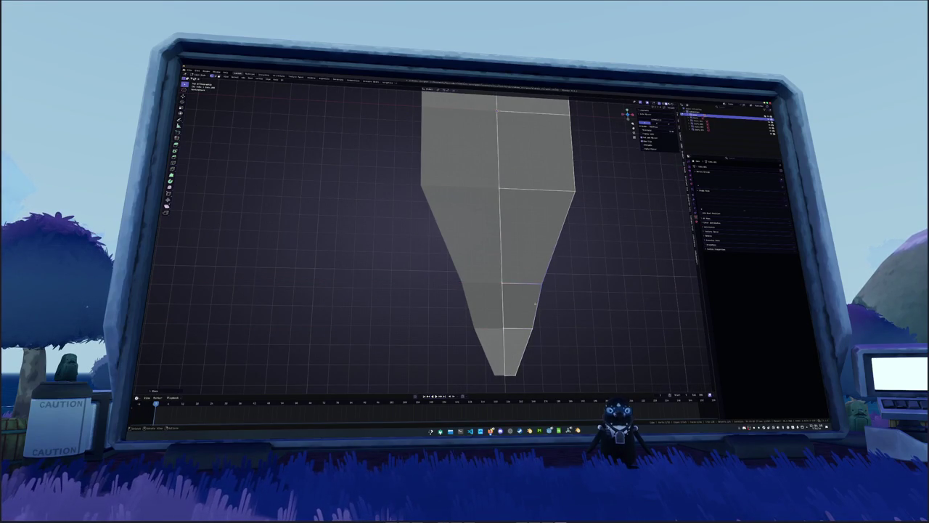
left_click(525, 249)
left_click(527, 329)
key("g")
key("x")
left_click(514, 366)
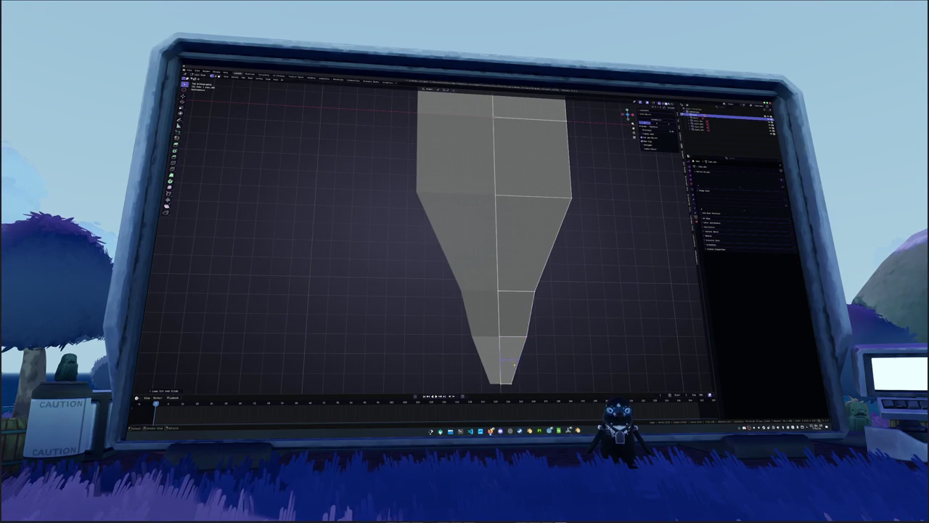
key("g")
key("x")
left_click(530, 348)
Step: Narrow the selected vertices along X, cancelling an attempted move of a right-side edge
key("s")
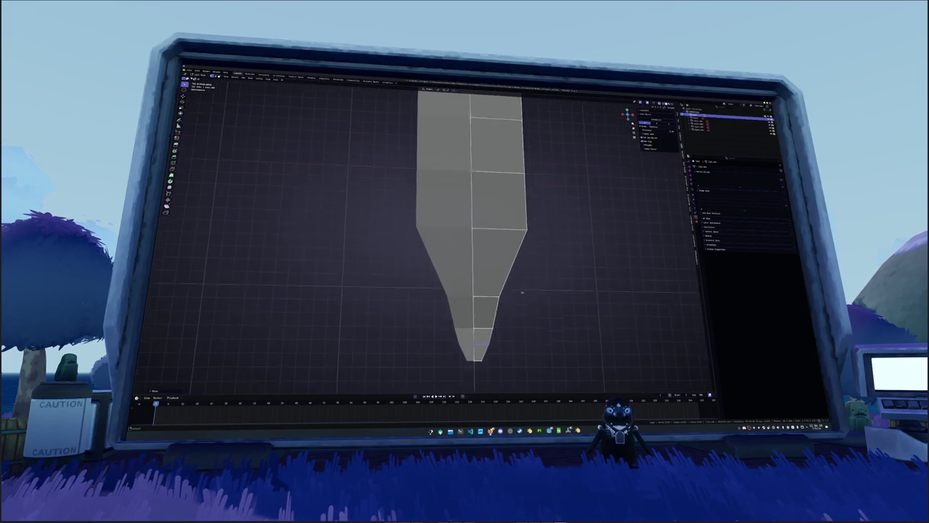
key("x")
left_click(476, 221)
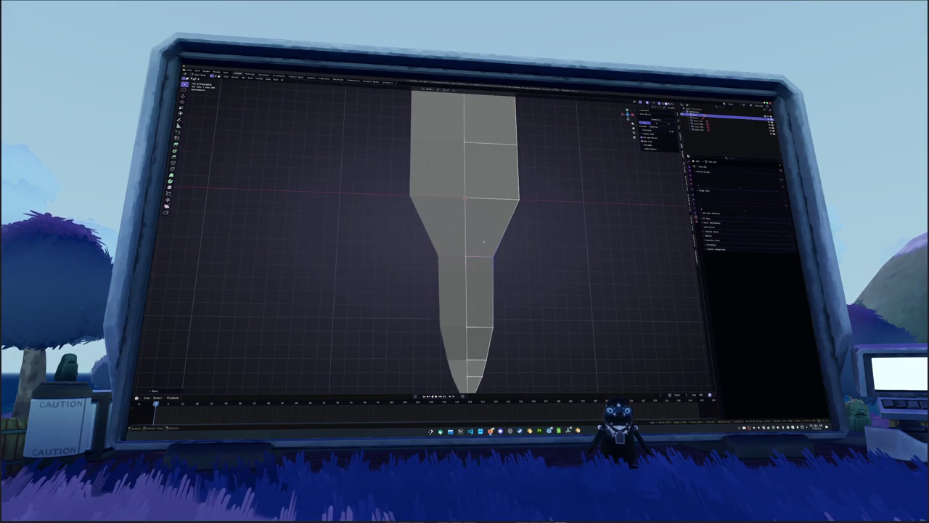
left_click(492, 245)
key("g")
key("x")
left_click(493, 245)
key("g")
key("x")
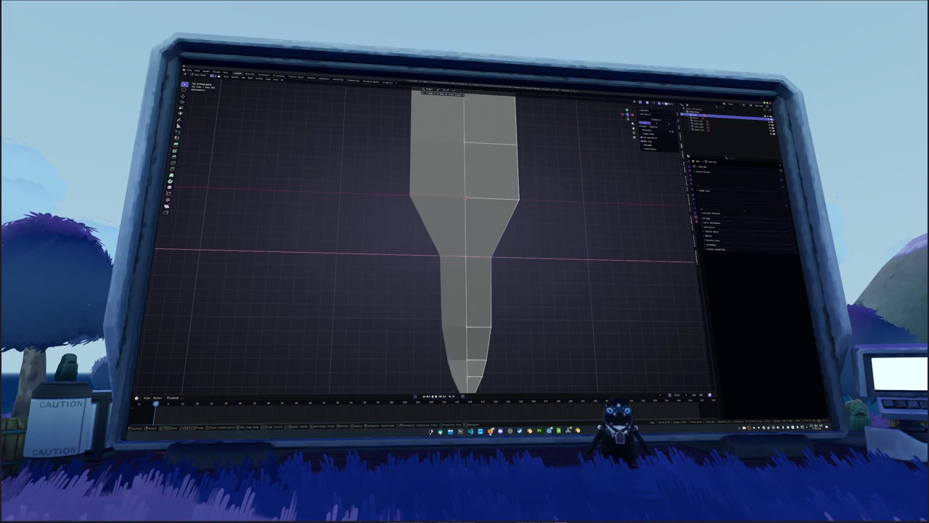
key("Escape")
Step: Narrow an edge loop along X and shift the bottom edge sideways
scroll(556, 264, "up", 3)
key("s")
key("x")
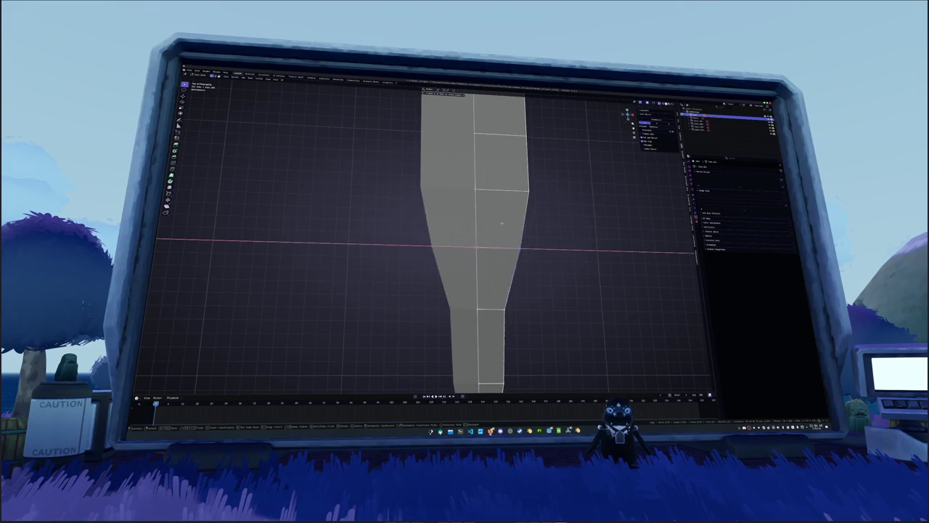
left_click(514, 336)
left_click_drag(514, 335, 491, 296)
key("g")
key("x")
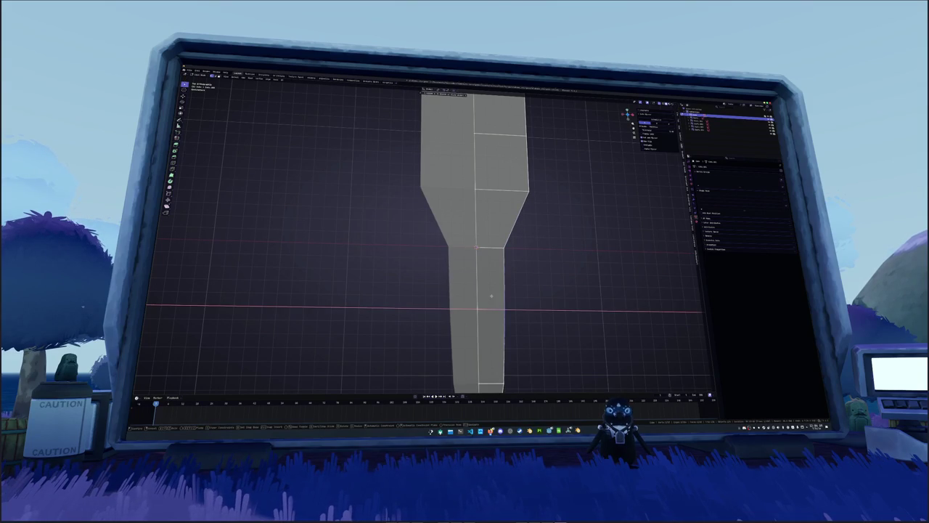
left_click(493, 294)
Step: Narrow a higher edge loop along X, then widen the lower part of the mesh
scroll(508, 312, "up", 5)
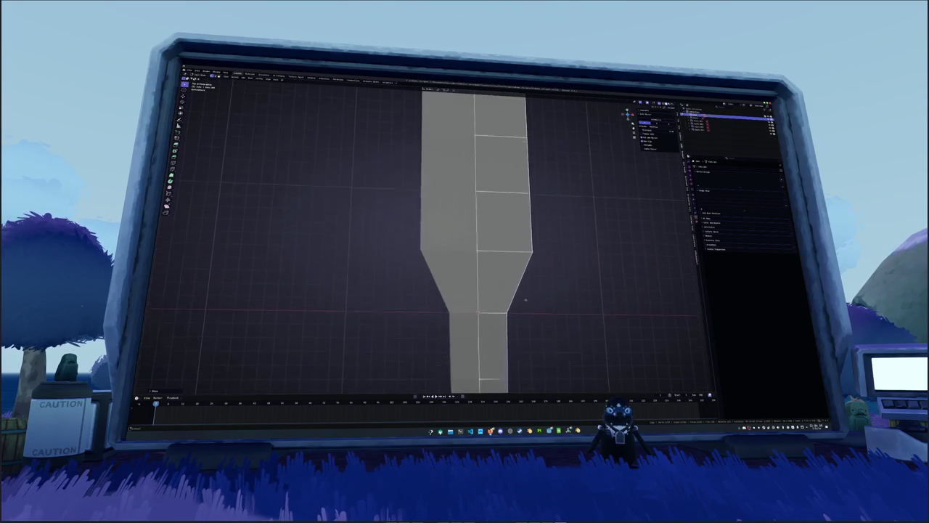
mouse_move(583, 284)
left_mouse_down()
mouse_move(535, 245)
mouse_move(513, 249)
left_mouse_up()
scroll(554, 260, "up", 2)
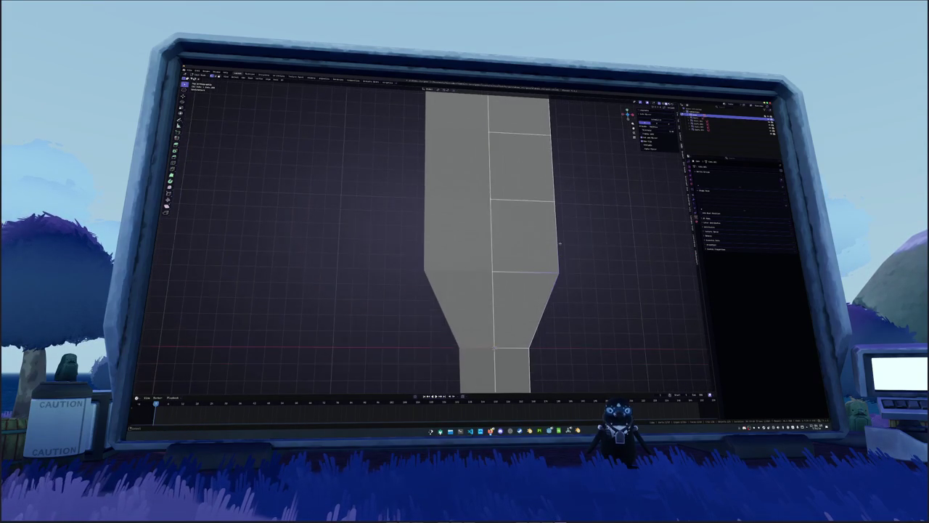
key("s")
key("x")
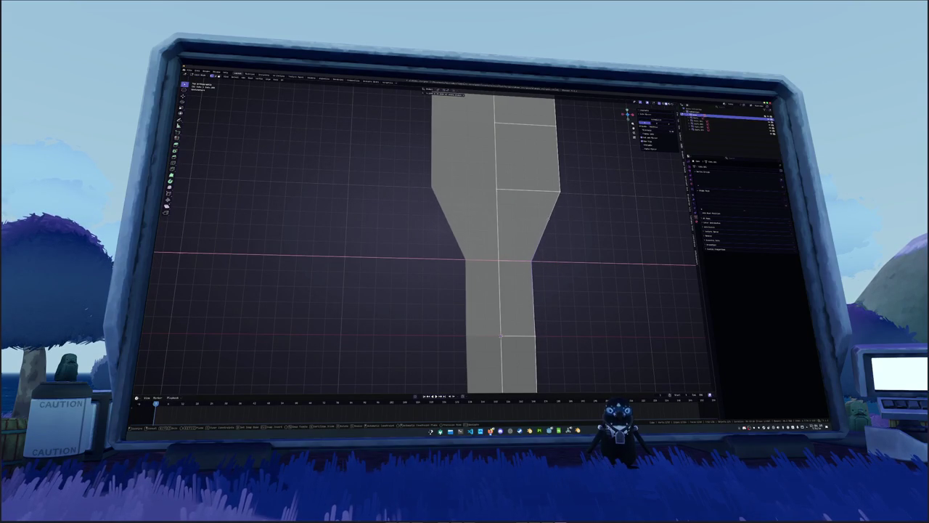
left_click(514, 268)
scroll(514, 268, "down", 4)
key("s")
key("x")
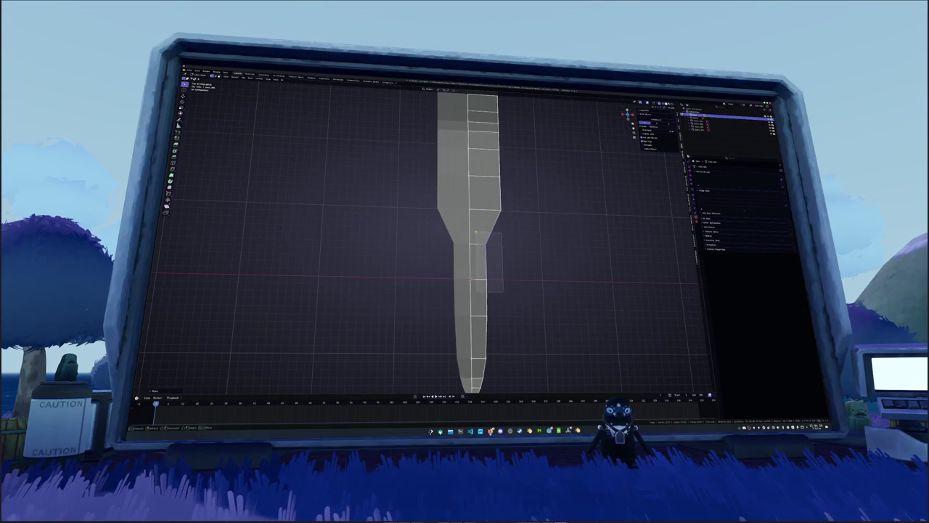
left_click(494, 313)
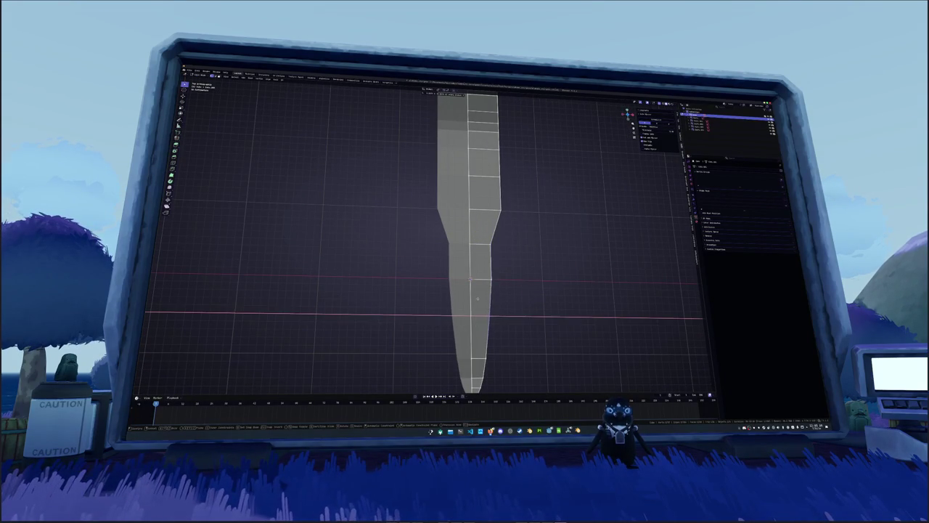
Step: Scale the next two upper edge loops along X to smooth the taper
left_click(488, 236, "alt")
key("s")
key("x")
left_click(486, 230)
left_click(488, 209, "alt")
key("s")
key("x")
left_click(476, 194)
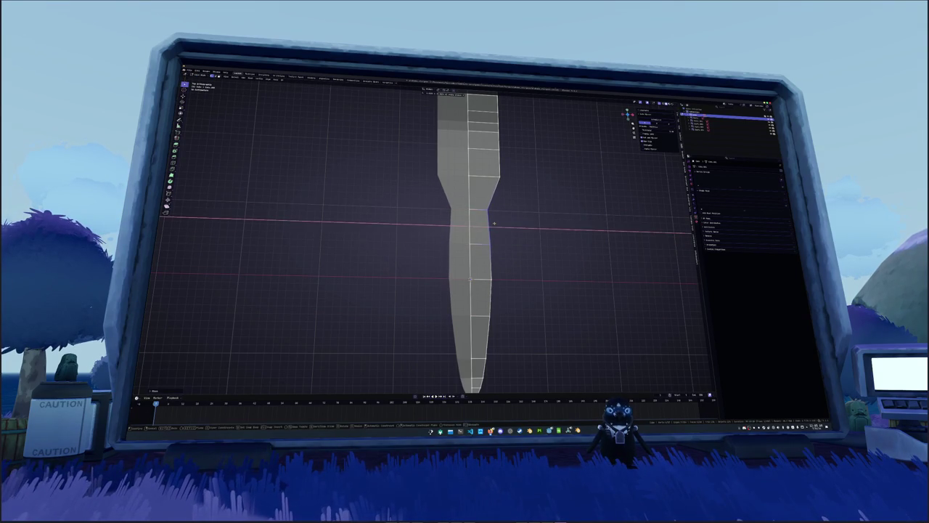
Step: Narrow a lower edge loop and the loop above it along X
left_click(482, 303, "alt")
key("s")
key("x")
left_click(482, 301)
scroll(482, 301, "down", 3)
left_click(488, 283, "alt")
key("s")
key("x")
left_click(488, 275)
scroll(487, 275, "up", 2)
scroll(487, 275, "down", 3)
scroll(500, 285, "up", 2)
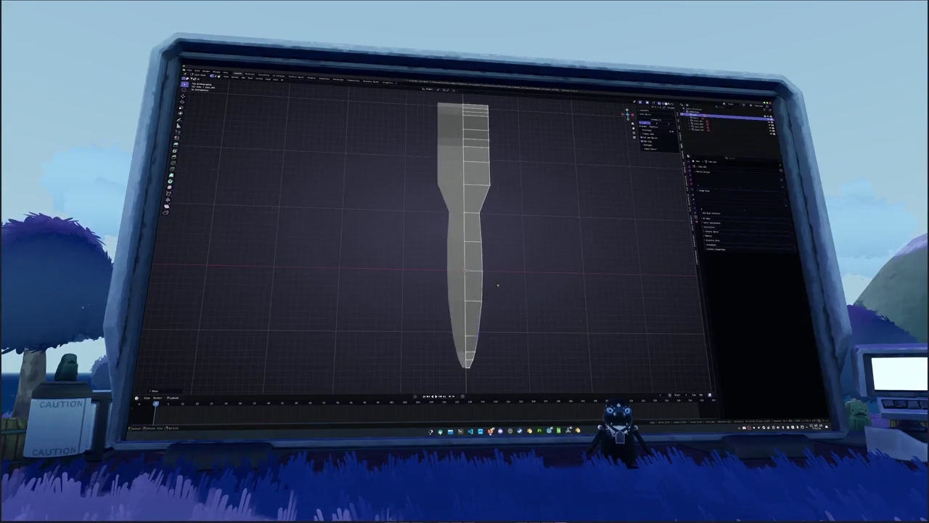
Step: Fine-tune the widths of a mid-body loop and a lower loop along X
left_click(479, 247, "alt")
key("s")
key("x")
left_click(476, 232)
left_click(469, 291, "alt")
key("s")
key("x")
left_click(469, 293)
scroll(469, 294, "up", 3)
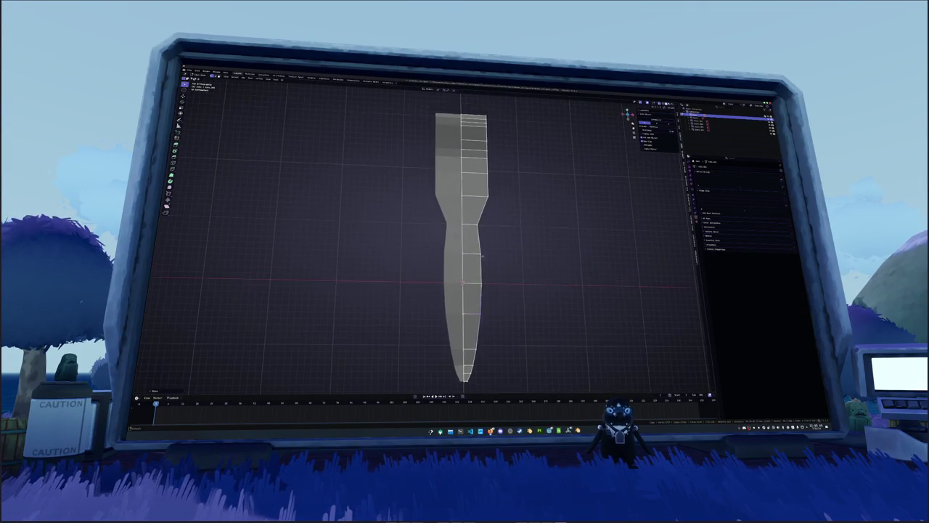
scroll(478, 300, "down", 2)
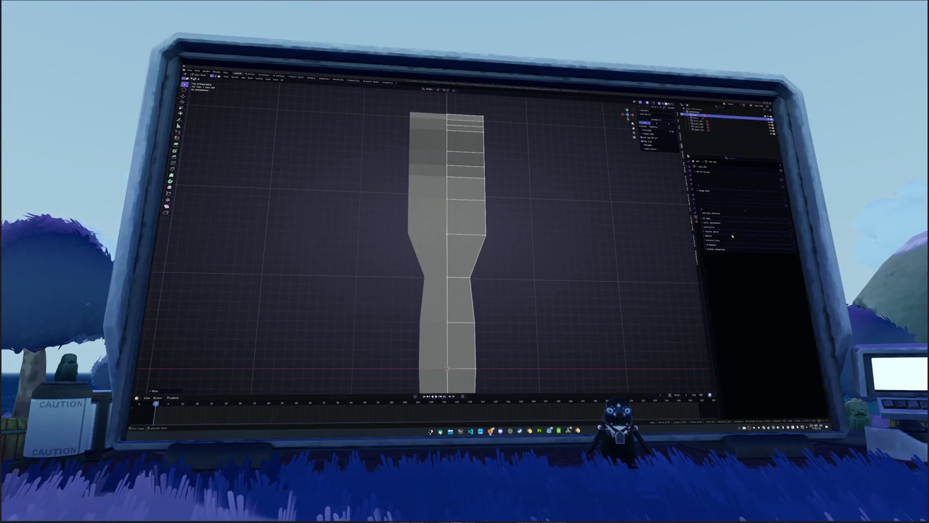
Step: Scale the selected section, then adjust the widths of two edge loops along X
key("s")
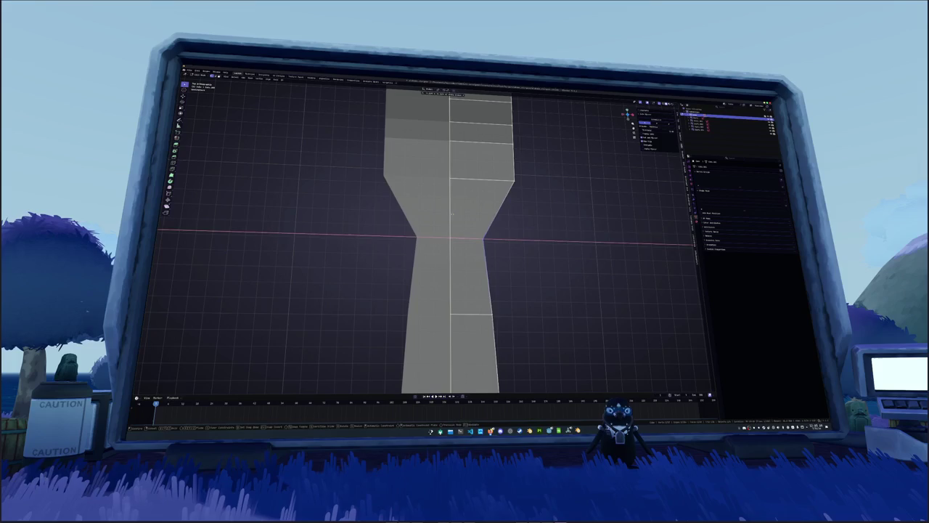
left_click(448, 195)
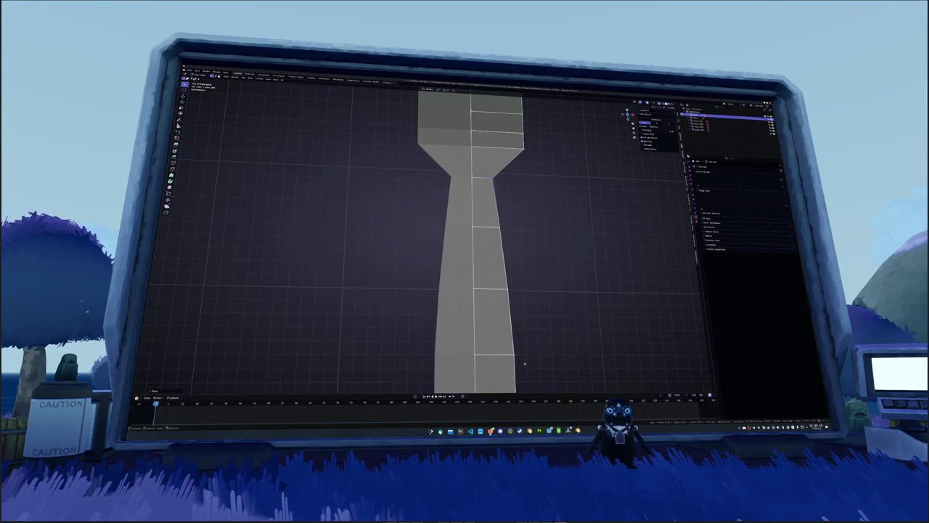
scroll(525, 363, "down", 3)
key("s")
key("x")
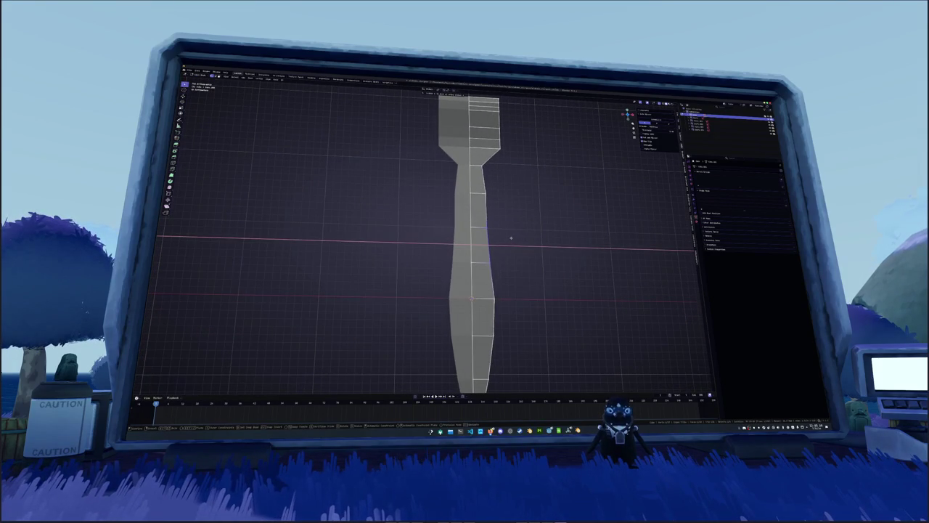
left_click(511, 237)
key("s")
key("x")
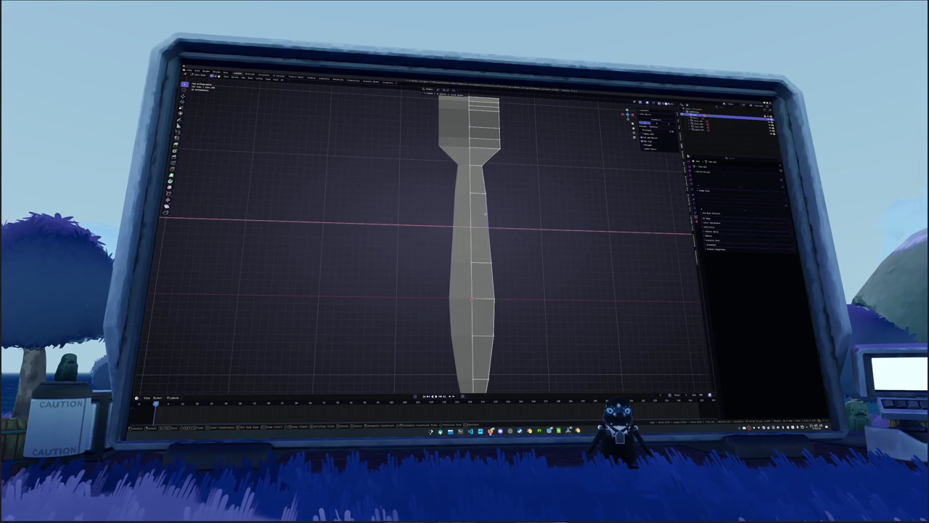
left_click(476, 212)
Step: Narrow two more edge loops along X and thin the top end of the mesh
key("s")
key("x")
left_click(491, 250)
key("s")
key("x")
left_click(490, 246)
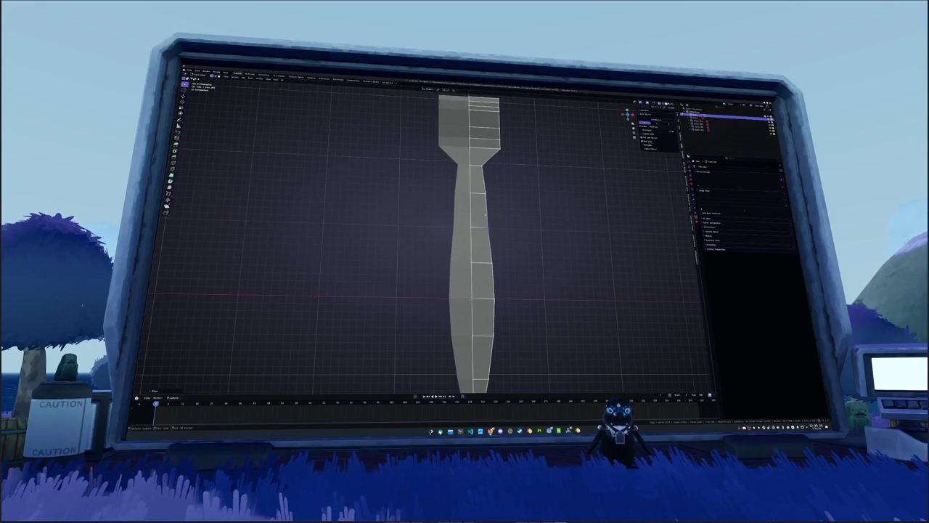
scroll(501, 237, "up", 2)
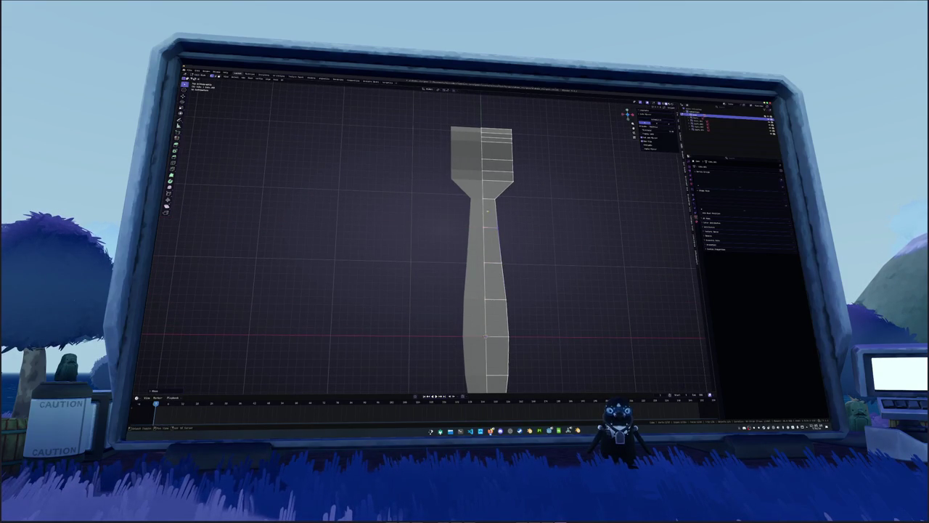
key("s")
key("x")
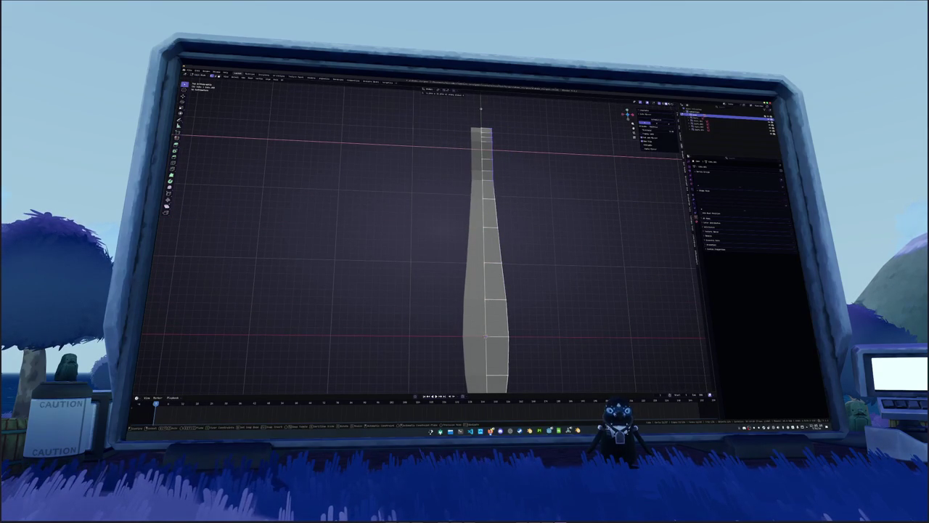
left_click(487, 218)
Step: View the mesh at an angle and try X-axis scaling on three edge loops
left_click_drag(487, 218, 493, 240)
key("s")
key("x")
key("Escape")
left_click(473, 190)
key("s")
key("x")
key("Escape")
left_click(473, 232)
key("s")
key("x")
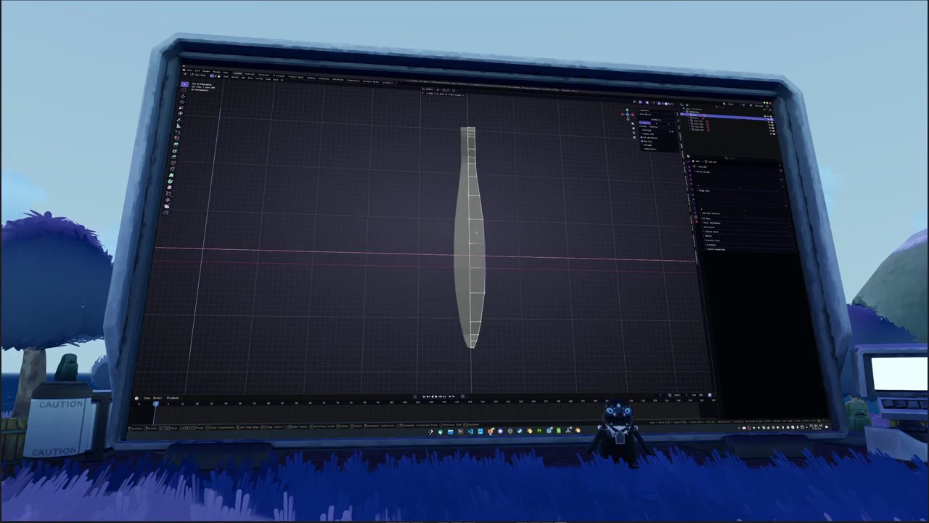
key("Escape")
scroll(501, 247, "up", 4)
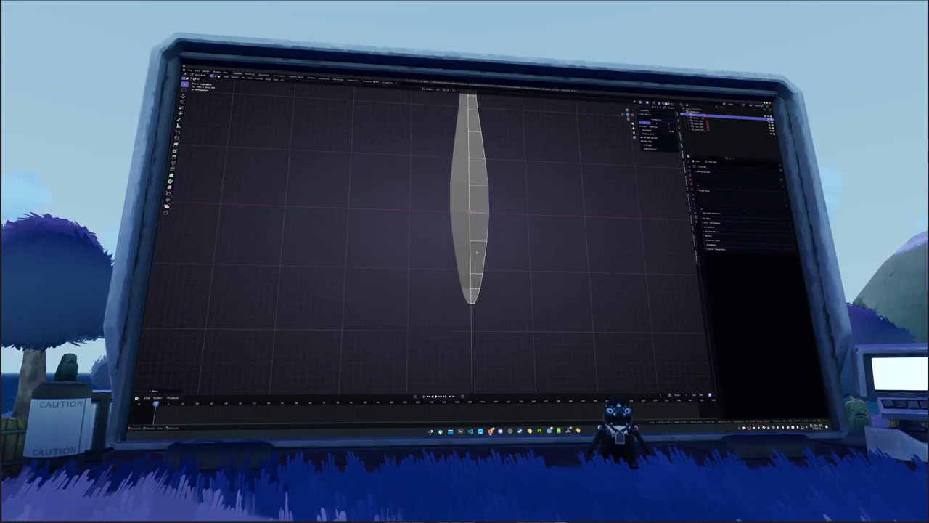
Step: Try adjusting the right-edge vertices along the X axis
left_click(495, 247)
key("s")
key("x")
key("Escape")
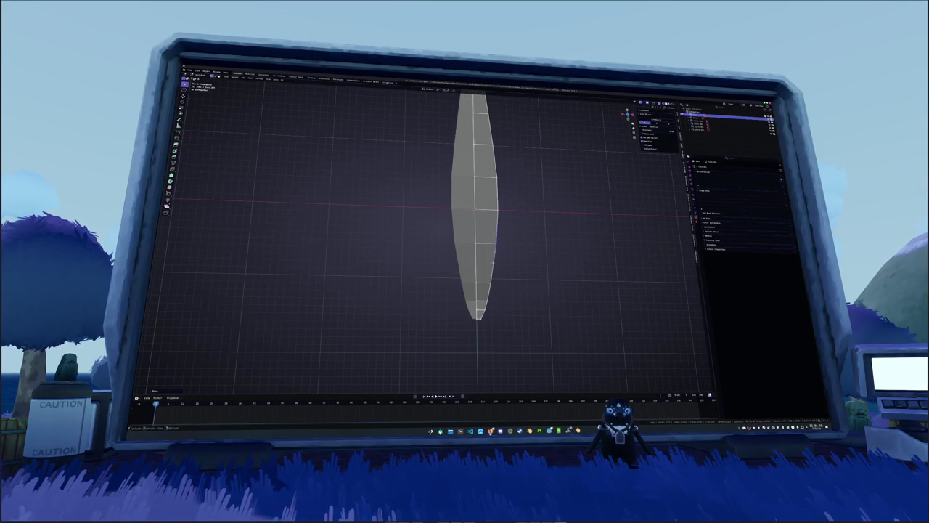
scroll(500, 261, "up", 2)
key("s")
key("x")
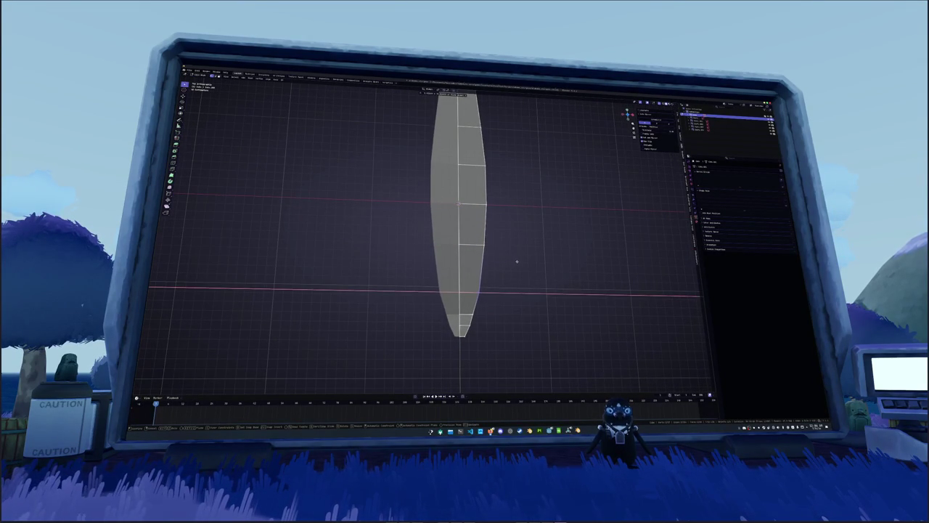
key("Escape")
Step: Refine the bottom tip vertices along X and view the fish beside its references
left_click(469, 326)
key("s")
key("x")
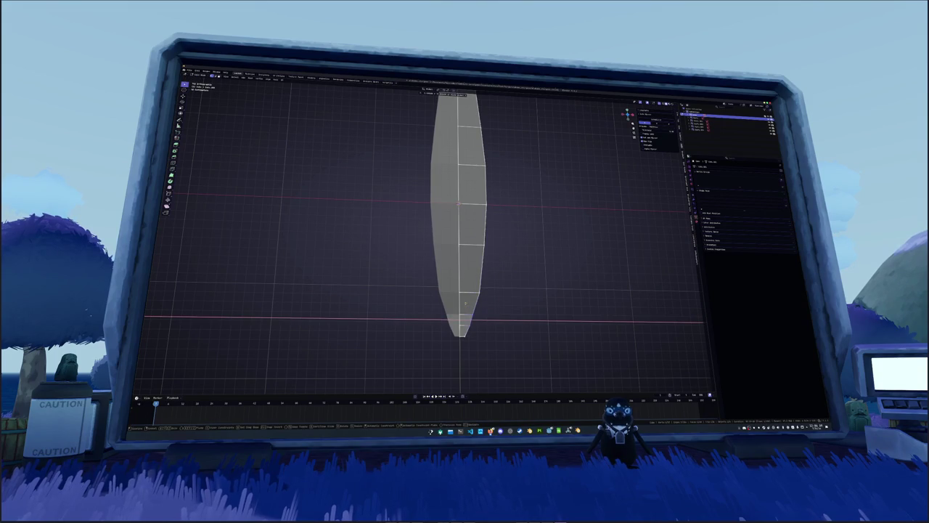
key("Escape")
left_click(462, 334)
key("s")
key("x")
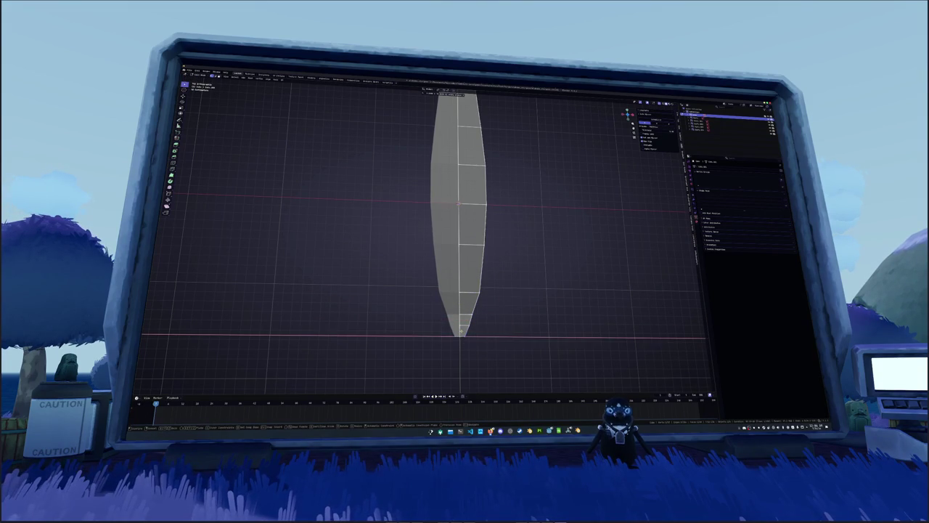
key("Escape")
left_click_drag(465, 332, 413, 256)
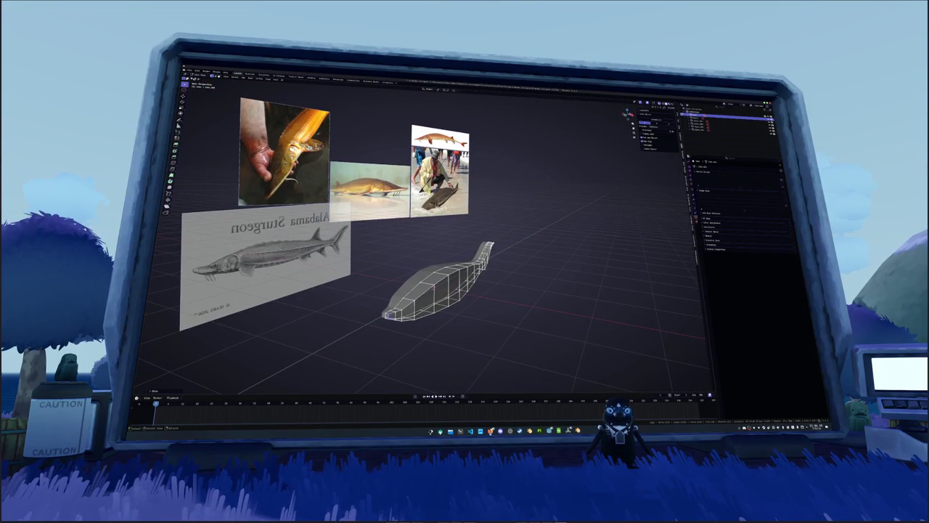
Step: In top view, scale one side's vertices narrower along X
key("KP_7")
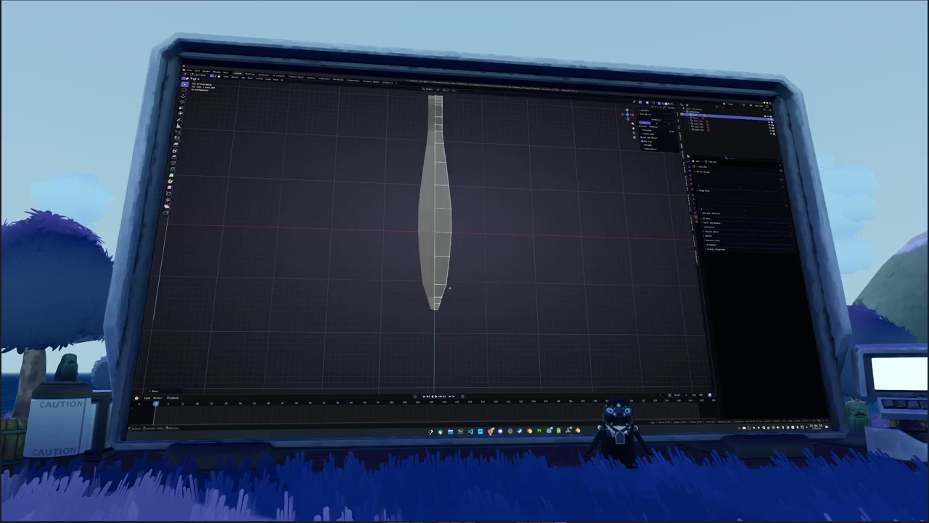
scroll(462, 292, "up", 2)
scroll(462, 292, "up", 3)
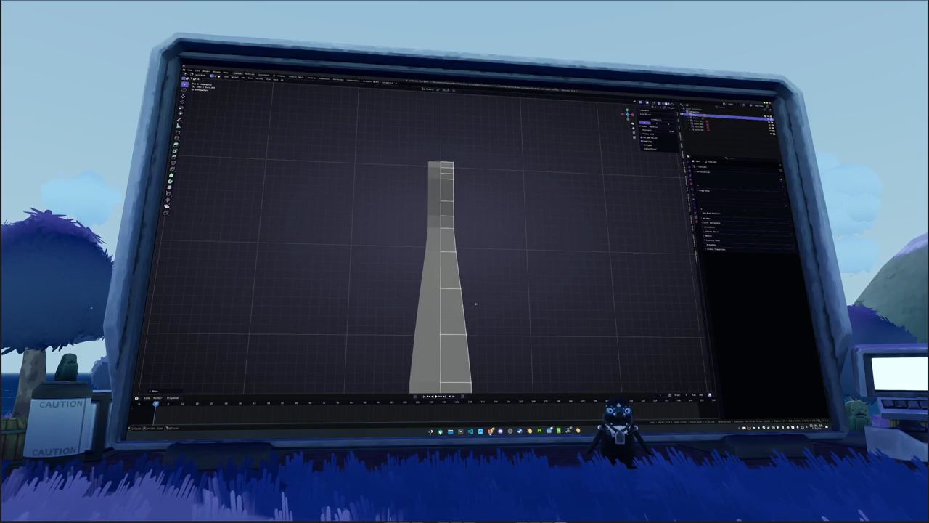
scroll(475, 304, "down", 4)
left_click_drag(498, 343, 463, 190)
key("s")
key("x")
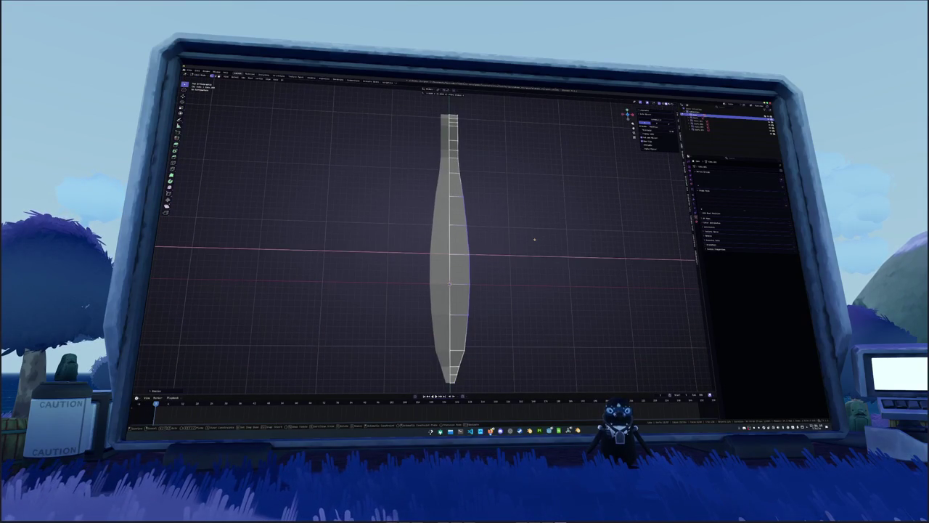
left_click(523, 227)
Step: Narrow the upper vertices and a lower vertex ring along X
scroll(523, 227, "up", 4)
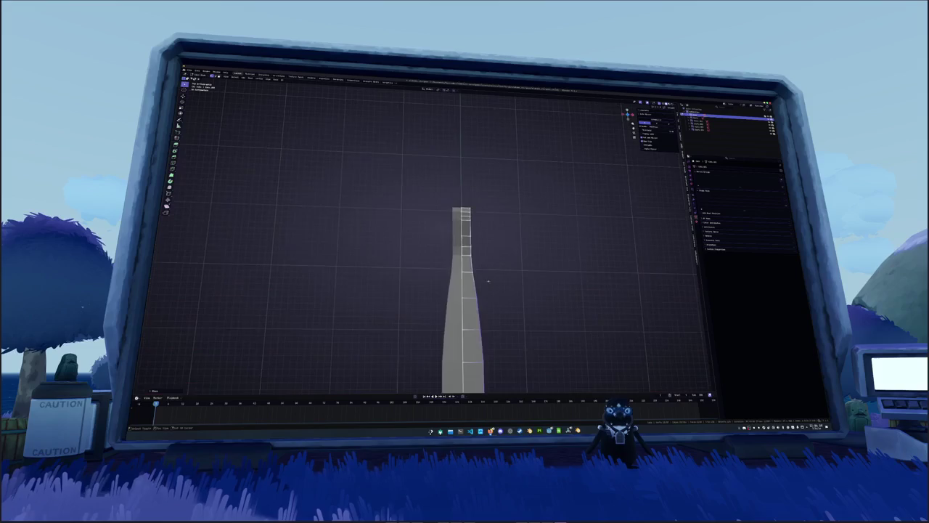
key("s")
key("x")
left_click(495, 156)
left_click(504, 288)
key("s")
key("x")
left_click(504, 289)
Step: Compare the mesh with the references, then narrow the neck vertices along X
left_click_drag(504, 288, 280, 329)
key("KP_7")
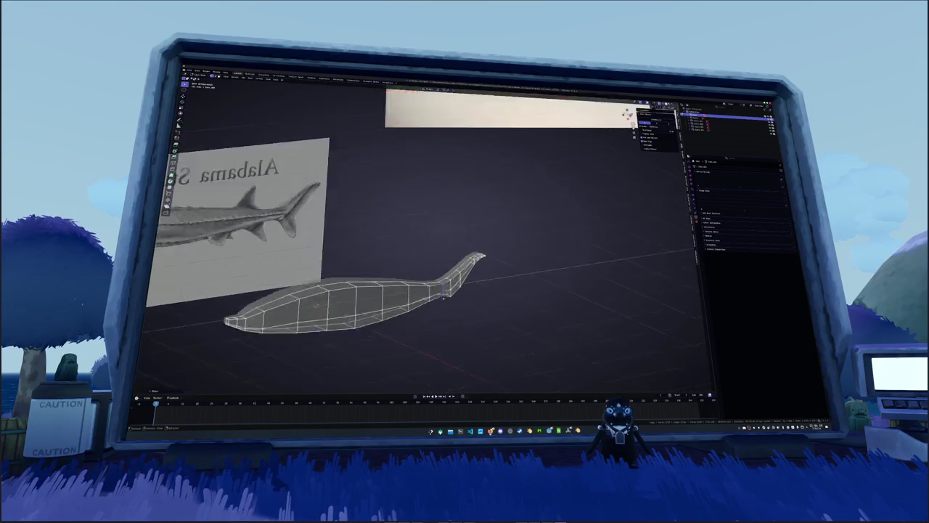
scroll(501, 261, "up", 1)
mouse_move(509, 269)
left_mouse_down()
mouse_move(477, 157)
mouse_move(487, 235)
left_mouse_up()
key("s")
key("x")
left_click(497, 254)
Step: Narrow the neck top and the thin end further, leaving the topmost vertices unchanged
key("s")
key("x")
left_click(483, 161)
left_click_drag(482, 164, 481, 161)
key("s")
key("x")
left_click(477, 156)
left_click_drag(476, 164, 475, 164)
key("s")
key("x")
key("Escape")
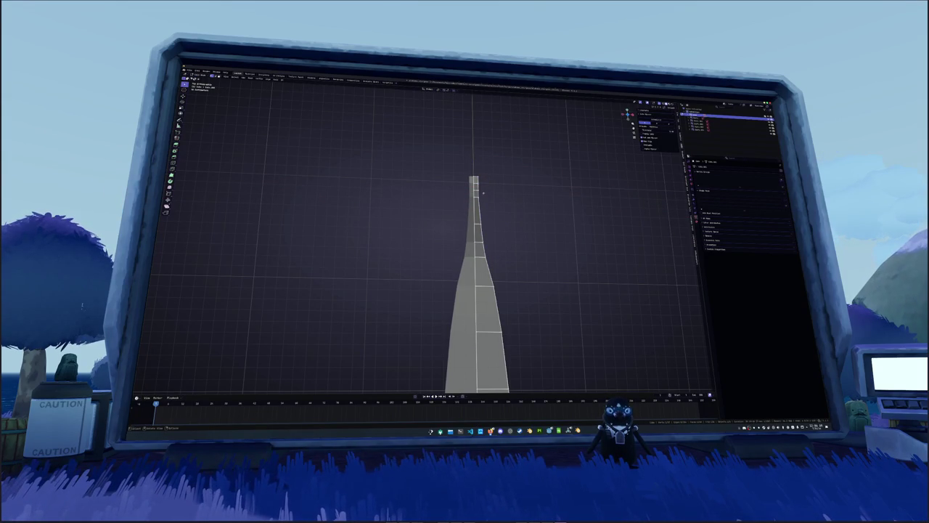
Step: Narrow an upper ring along X to give the outline a curve
scroll(518, 234, "down", 5)
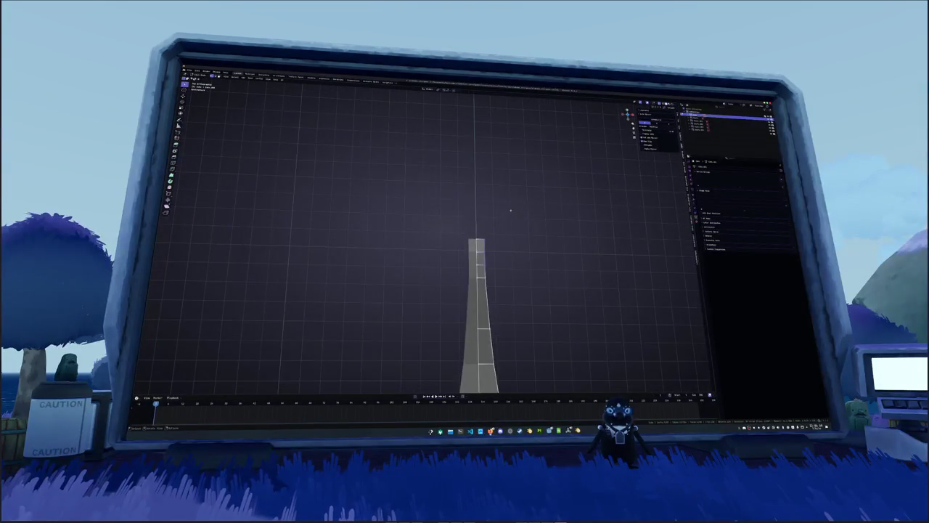
scroll(518, 234, "up", 2)
key("s")
key("x")
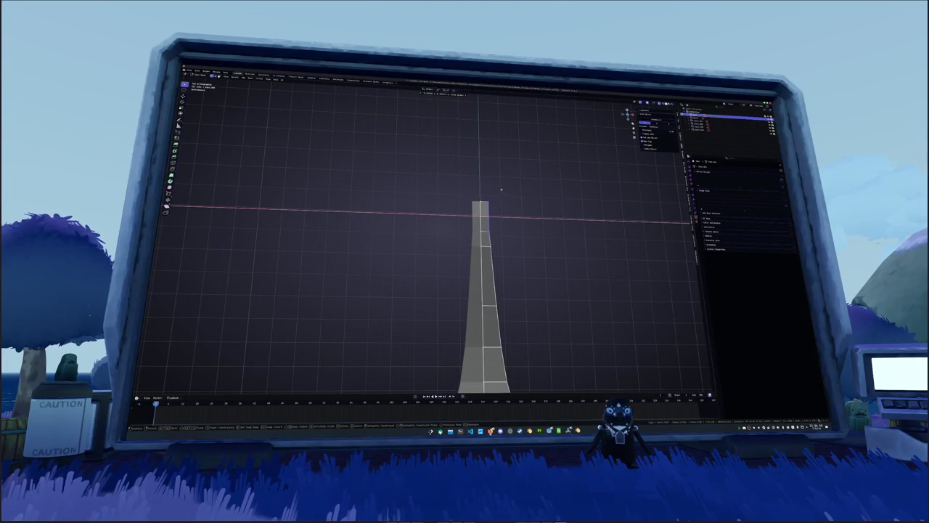
key("Escape")
key("s")
key("x")
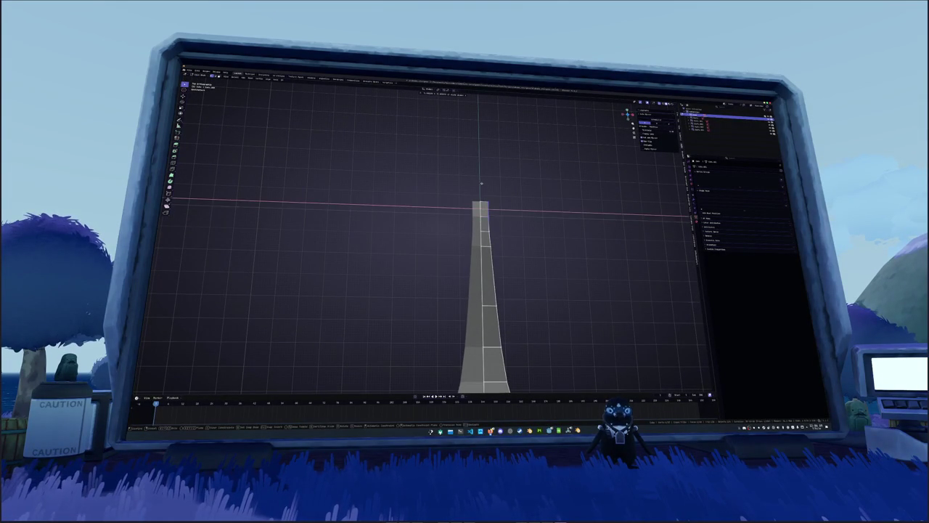
key("Escape")
key("s")
key("x")
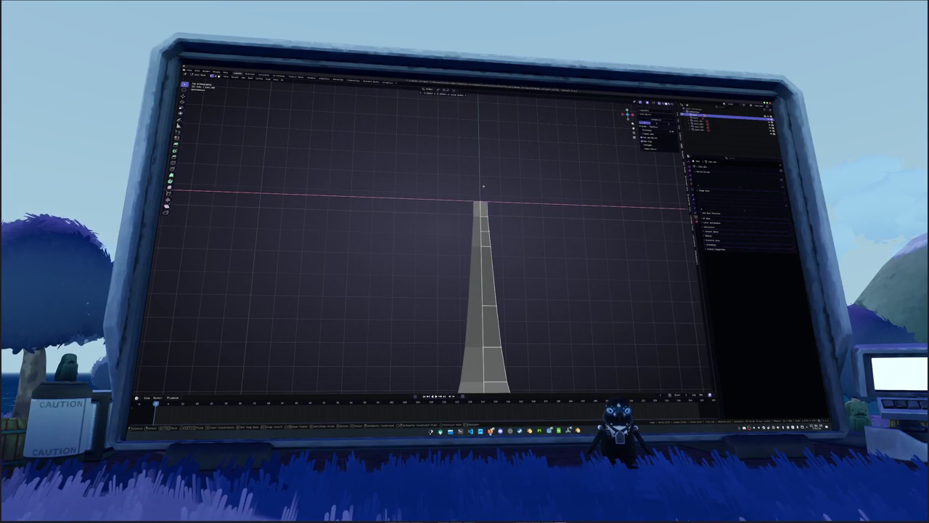
left_click(471, 182)
key("KP_Decimal")
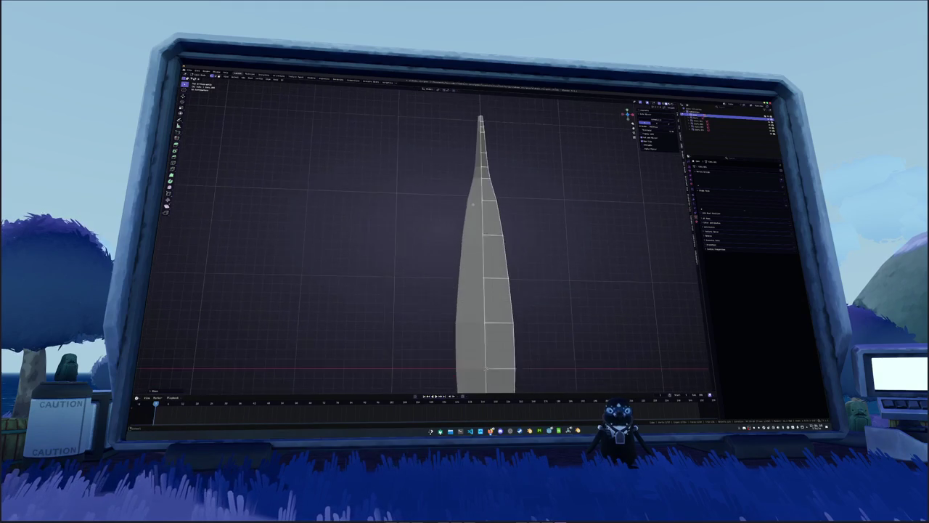
Step: Slightly adjust one ring's width and narrow the middle loop along X
key("s")
key("x")
key("Escape")
key("s")
key("x")
left_click(470, 228)
key("s")
key("x")
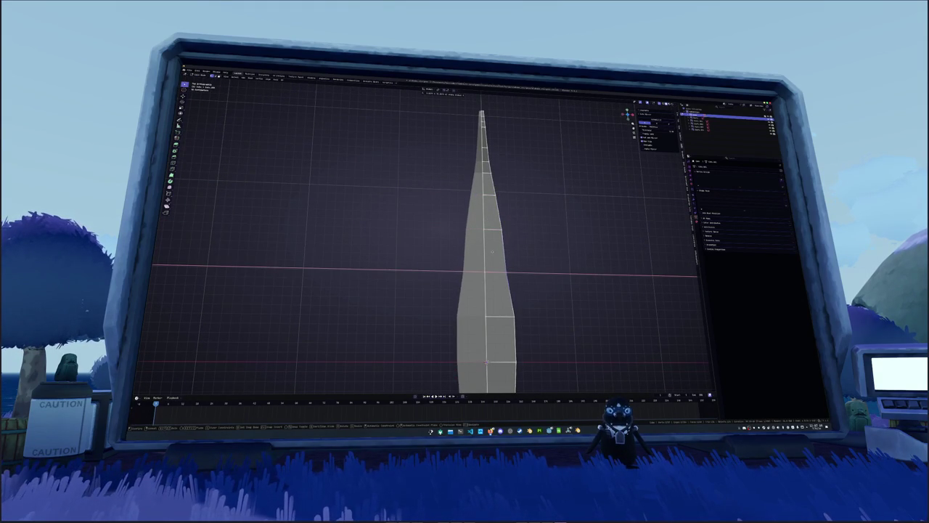
left_click(493, 252)
Step: Adjust the widths of the bottom loop and the next two loops along X
scroll(495, 232, "down", 3)
key("s")
key("x")
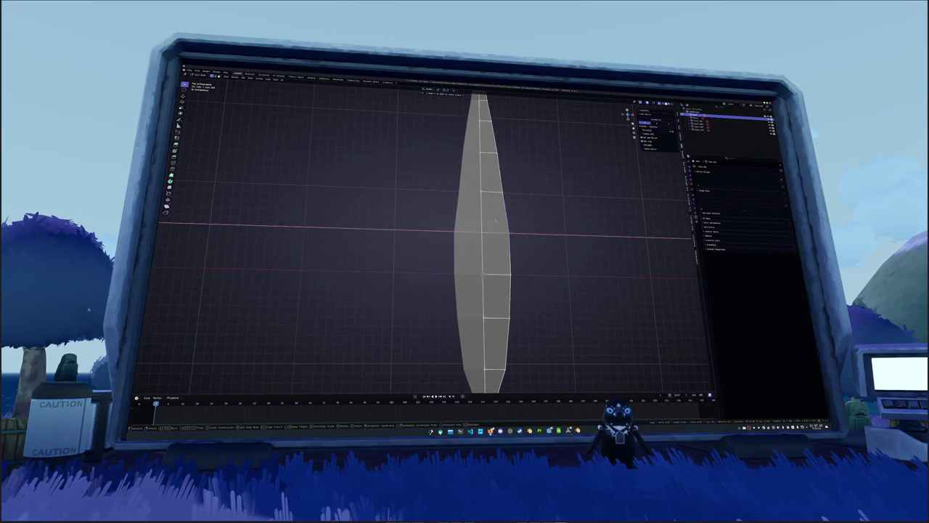
left_click(499, 234)
scroll(497, 229, "down", 2)
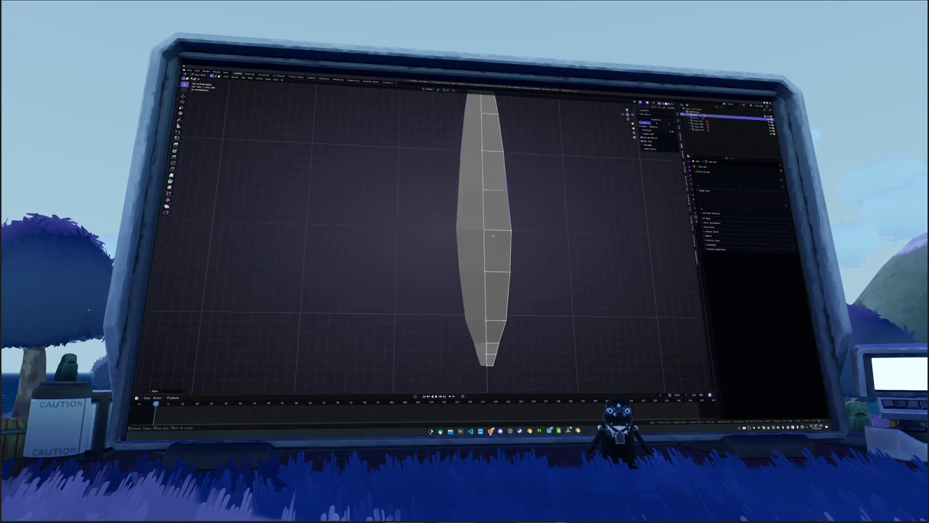
key("s")
key("x")
left_click(477, 227)
key("s")
key("x")
left_click(497, 199)
Step: Narrow the lower vertex ring and view the spindle beside the references
left_click(501, 285)
key("s")
key("x")
left_click(501, 285)
mouse_move(501, 285)
left_mouse_down()
mouse_move(482, 266)
mouse_move(508, 251)
left_mouse_up()
Step: Preview the fish with subdivision levels 1, 2 and 3 and inspect the smoothed shape
key("ctrl+1")
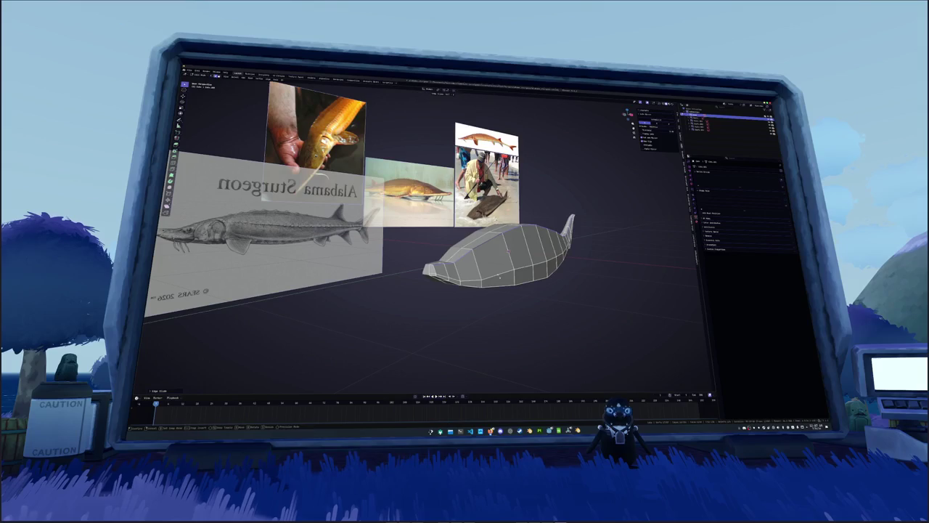
key("ctrl+2")
left_click_drag(483, 269, 531, 250)
key("ctrl+3")
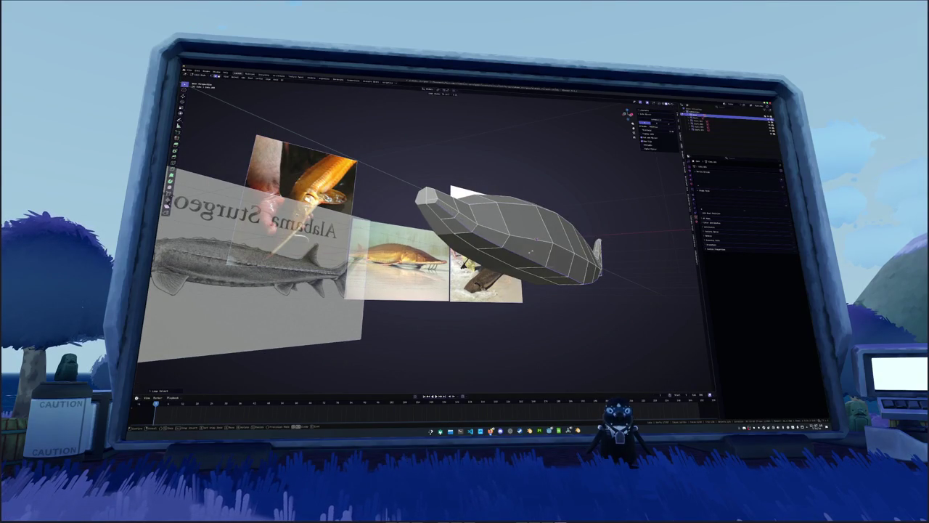
key("ctrl+2")
mouse_move(530, 250)
left_mouse_down()
mouse_move(479, 266)
mouse_move(472, 291)
left_mouse_up()
Step: Grow the face selection along the tail's upper edge and view it from the side
left_click_drag(418, 220, 339, 269)
key("ctrl+KP_Add")
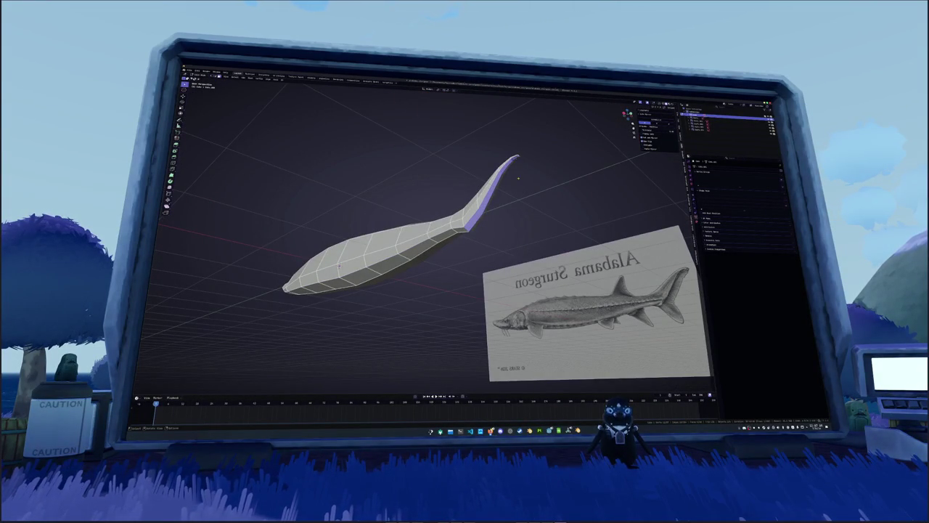
key("KP_1")
scroll(539, 248, "up", 4)
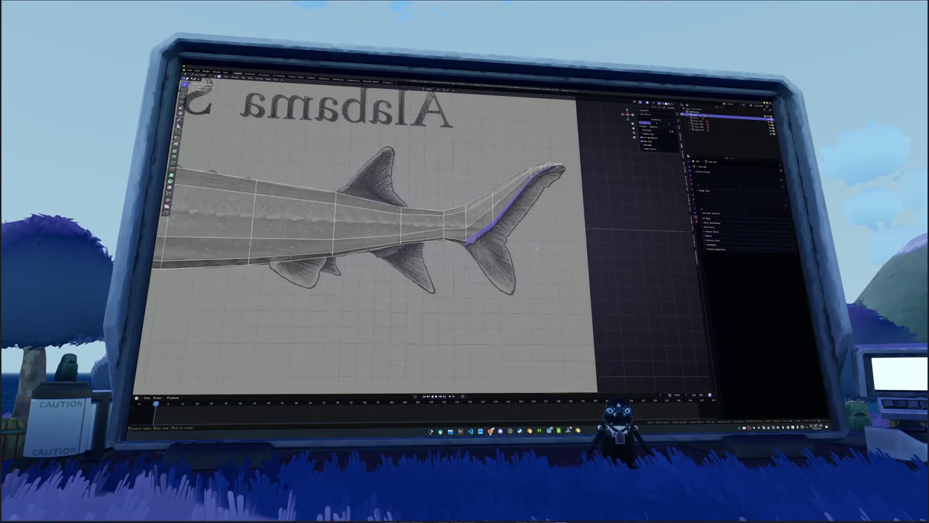
Step: Stretch the tail's upper edge up and to the right
key("g")
left_click(570, 250)
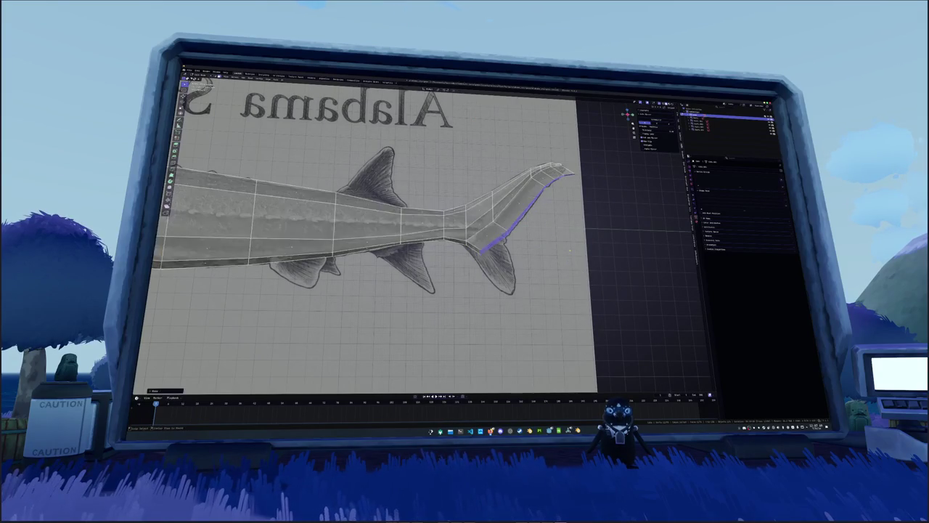
scroll(570, 181, "up", 3)
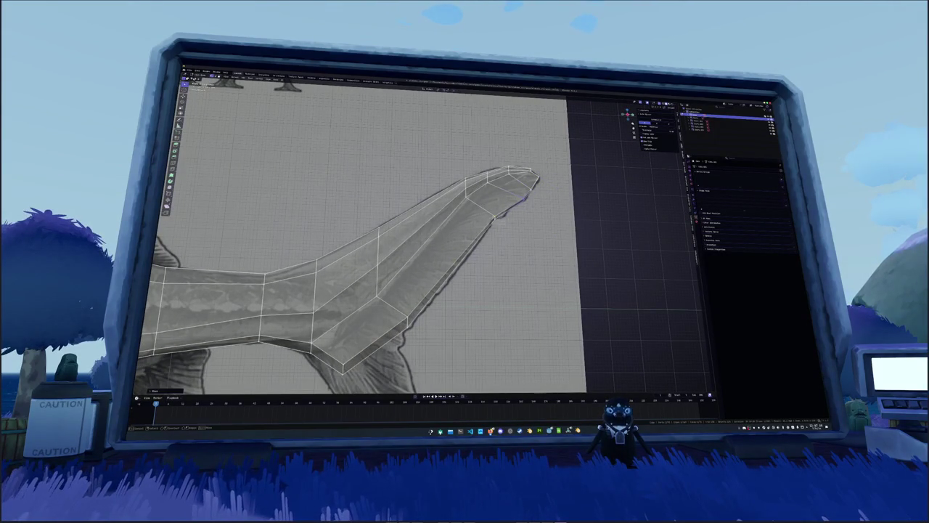
mouse_move(464, 254)
left_mouse_down()
mouse_move(523, 185)
mouse_move(524, 194)
mouse_move(549, 174)
left_mouse_up()
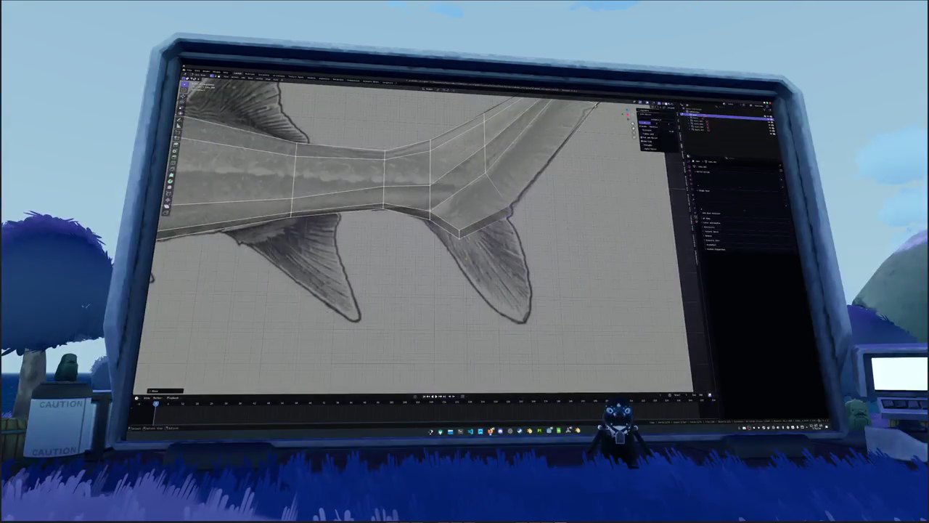
Step: Extrude a lower tail lobe along the drawing's lower fin and collapse its edge to a point
key("e")
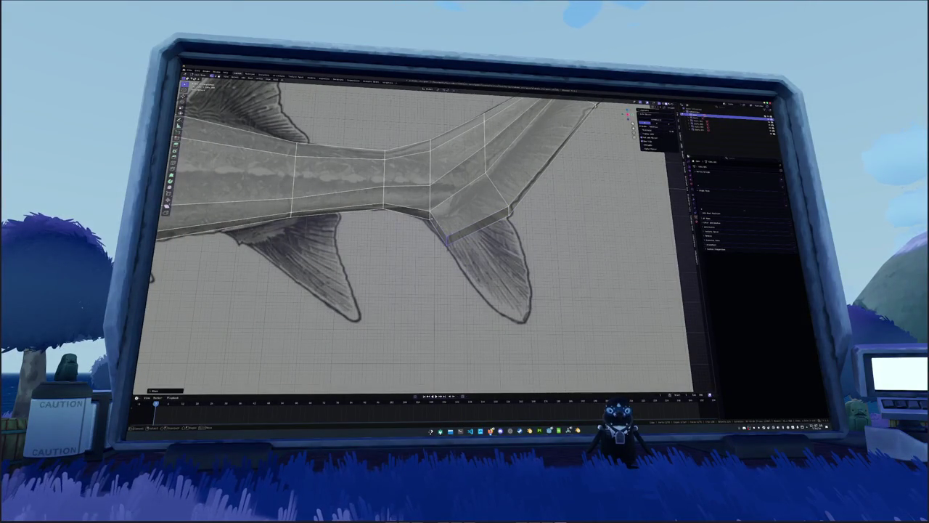
key("g")
left_click(424, 211)
left_click(422, 124, "shift")
scroll(435, 218, "down", 3)
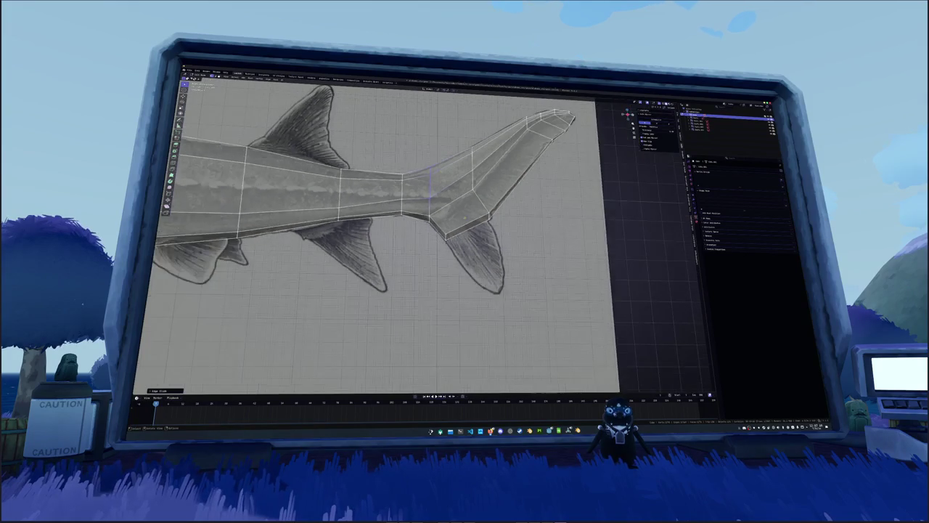
left_click(498, 277)
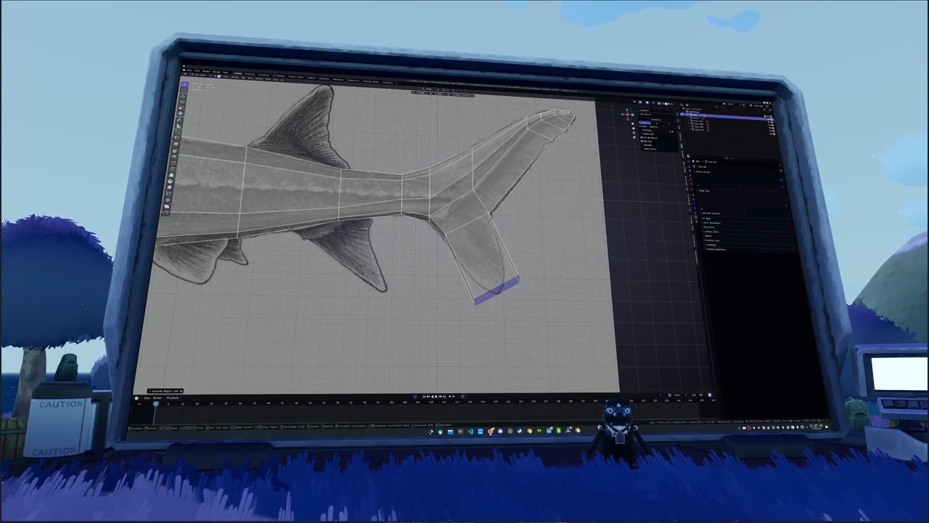
key("Escape")
key("s")
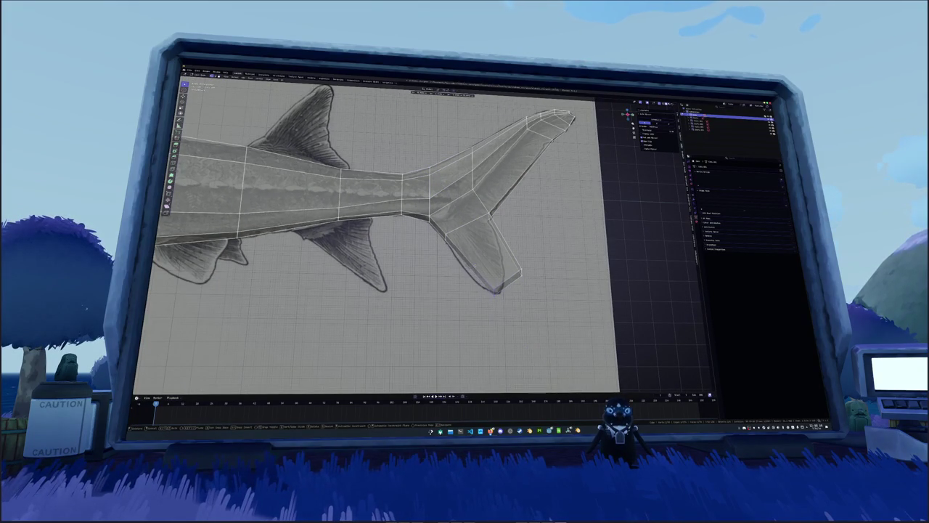
key("Return")
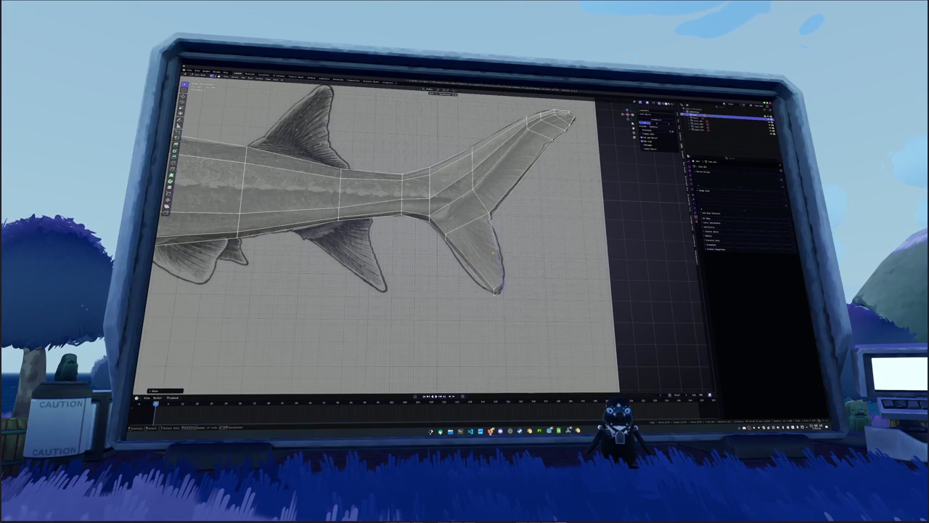
Step: Add an edge loop across the lower fin and nudge its tip to match the drawing
key("ctrl+r")
left_click(502, 251)
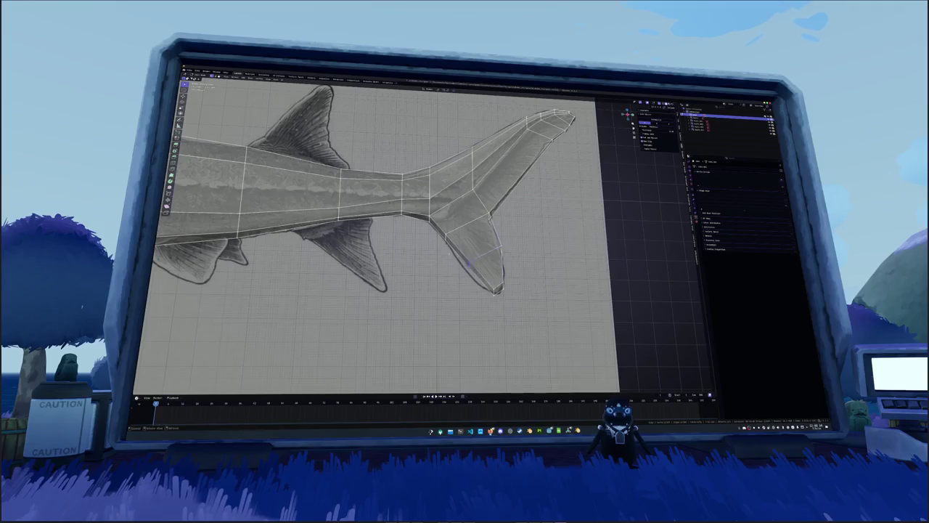
left_click(509, 276)
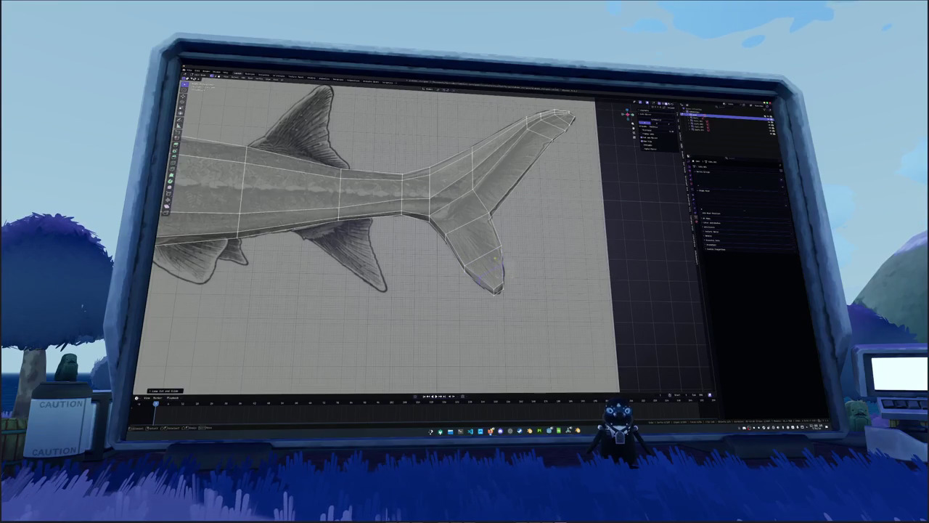
key("g")
key("Return")
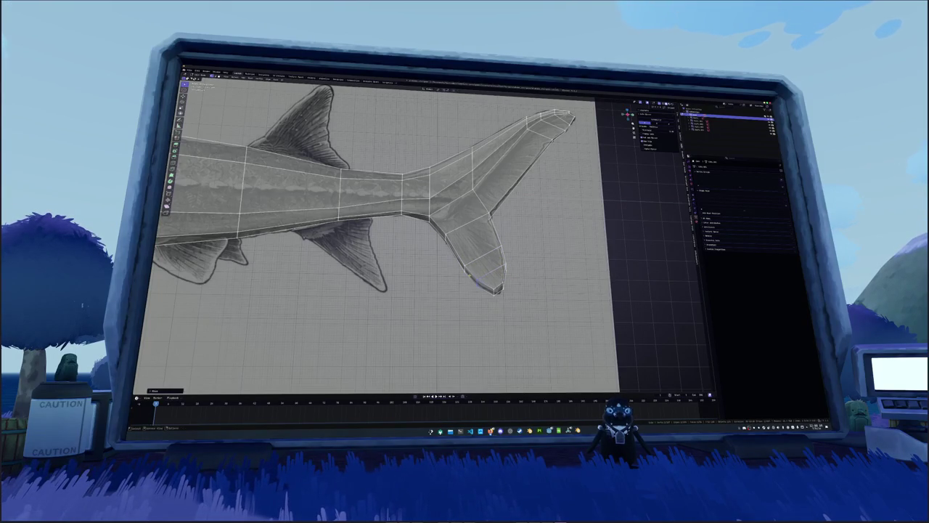
key("KP_8")
key("KP_8")
key("KP_4")
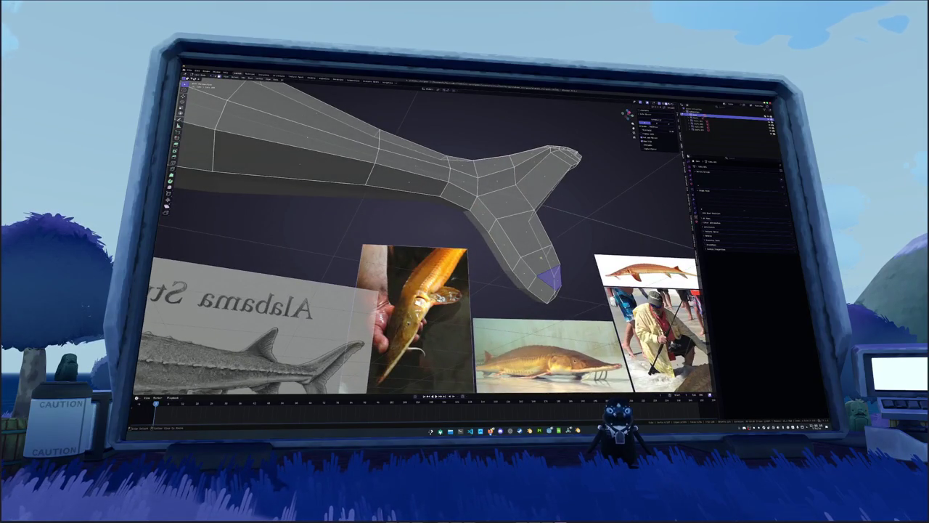
Step: Select the whole tail fin and check its thickness from front, top and angled views
left_click(508, 199, "ctrl")
left_click(561, 161, "ctrl")
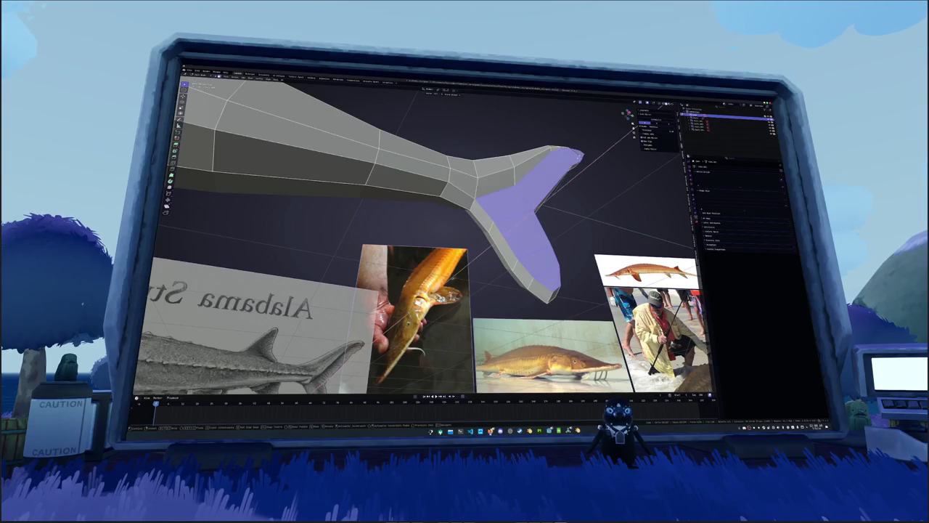
key("KP_1")
key("KP_7")
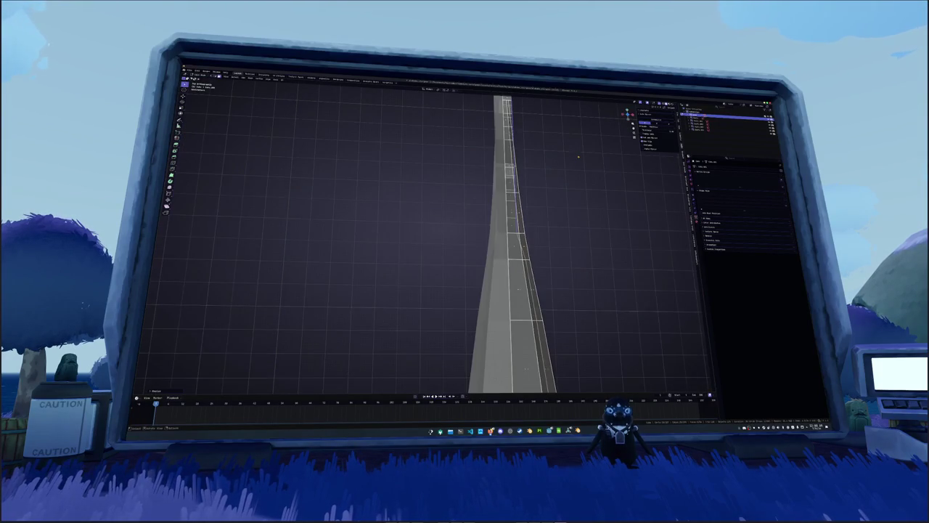
scroll(547, 135, "down", 3)
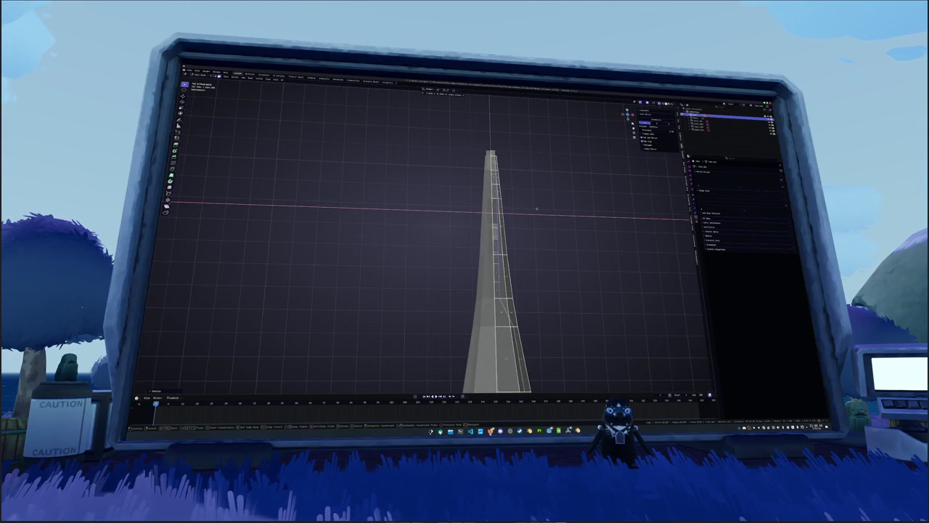
mouse_move(537, 209)
left_mouse_down()
mouse_move(573, 268)
mouse_move(534, 236)
left_mouse_up()
key("alt+a")
mouse_move(426, 252)
left_mouse_down()
mouse_move(419, 249)
mouse_move(431, 222)
mouse_move(438, 239)
mouse_move(431, 187)
mouse_move(437, 225)
mouse_move(464, 210)
mouse_move(435, 211)
mouse_move(464, 188)
left_mouse_up()
key("g")
key("g")
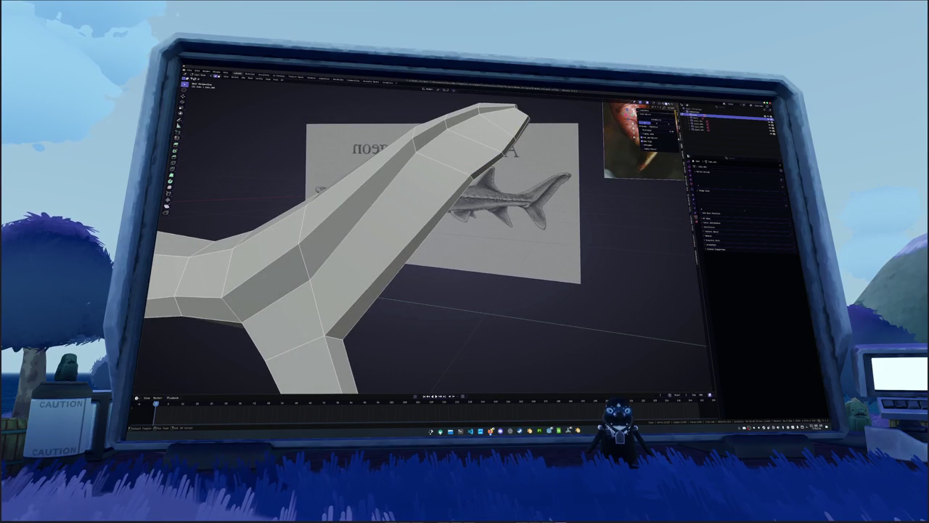
Step: Edge-slide the tail tip loop along the mesh
left_click_drag(435, 218, 522, 180)
key("g")
left_click(457, 178)
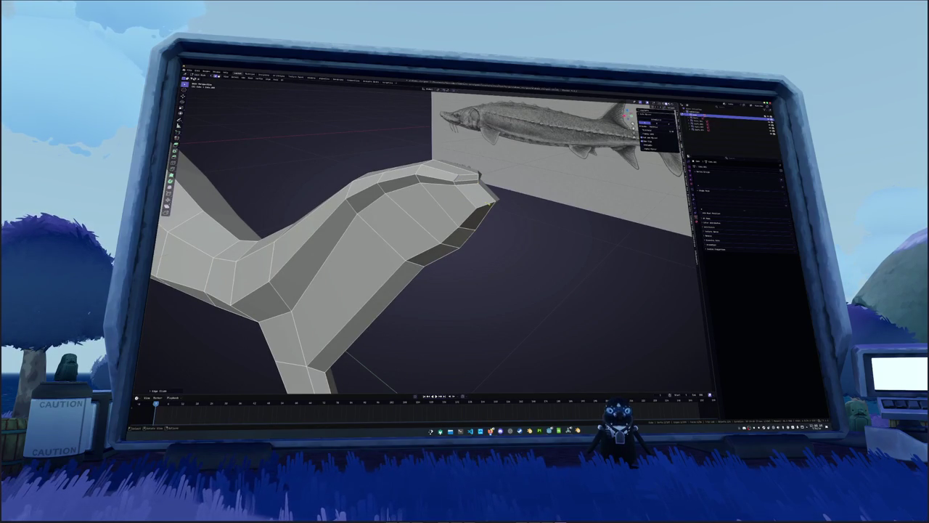
left_click_drag(490, 204, 489, 190)
scroll(489, 190, "up", 3)
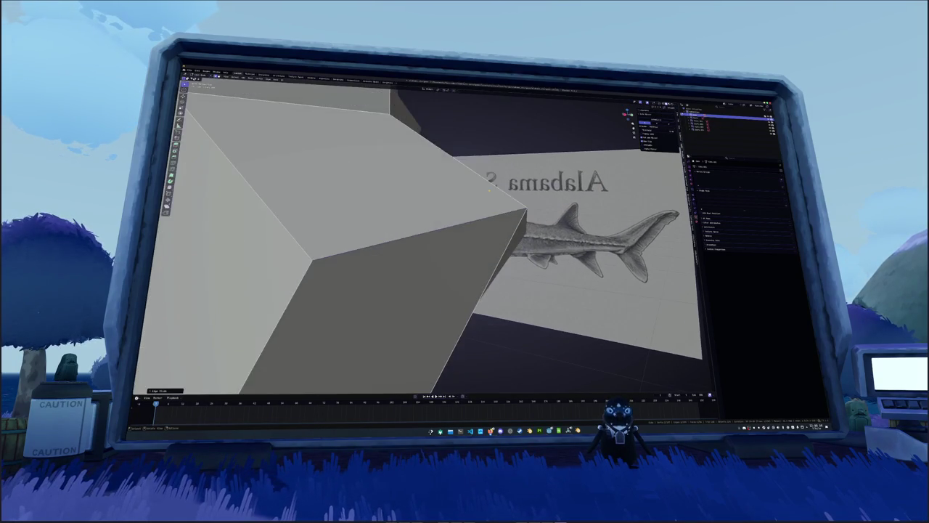
scroll(490, 189, "down", 5)
Step: Move the tail tip vertices along the vertical and X axes to line up with the references
key("g")
key("g")
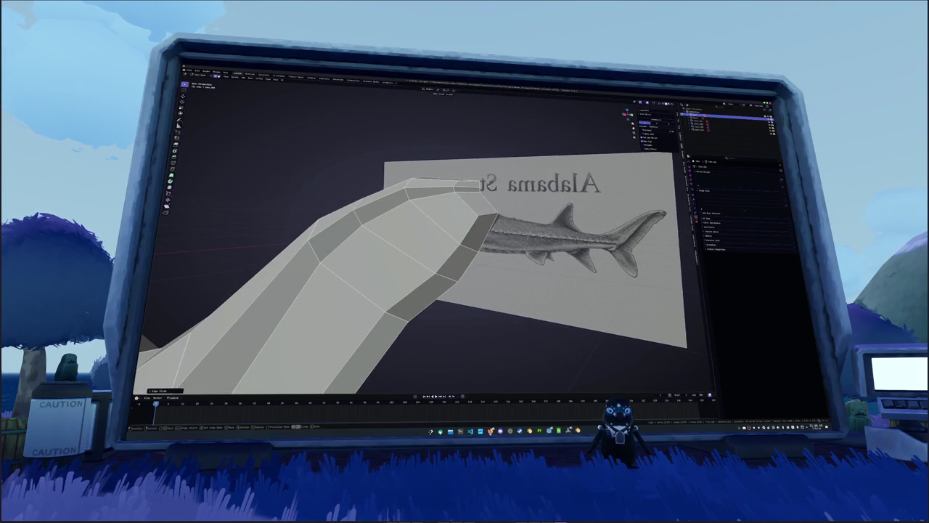
key("z")
key("z")
key("x")
key("x")
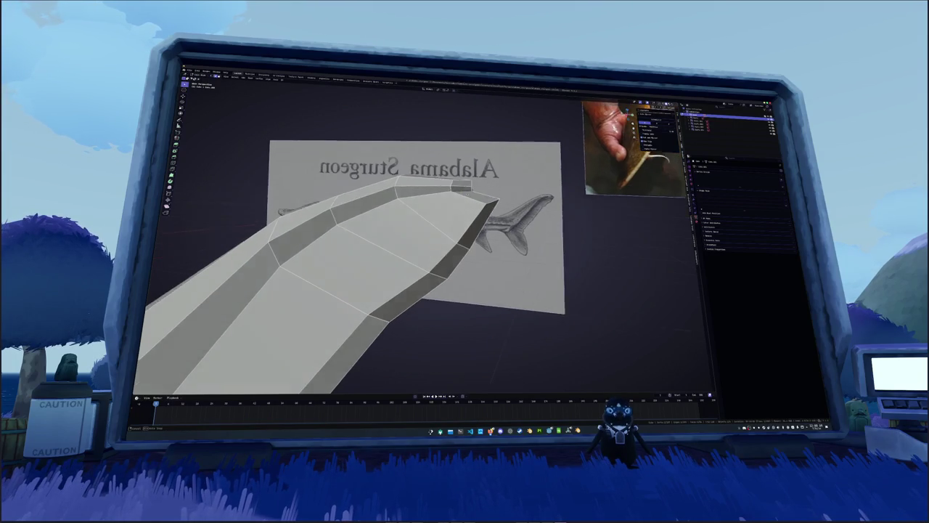
key("x")
key("Return")
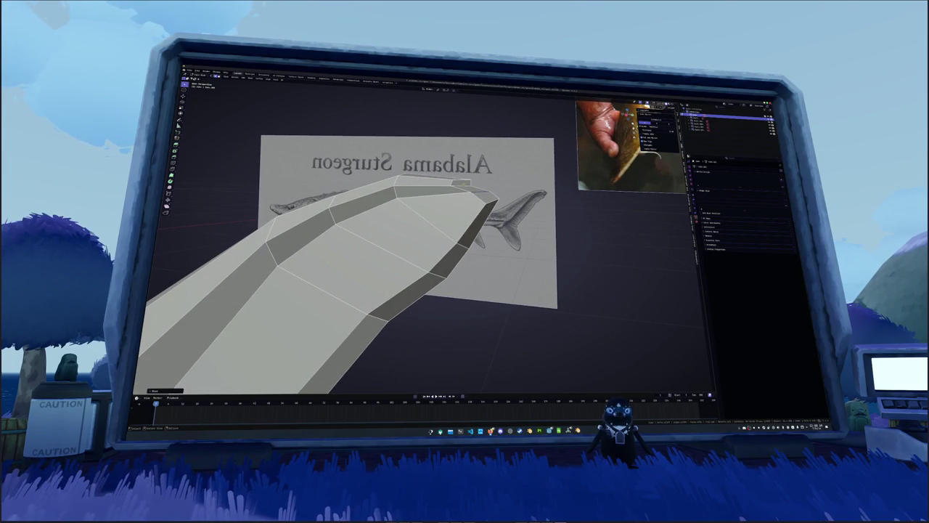
key("g")
key("x")
key("Return")
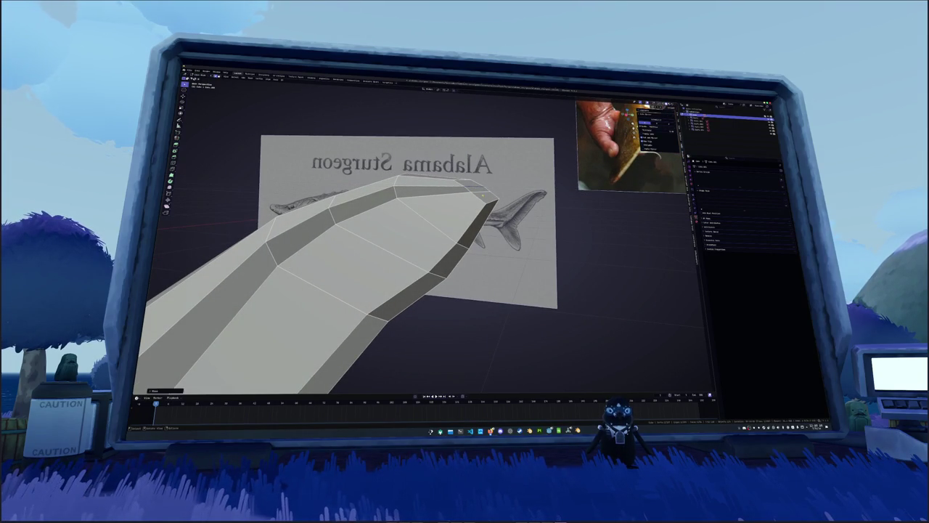
key("Return")
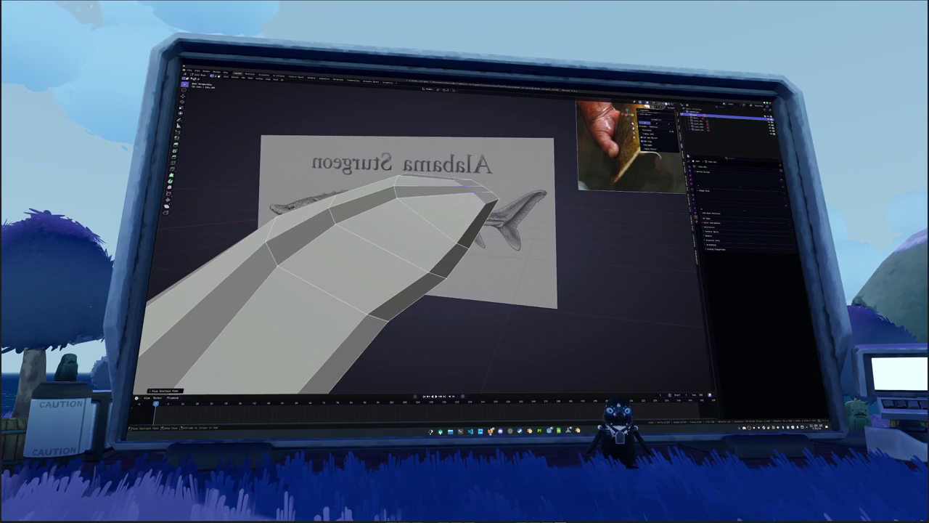
Step: Move one tail lobe's tip face along the X axis
key("Tab")
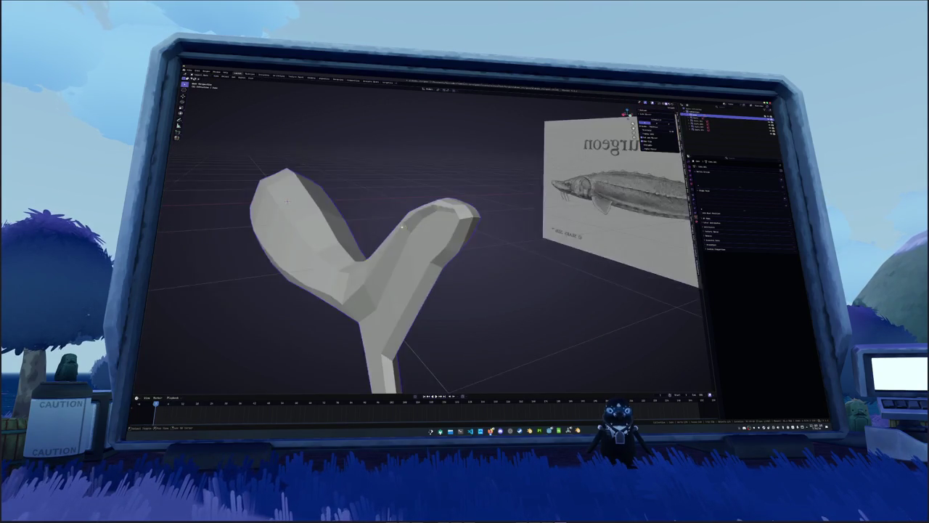
key("Tab")
left_click(454, 191)
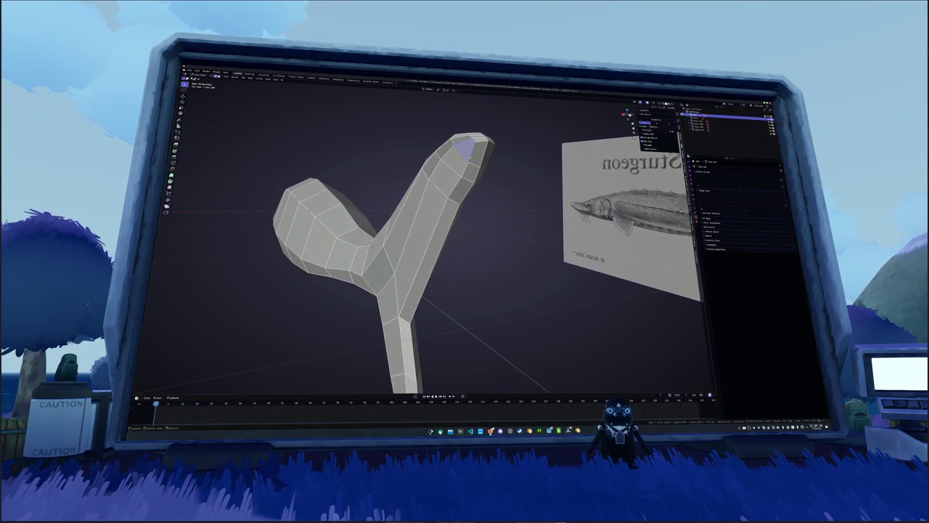
left_click_drag(311, 211, 338, 186)
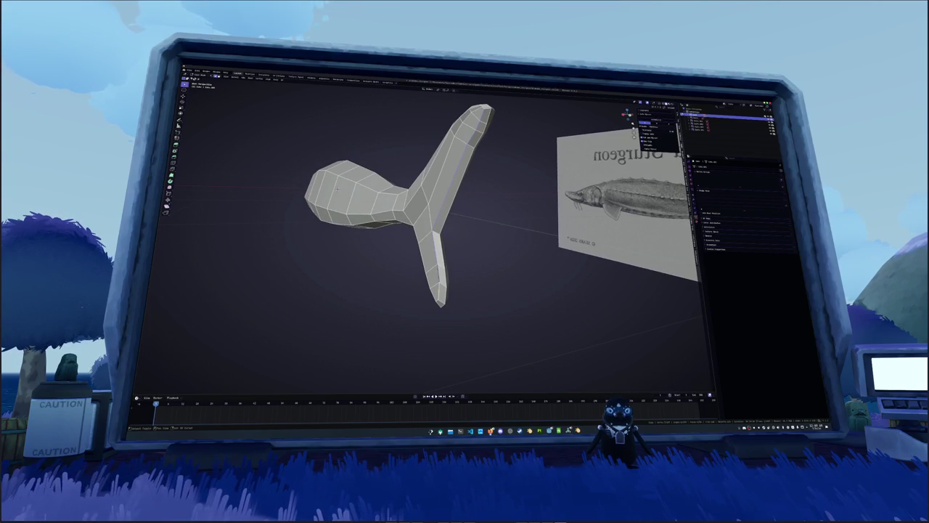
key("g")
key("x")
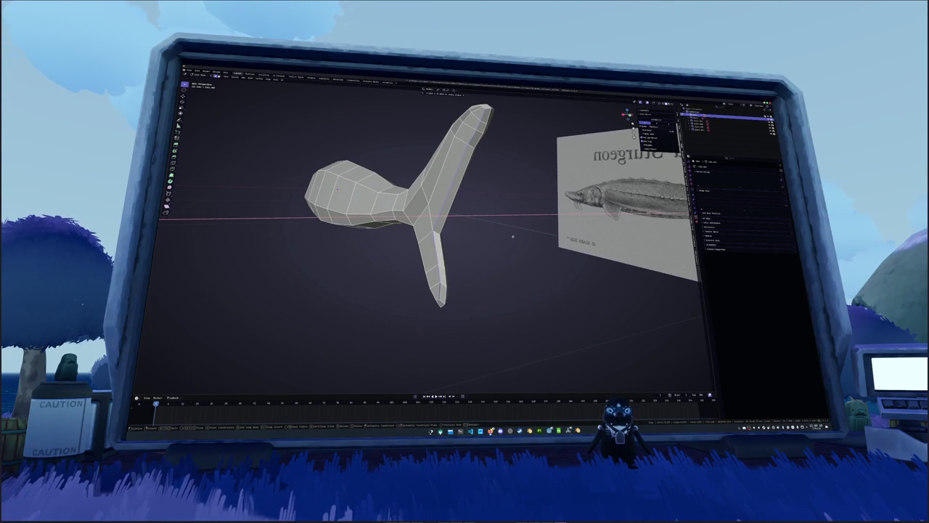
left_click(514, 236)
Step: Check the tail against the photos from side and angled views, then select the body's front section
key("KP_1")
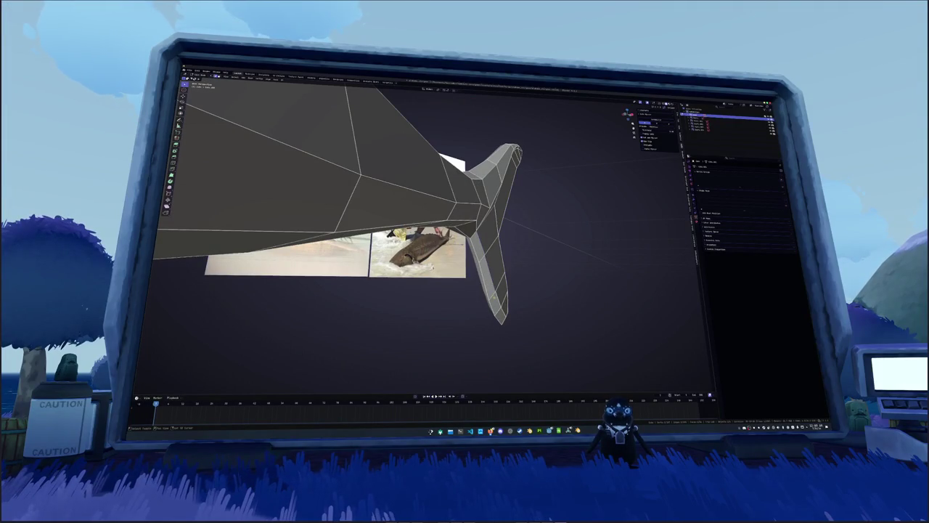
left_click_drag(436, 240, 475, 219)
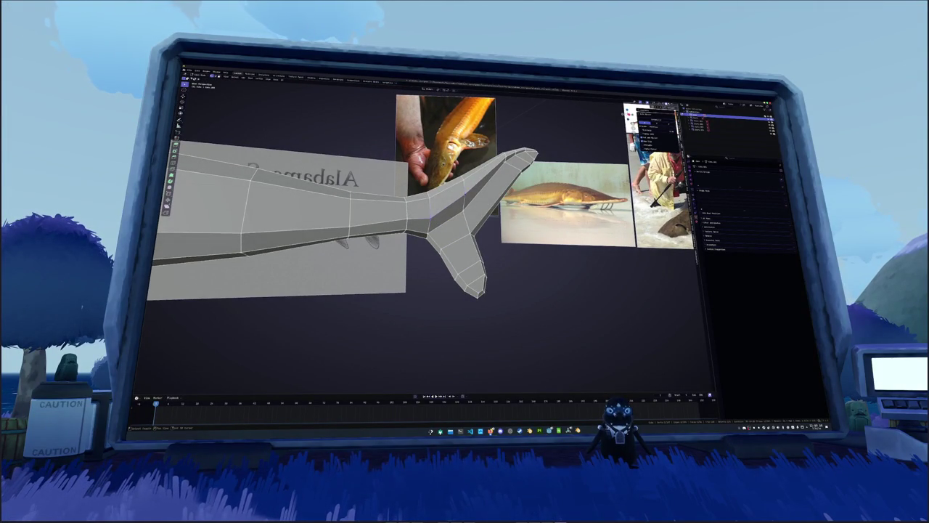
left_click_drag(508, 167, 534, 158)
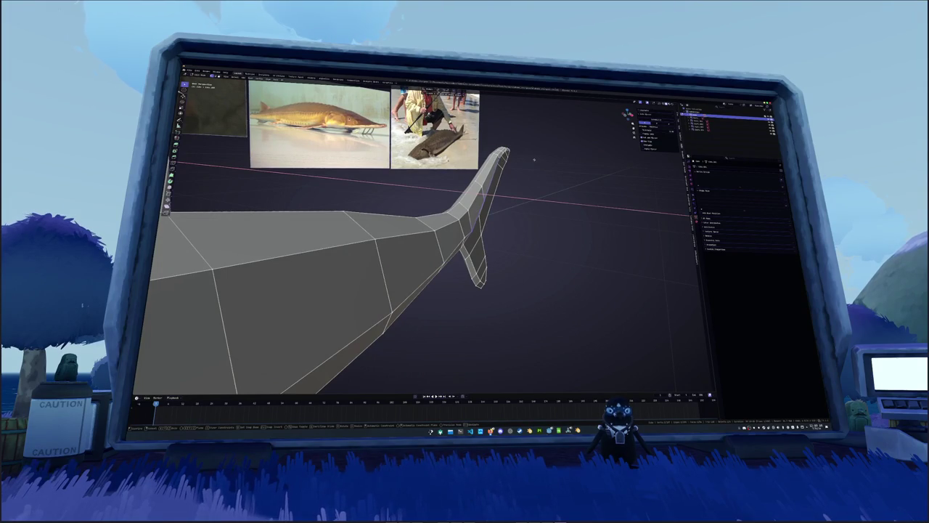
left_click(537, 175)
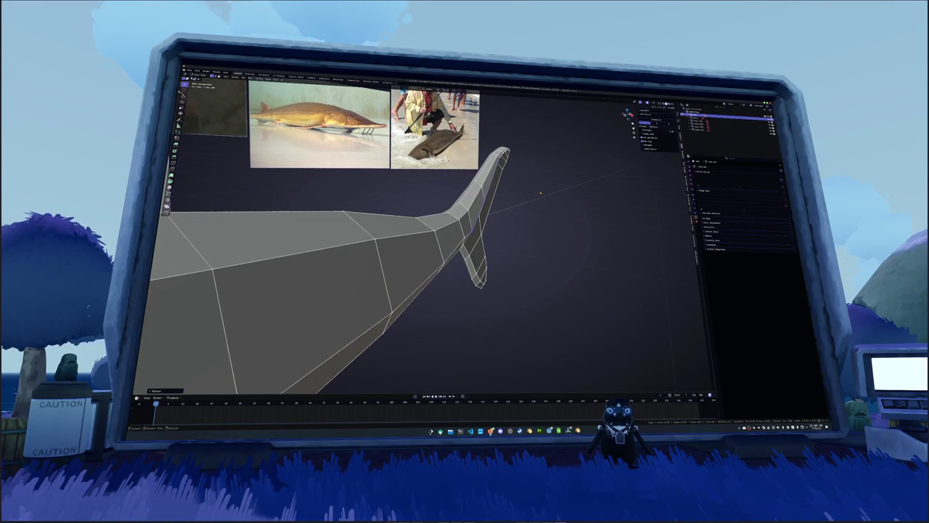
key("KP_7")
key("ctrl+l")
Step: Narrow one body section along X, then undo the change
key("s")
key("x")
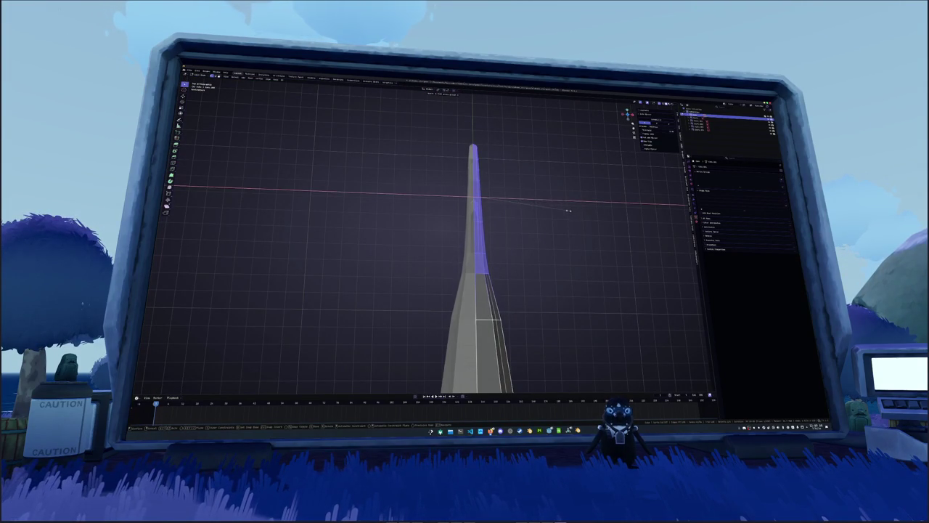
left_click(564, 212)
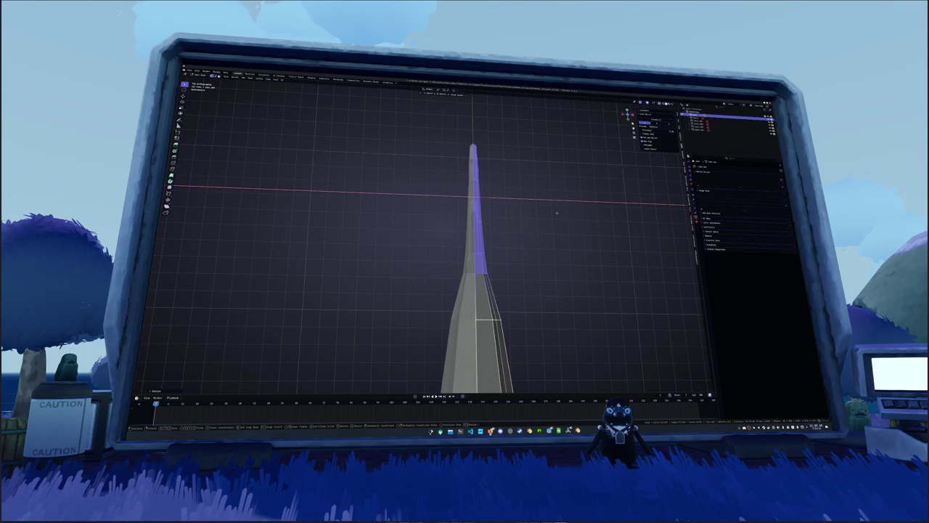
key("ctrl+z")
key("ctrl+z")
scroll(537, 218, "up", 2)
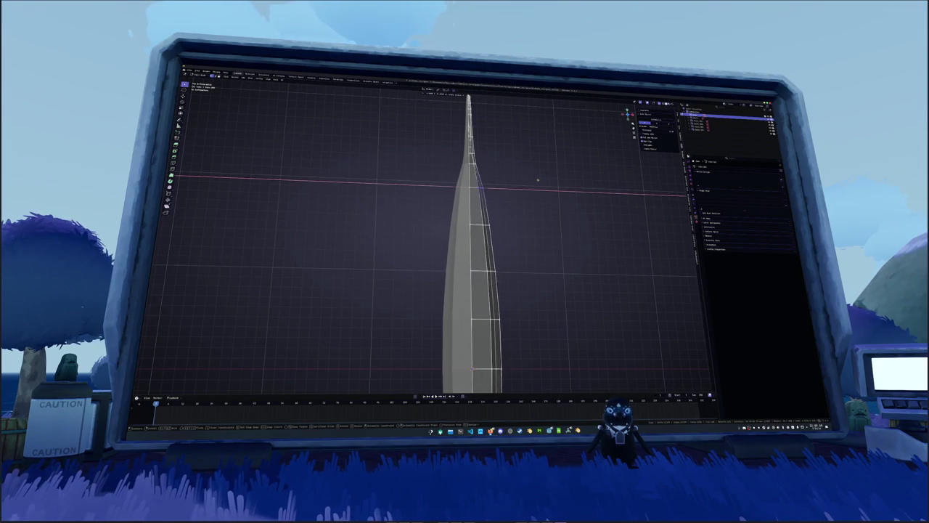
Step: Widen a lower body ring along X and zoom out to check the whole fish against the references
left_click(481, 216)
key("s")
key("x")
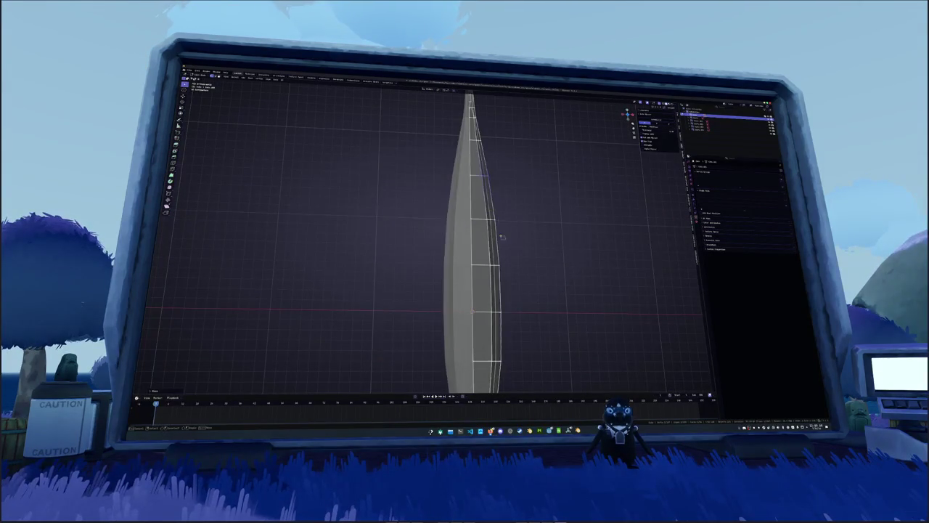
left_click(491, 218)
scroll(490, 218, "down", 3)
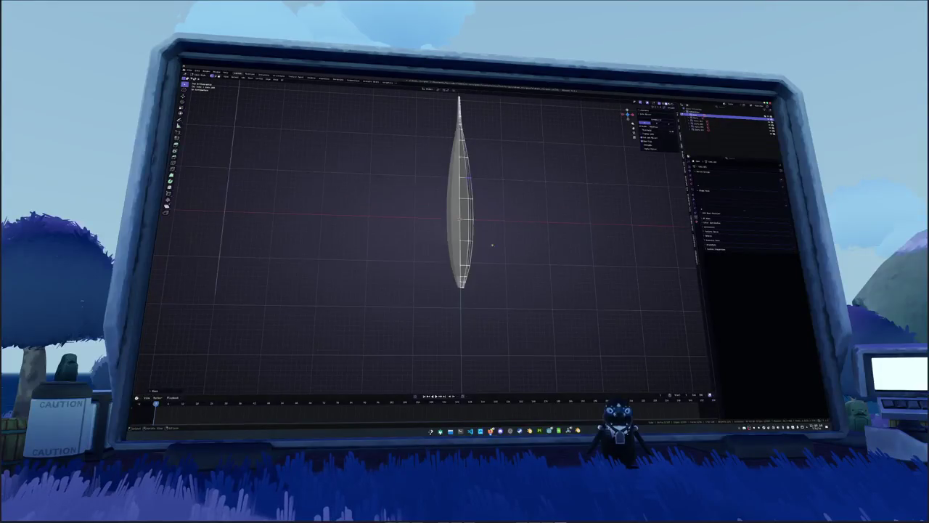
left_click_drag(487, 264, 469, 227)
scroll(468, 226, "down", 4)
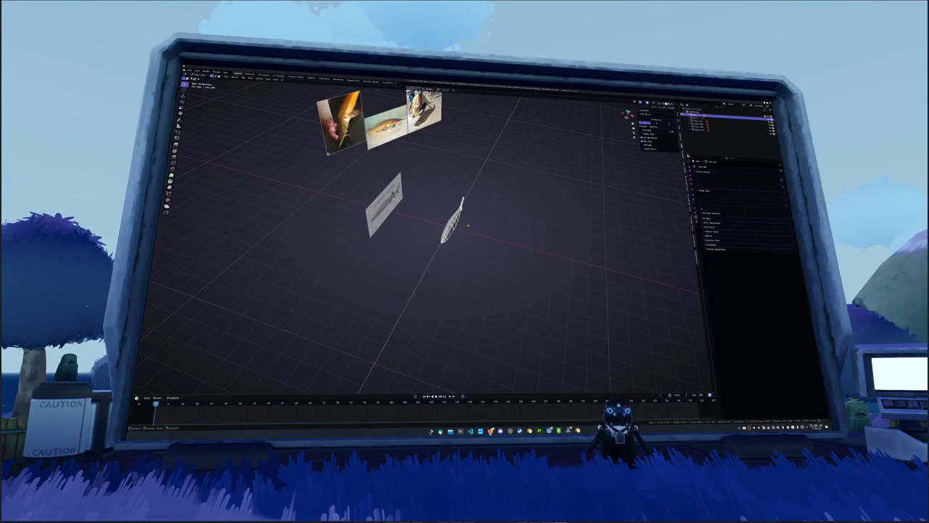
key("KP_1")
scroll(492, 251, "up", 5)
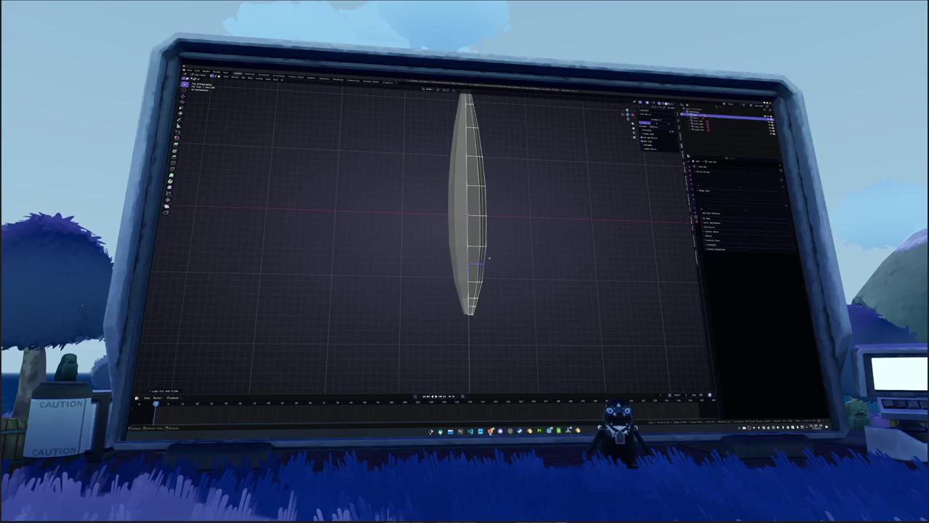
Step: Scale three more body sections along X so the thickness tapers toward the tail
key("s")
key("x")
left_click(501, 229)
key("s")
key("x")
left_click(475, 169)
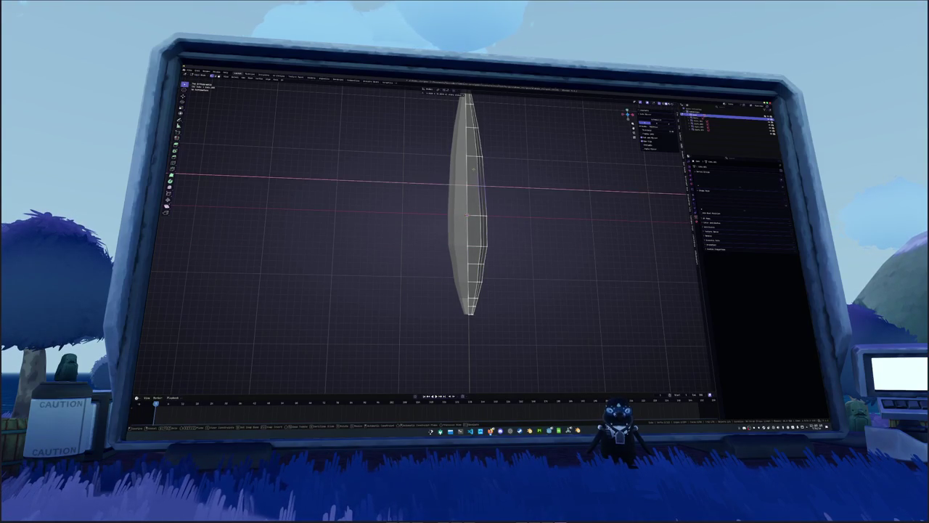
scroll(478, 178, "up", 2)
key("s")
key("x")
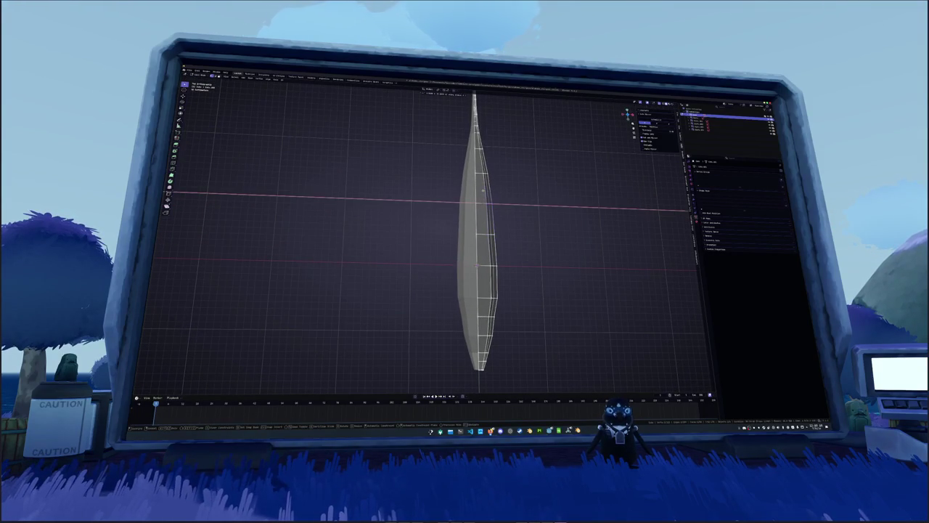
key("Return")
Step: Scale two sections higher up the body along X, then select a vertex on the body's edge
left_click(482, 170)
key("s")
key("x")
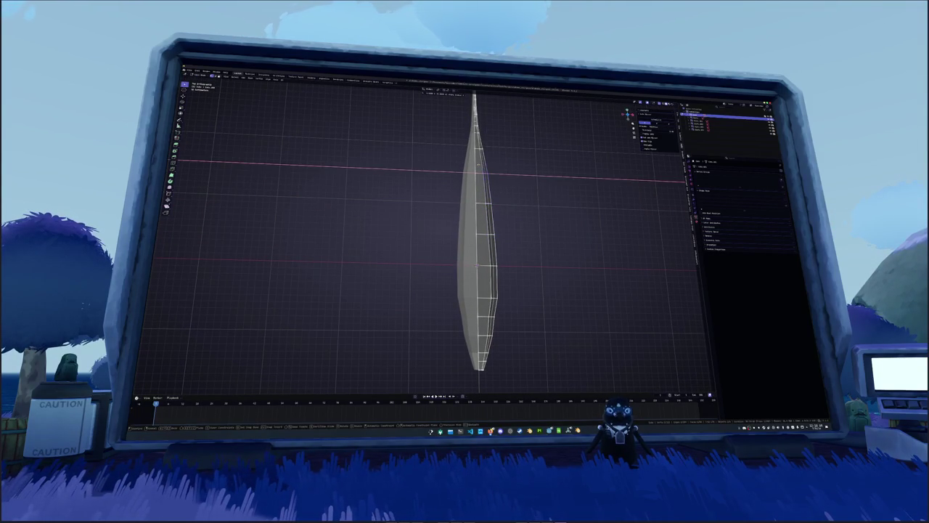
key("Return")
scroll(485, 246, "up", 2)
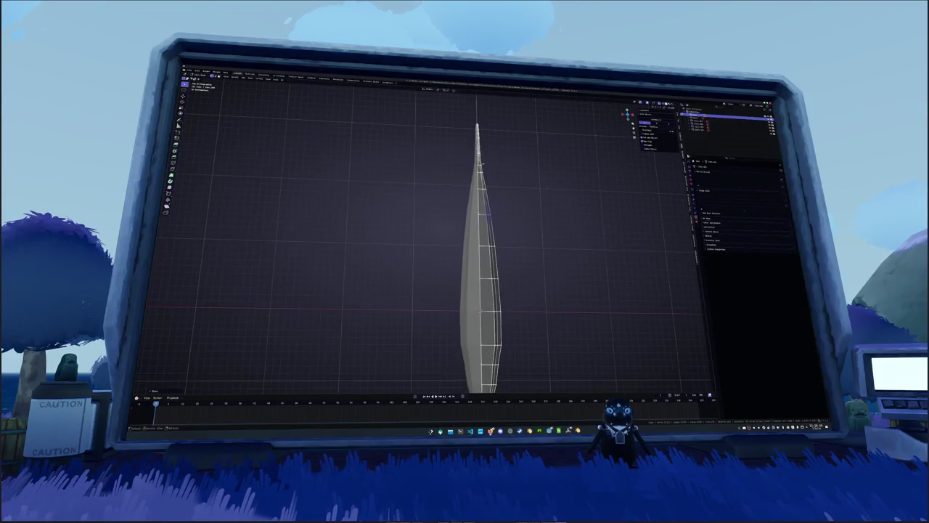
key("s")
key("x")
key("Return")
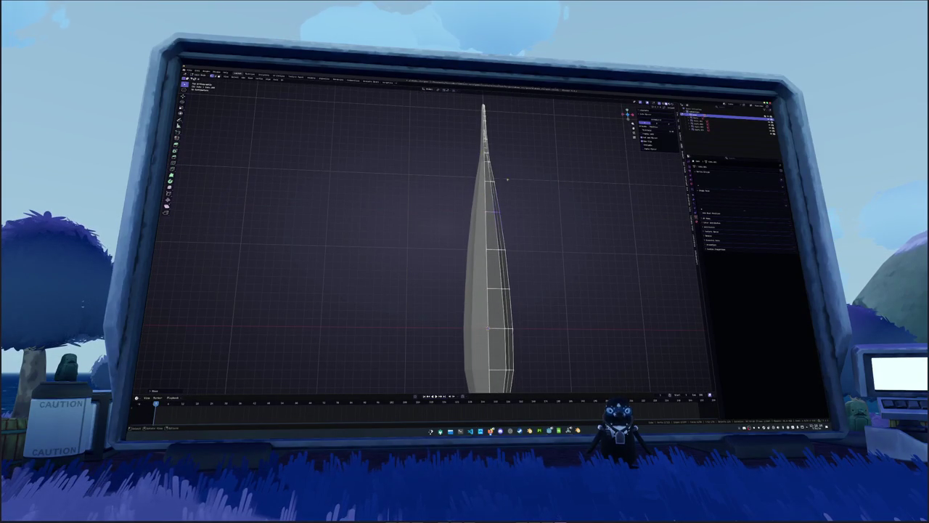
left_click(494, 181)
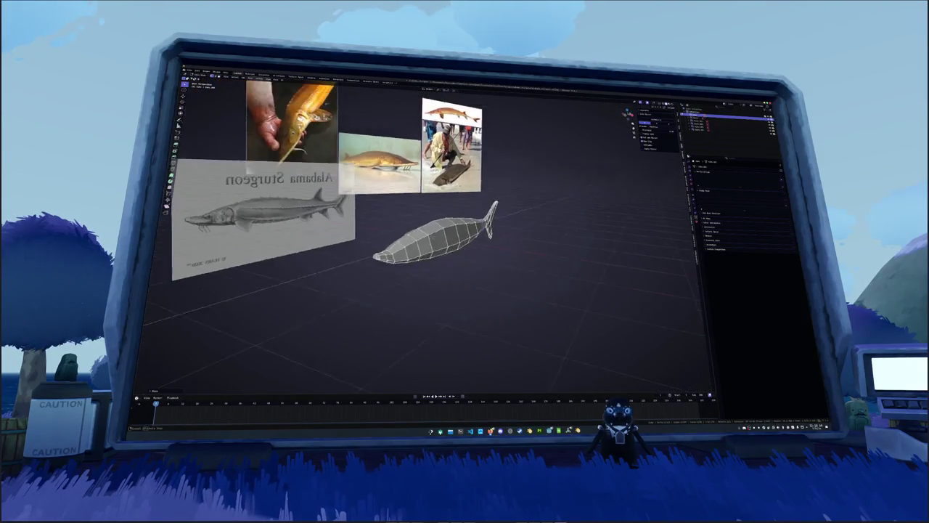
Step: Review the fish shape outside edit mode, then select a face near the dorsal fin in front view
key("Tab")
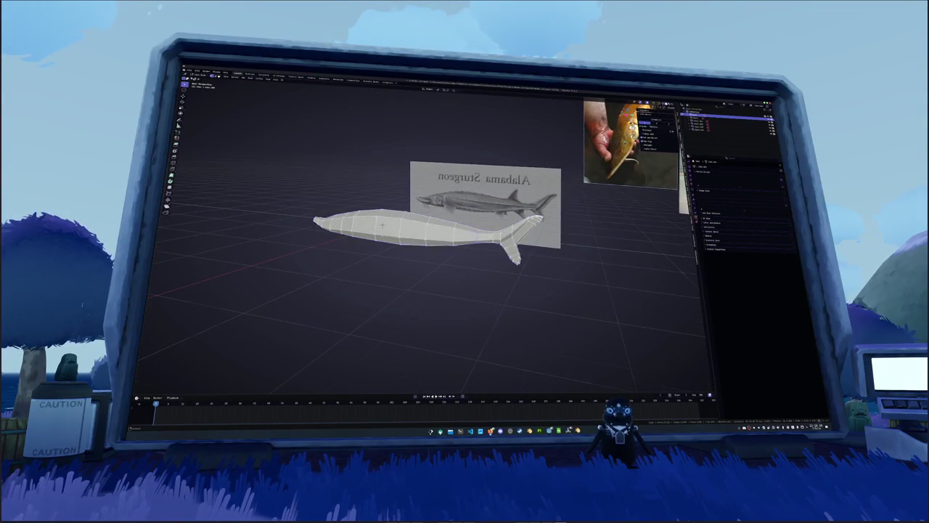
key("Tab")
key("KP_1")
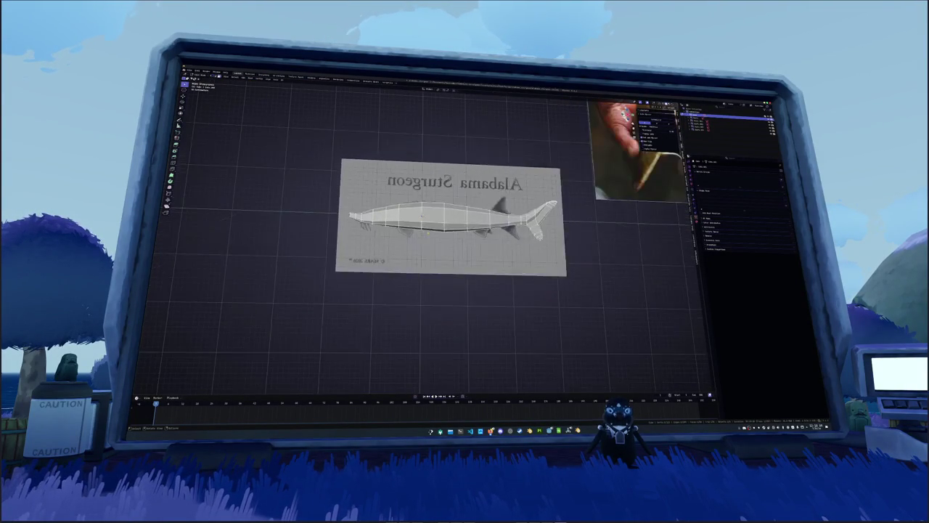
scroll(428, 232, "up", 5)
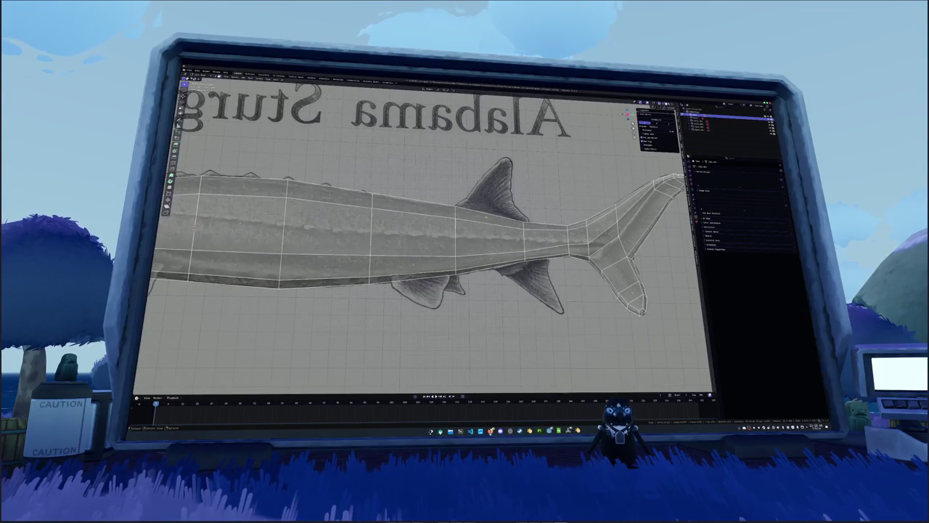
left_click(486, 217)
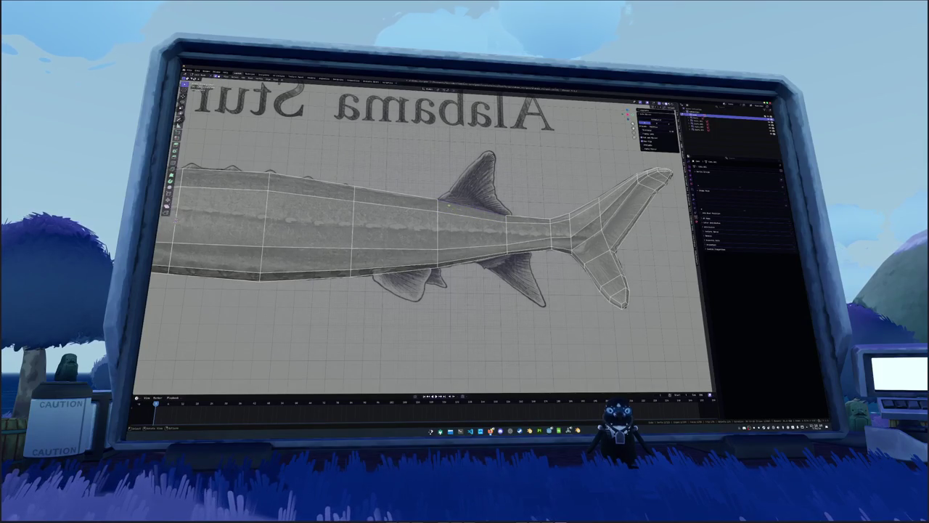
Step: Add a centred edge loop across the rear body and slide a tail vertex along its edge
key("ctrl+r")
left_click(449, 218)
left_click(449, 214)
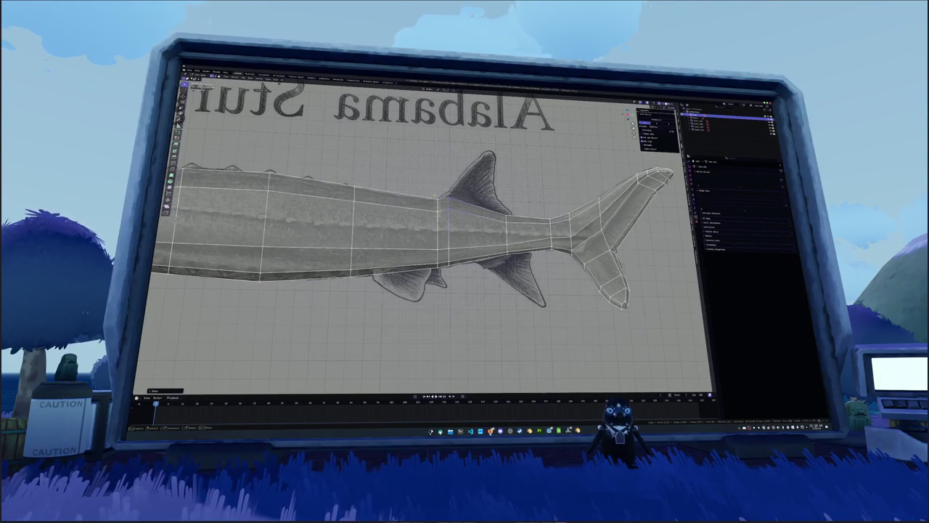
key("shift+v")
left_click(450, 210)
Step: In X-ray side view, slide a vertex on the tail's bottom edge toward the reference outline
left_click_drag(449, 207, 400, 229)
scroll(400, 229, "up", 1)
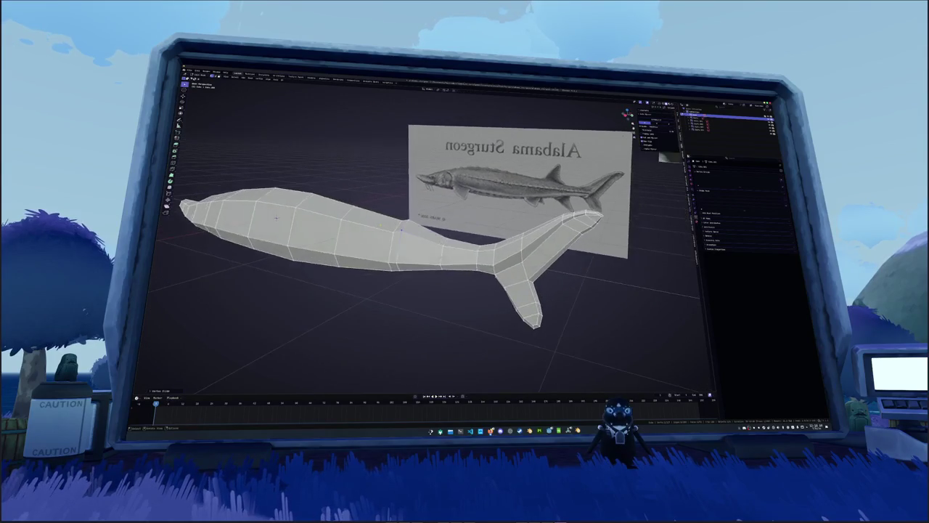
key("KP_3")
key("alt+z")
scroll(456, 132, "up", 5)
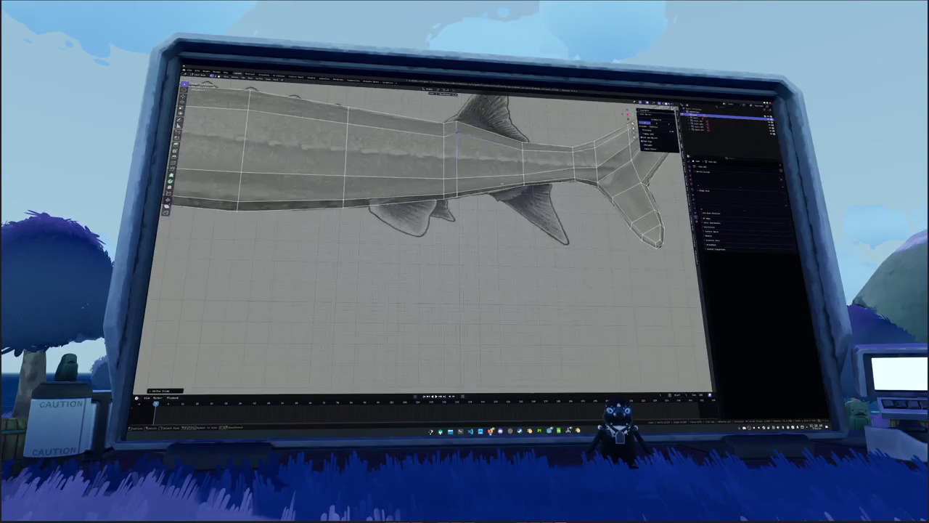
left_click(493, 195)
key("shift+v")
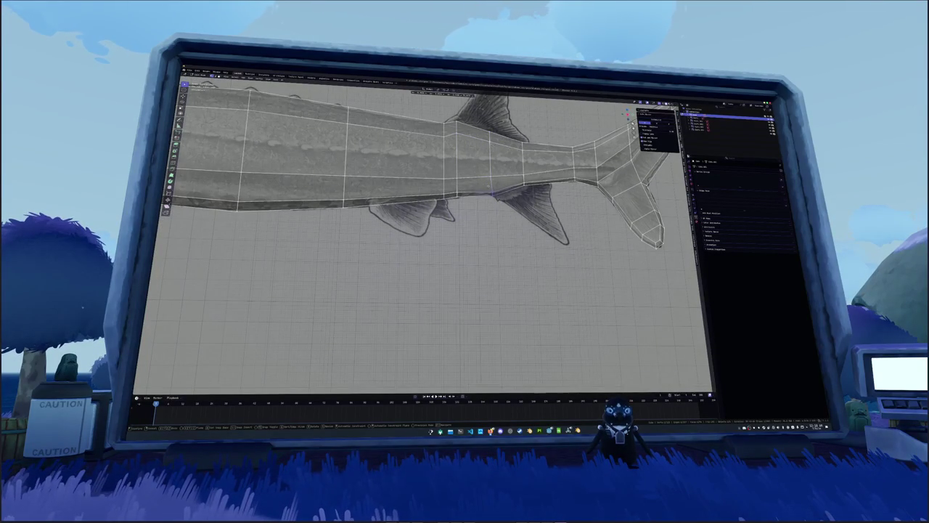
key("Escape")
Step: Pan and zoom across the traced fish before switching to the reference browser
scroll(428, 167, "down", 5)
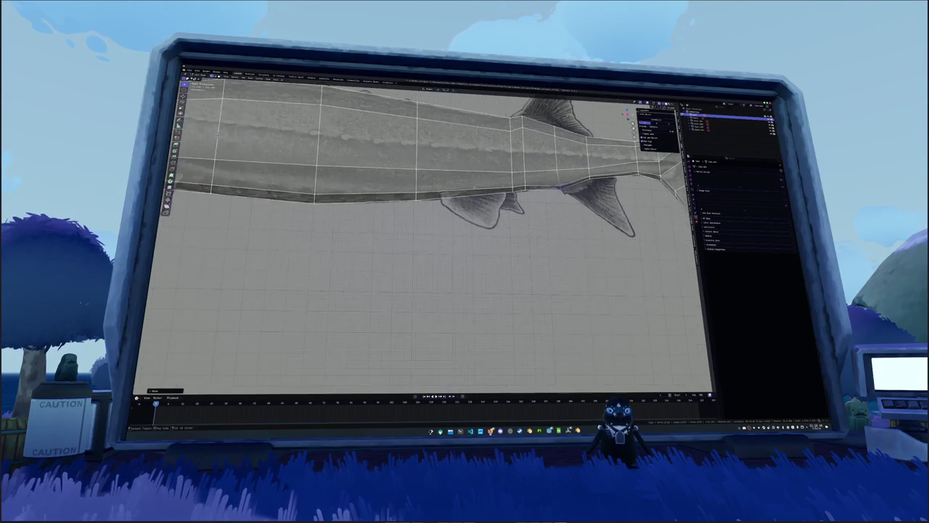
scroll(425, 203, "left", 10)
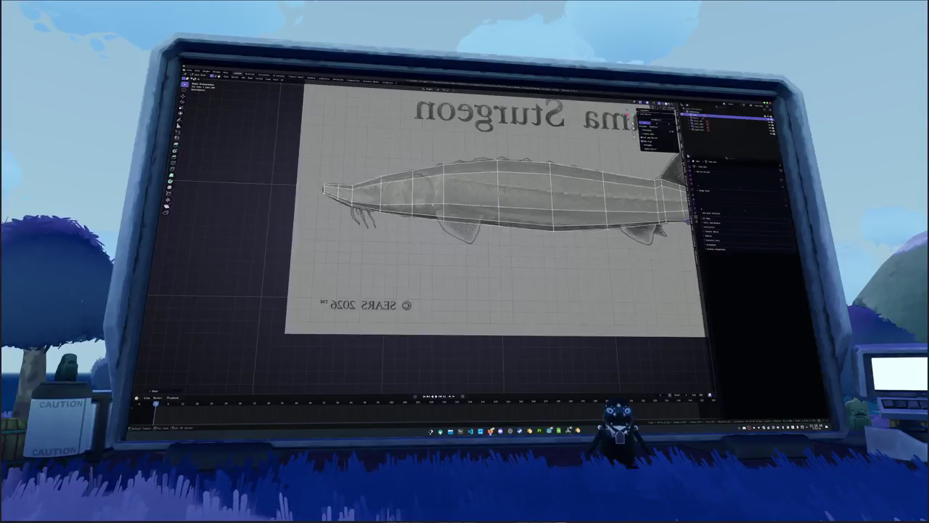
scroll(425, 203, "up", 6)
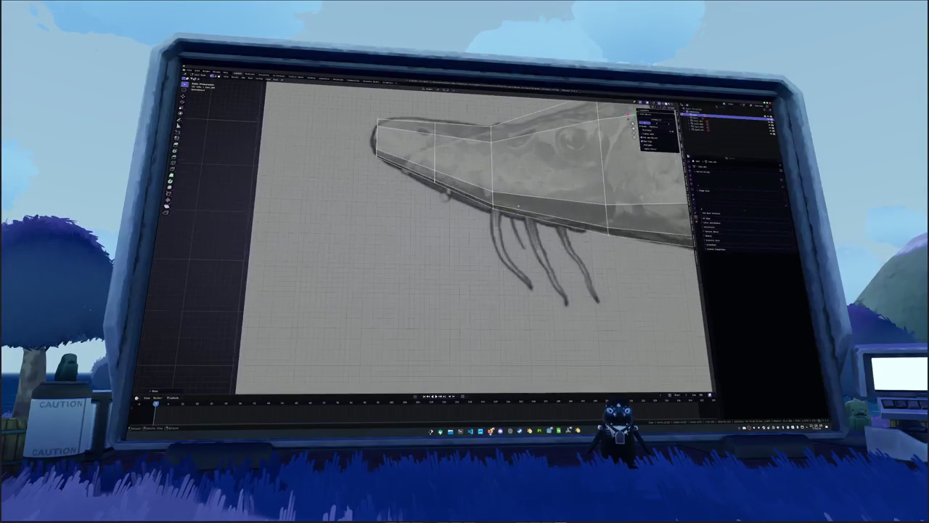
scroll(424, 203, "down", 5)
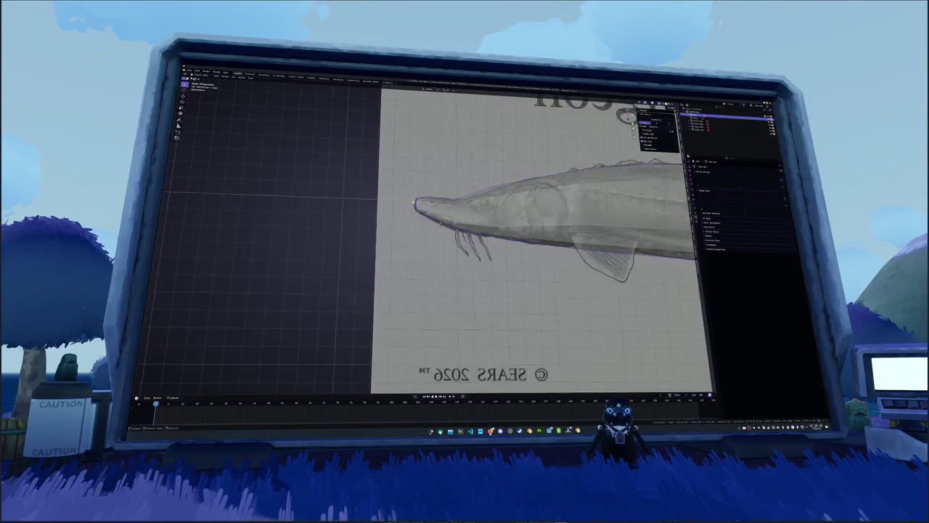
scroll(425, 203, "up", 2)
scroll(424, 203, "up", 4)
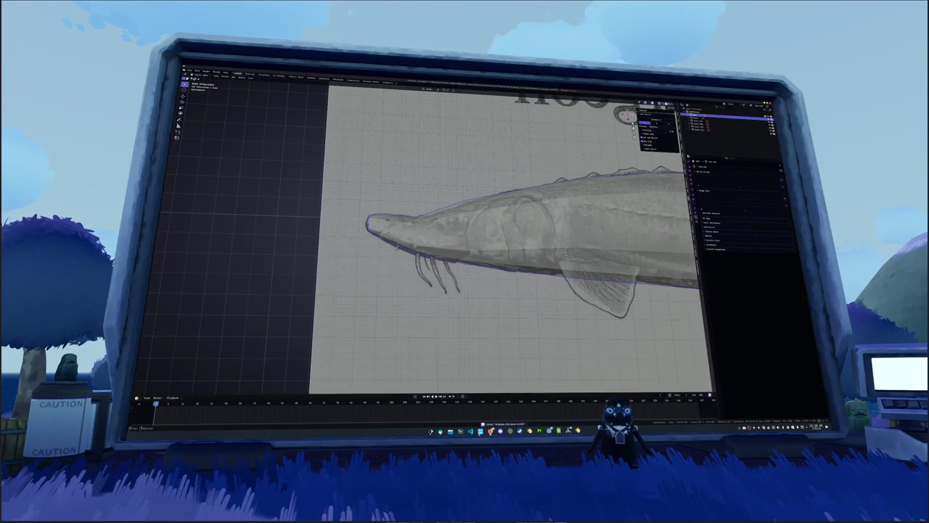
key("alt+Tab")
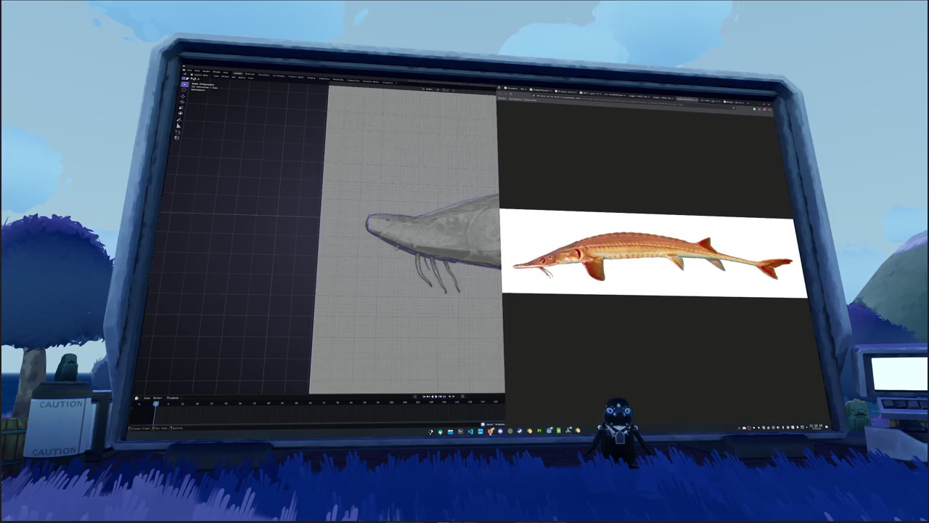
Step: Extend the Google Images sturgeon search with 'skull'
key("ctrl+shift+Tab")
key("ctrl+shift+Tab")
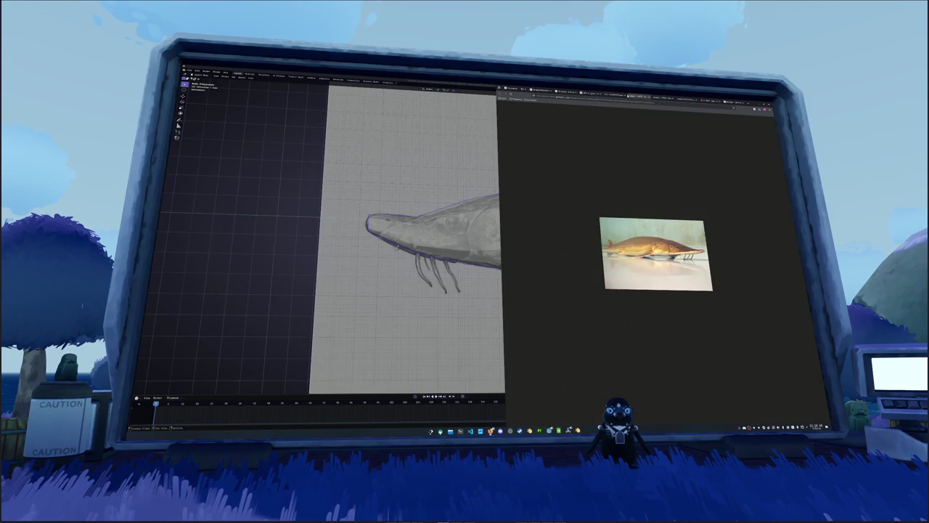
key("ctrl+shift+Tab")
key("ctrl+shift+Tab")
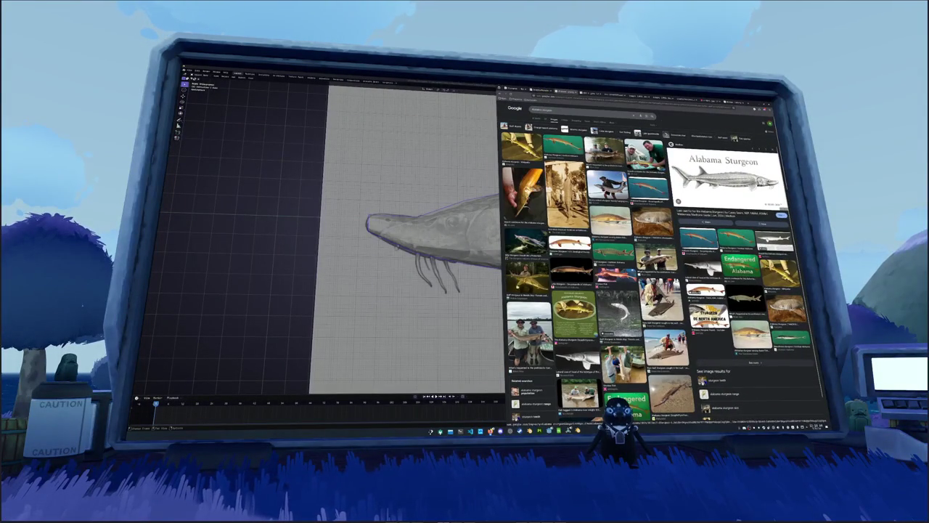
left_click(552, 110)
type("skull")
key("Return")
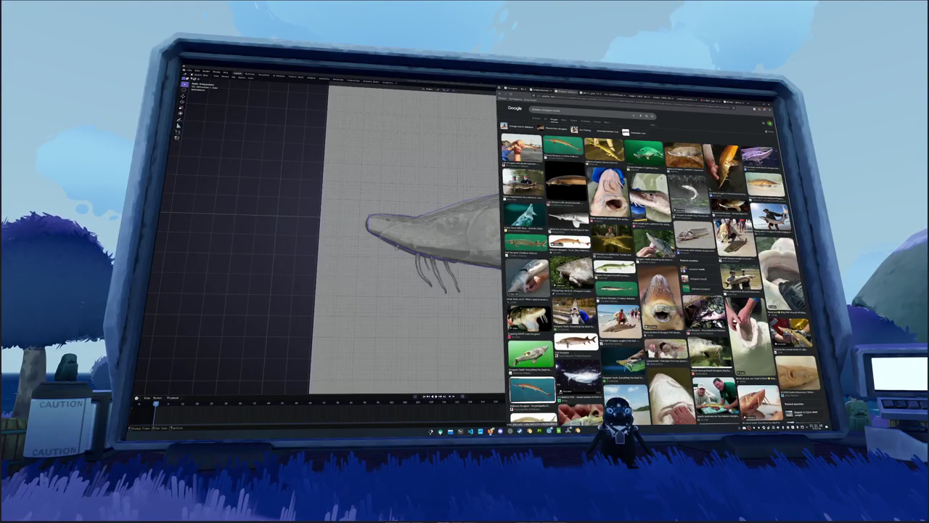
Step: Preview the Sturgeon Teeth and giant sturgeon in water photos, then return to Blender
left_click(531, 353)
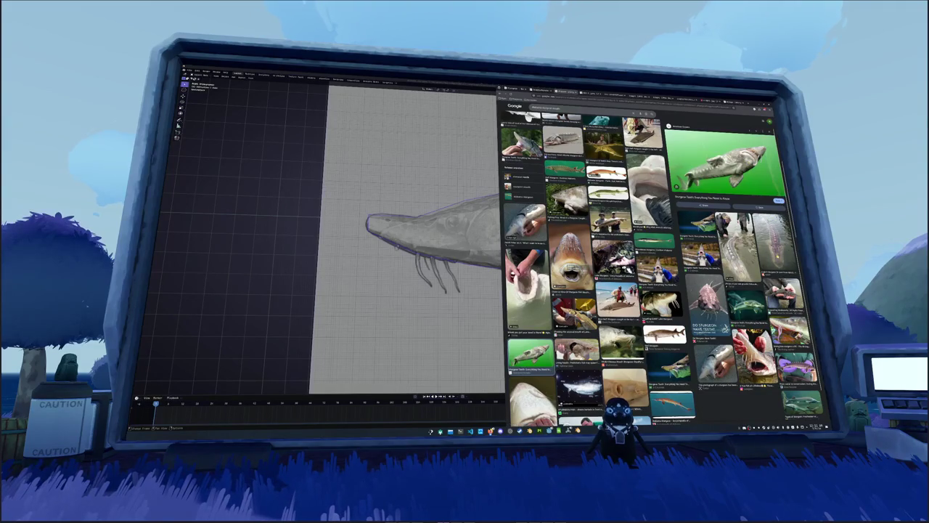
left_click(766, 240)
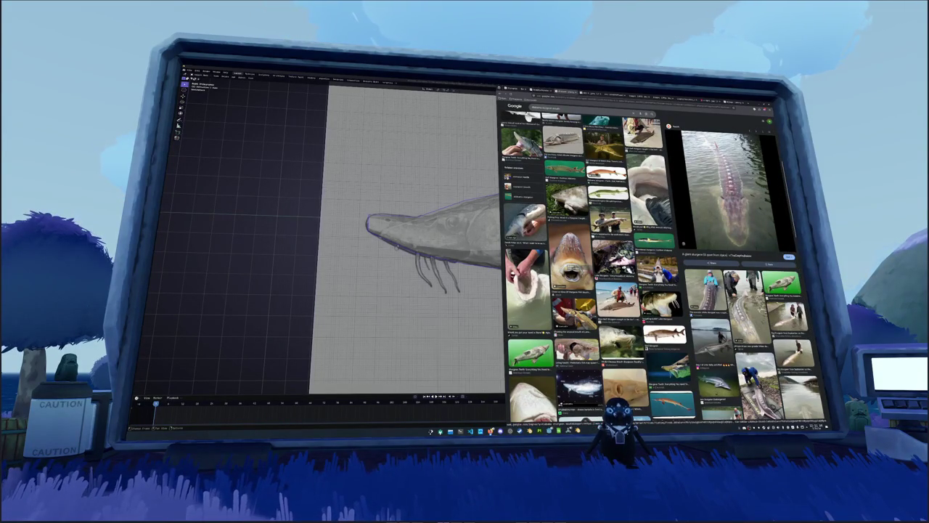
scroll(598, 268, "down", 3)
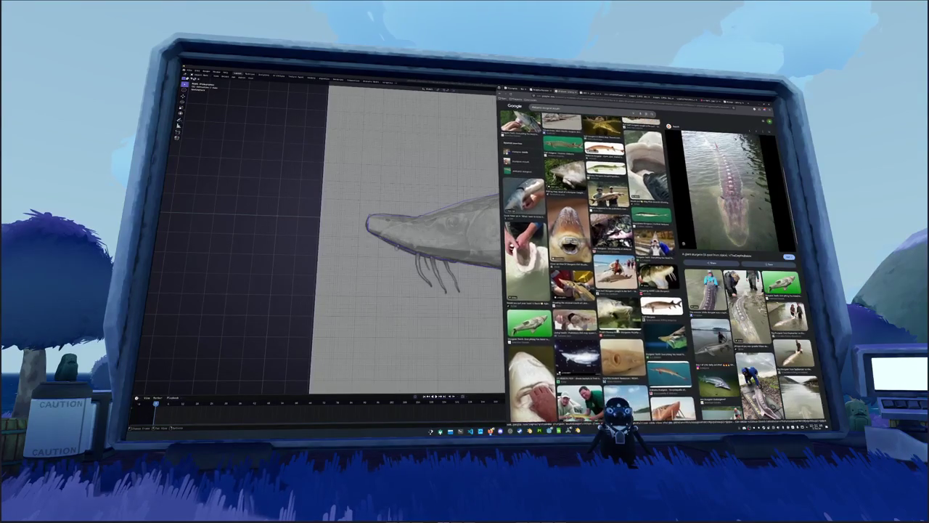
left_click(528, 305)
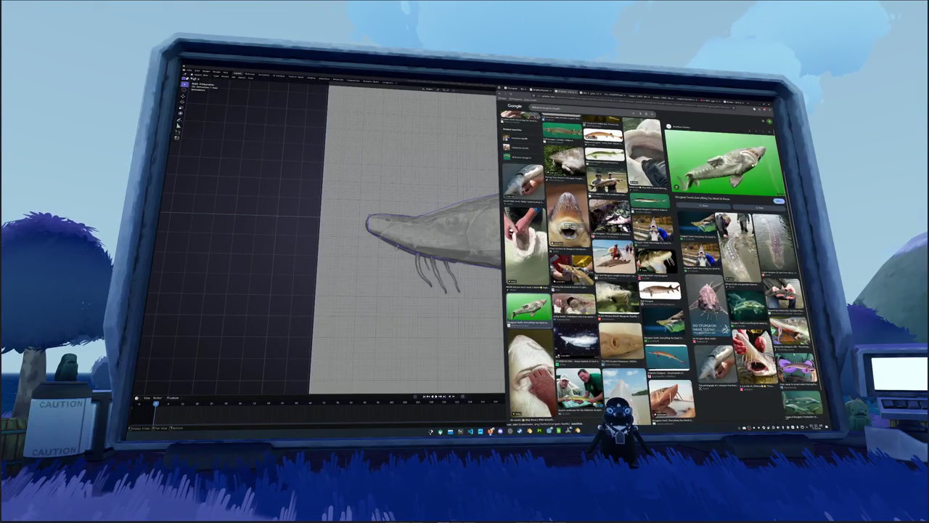
key("alt+Tab")
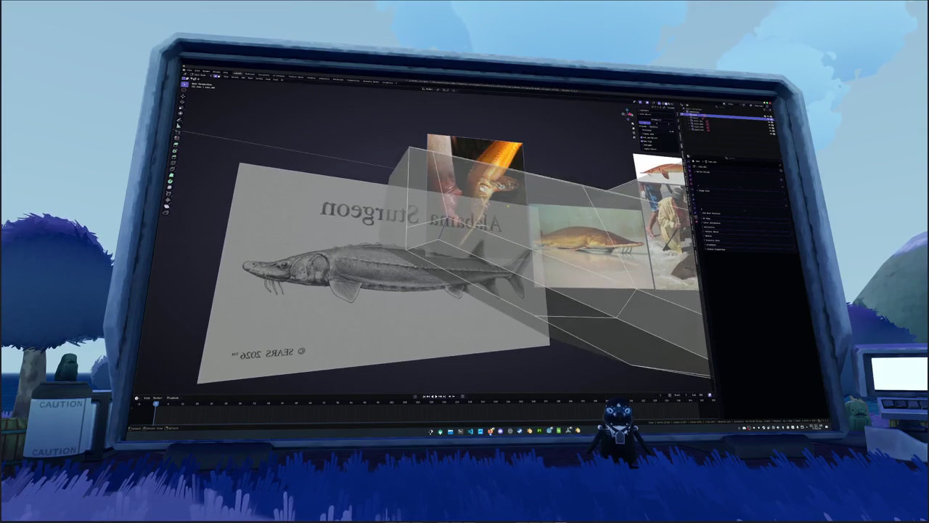
Step: Slide the head's front edge in solid view, then start a horizontal loop cut across the snout
key("alt+z")
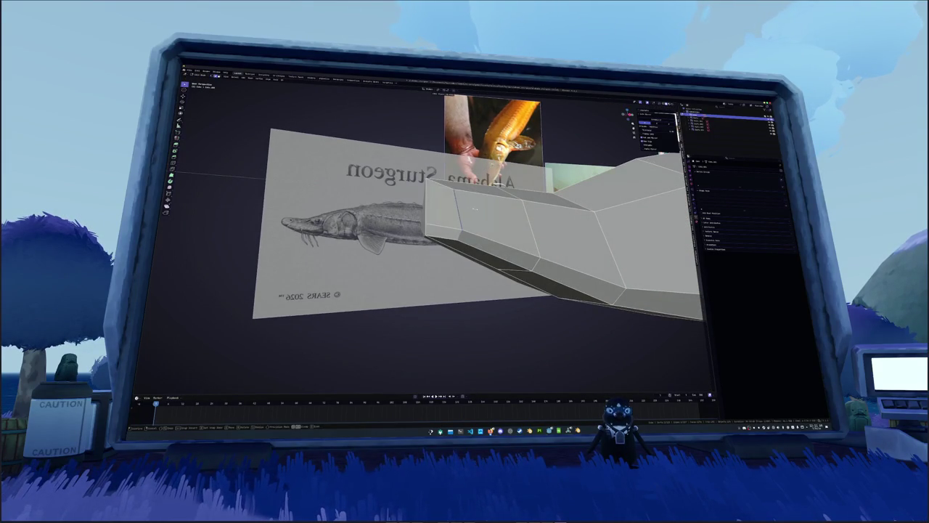
key("g")
key("g")
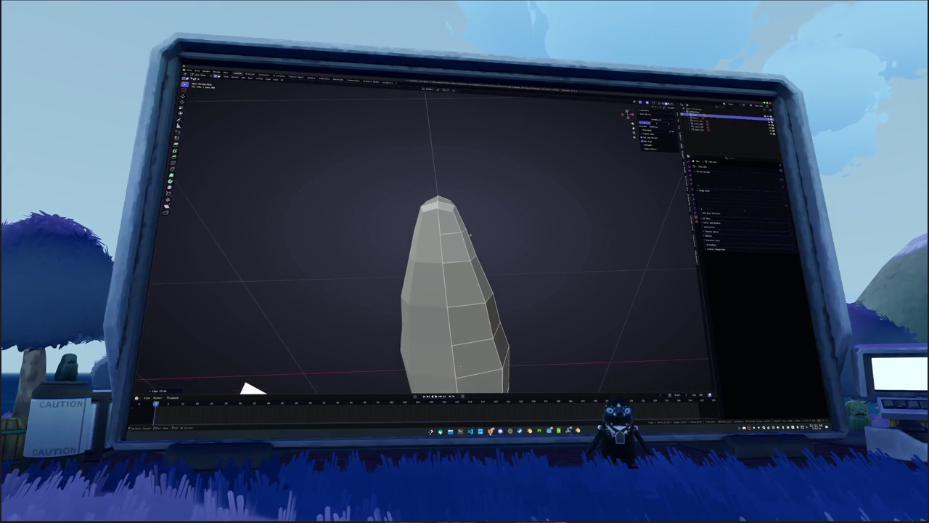
key("KP_1")
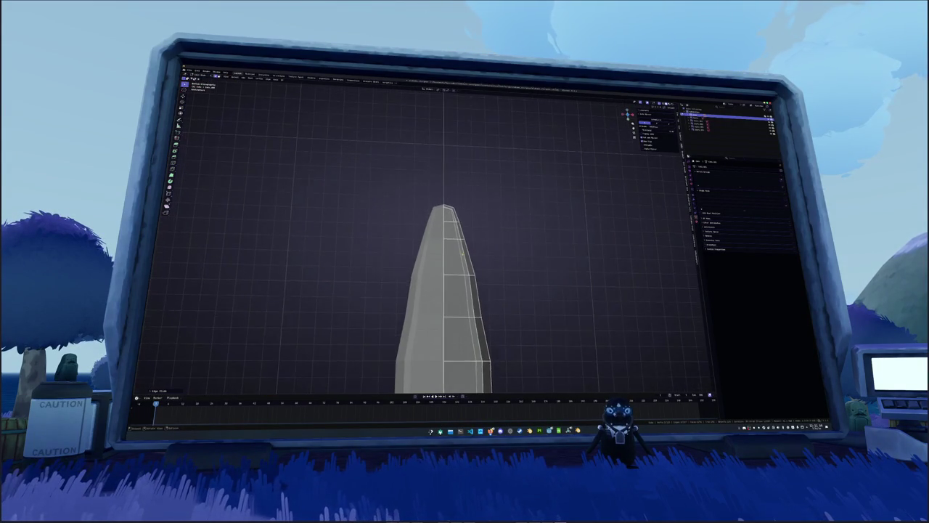
scroll(461, 255, "up", 2)
key("alt+Tab")
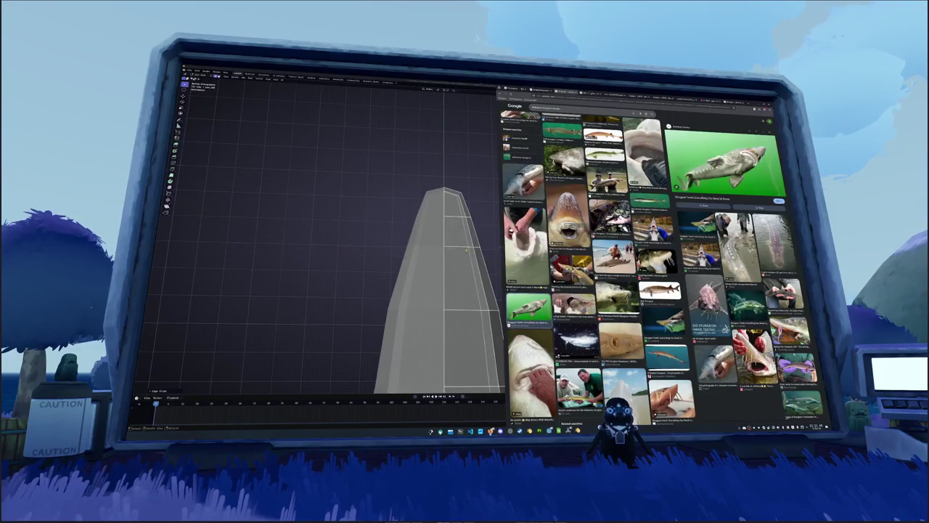
key("alt+Tab")
scroll(434, 228, "up", 2)
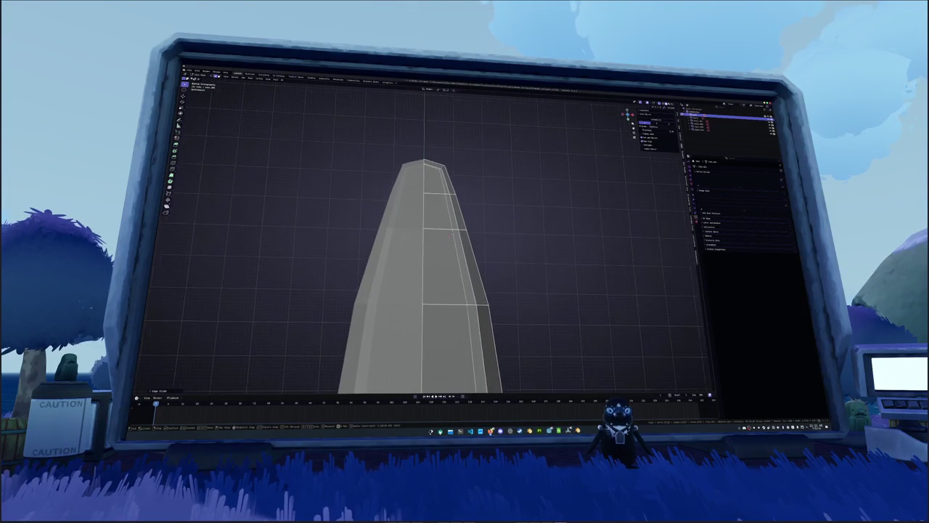
key("ctrl+r")
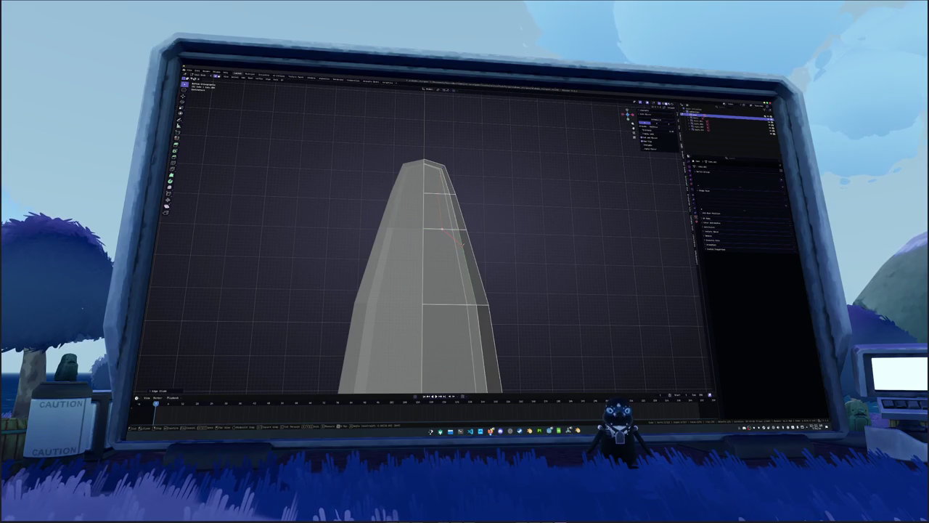
Step: Knife-cut edges across the top of the snout and inspect them from front, side and top views
mouse_move(441, 228)
left_mouse_down()
mouse_move(435, 283)
mouse_move(469, 285)
mouse_move(467, 214)
left_mouse_up()
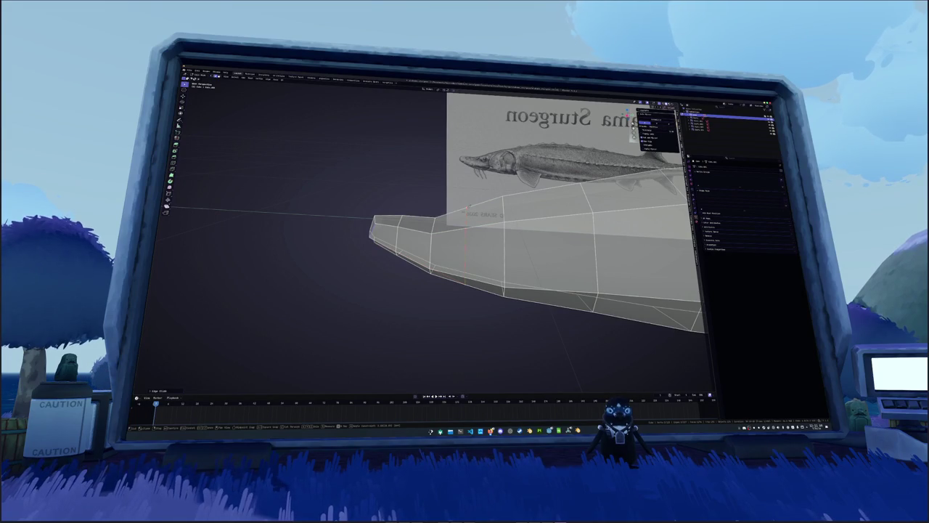
key("alt+z")
mouse_move(467, 214)
left_mouse_down()
mouse_move(457, 246)
mouse_move(472, 219)
left_mouse_up()
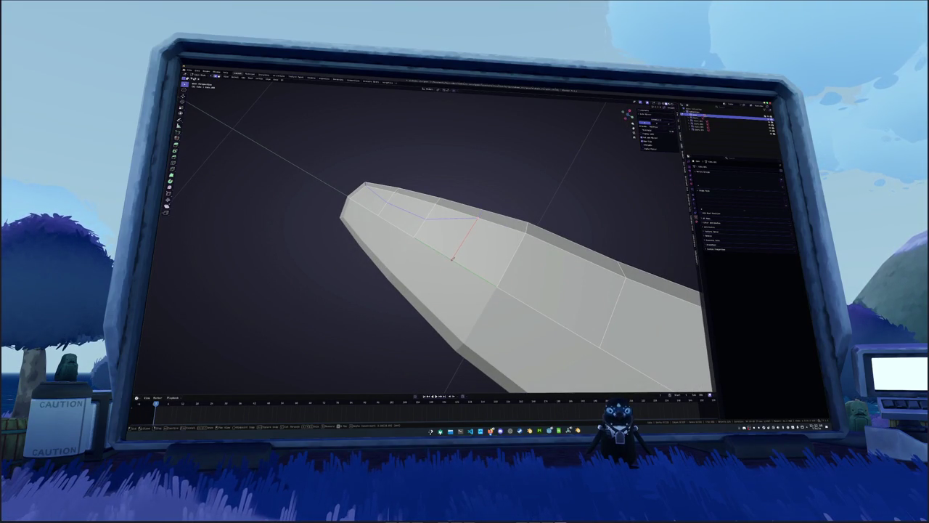
key("Return")
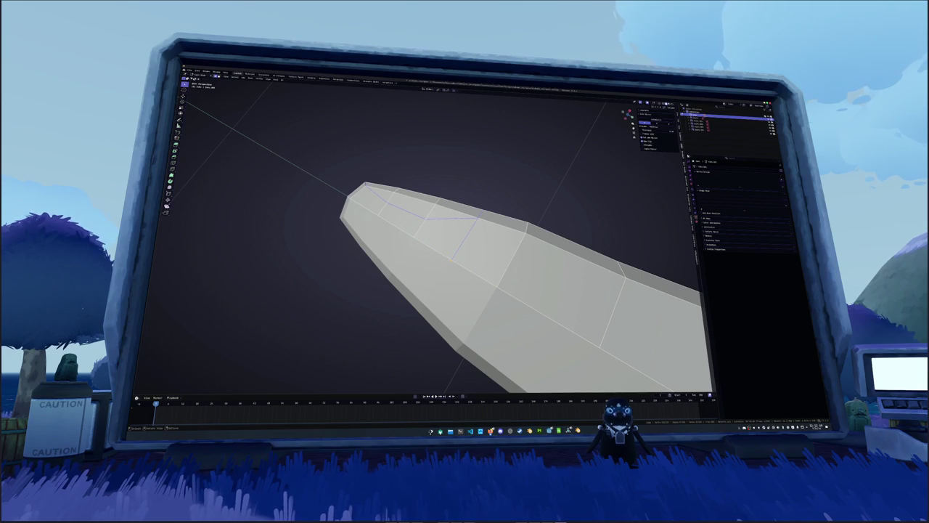
key("KP_1")
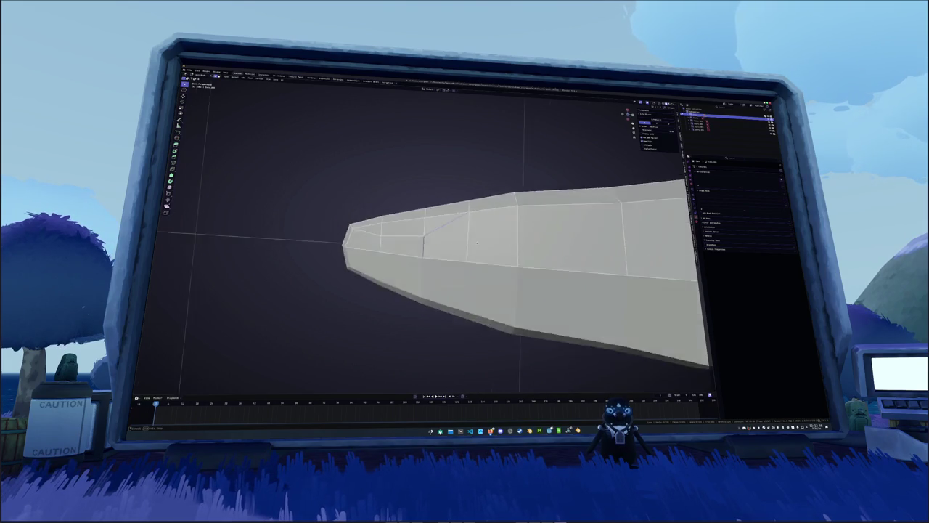
left_click_drag(477, 242, 491, 242)
key("KP_3")
key("KP_7")
scroll(490, 242, "up", 3)
scroll(490, 243, "down", 3)
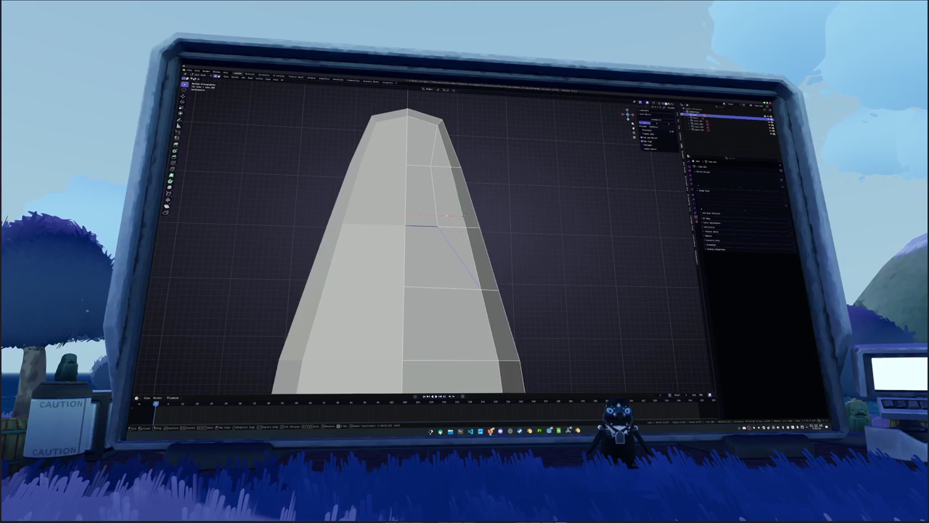
left_click_drag(446, 215, 439, 259)
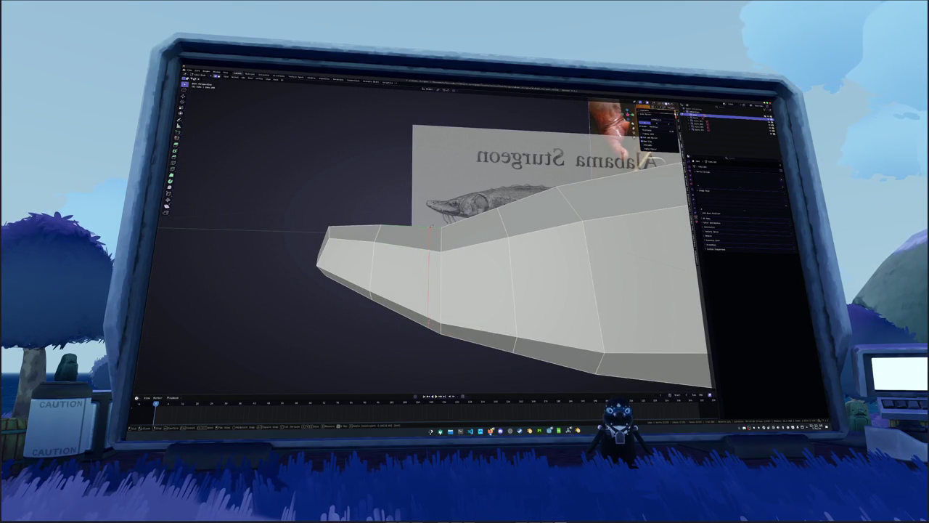
mouse_move(431, 227)
left_mouse_down()
mouse_move(441, 223)
mouse_move(445, 247)
left_mouse_up()
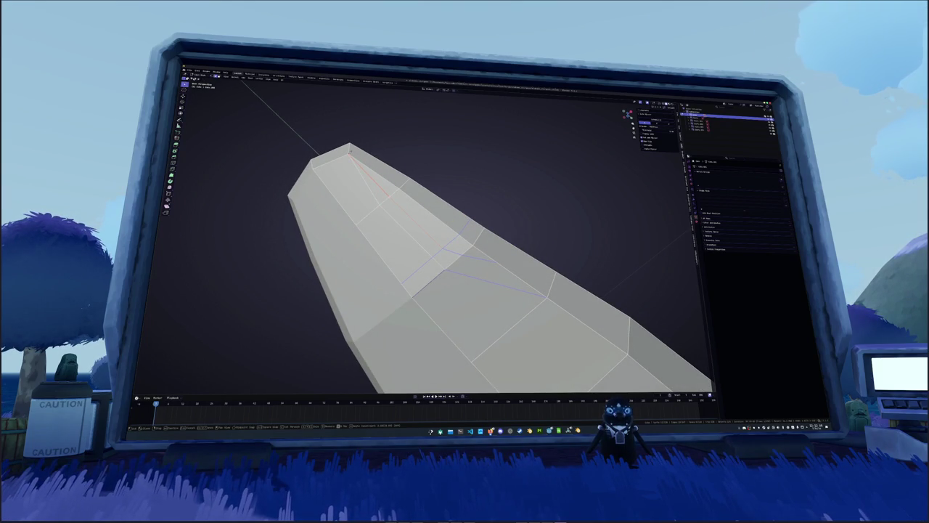
Step: Confirm the snout cuts, extrude a head face, and insert an edge loop behind the snout
key("Return")
left_click(429, 278)
mouse_move(428, 278)
left_mouse_down()
mouse_move(466, 231)
mouse_move(400, 256)
mouse_move(451, 234)
mouse_move(456, 209)
left_mouse_up()
key("e")
key("ctrl+r")
scroll(456, 208, "up", 3)
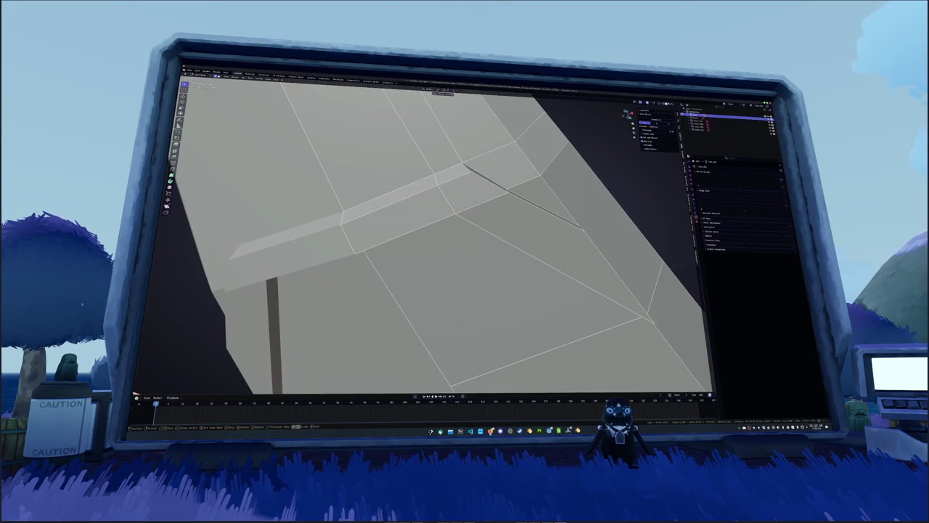
left_click_drag(500, 191, 500, 230)
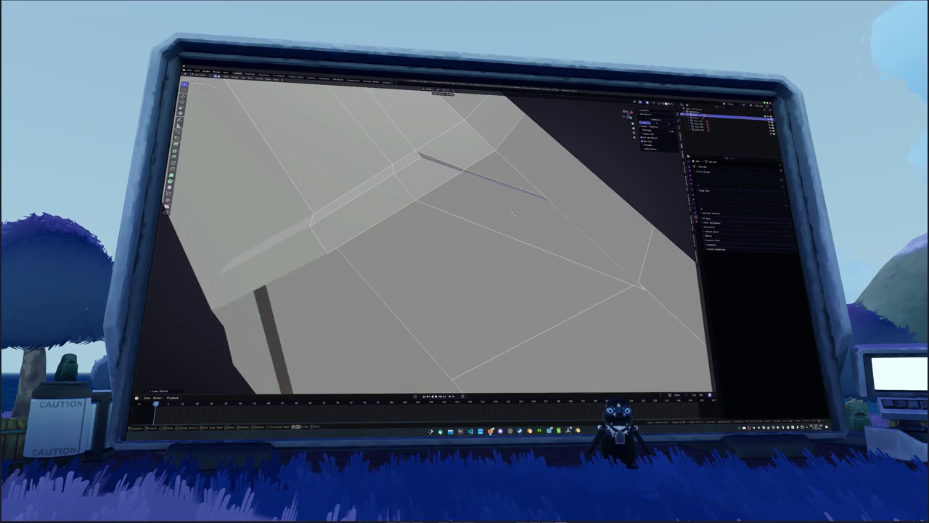
Step: Edge-slide the loops behind the head into position for the groove
key("g")
key("g")
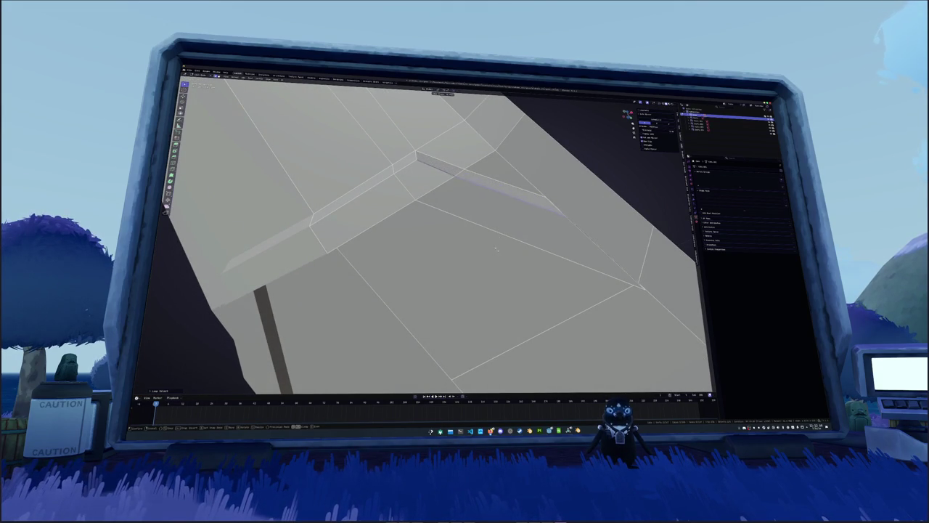
mouse_move(497, 251)
left_mouse_down()
mouse_move(455, 232)
mouse_move(471, 217)
mouse_move(442, 253)
left_mouse_up()
key("g")
key("g")
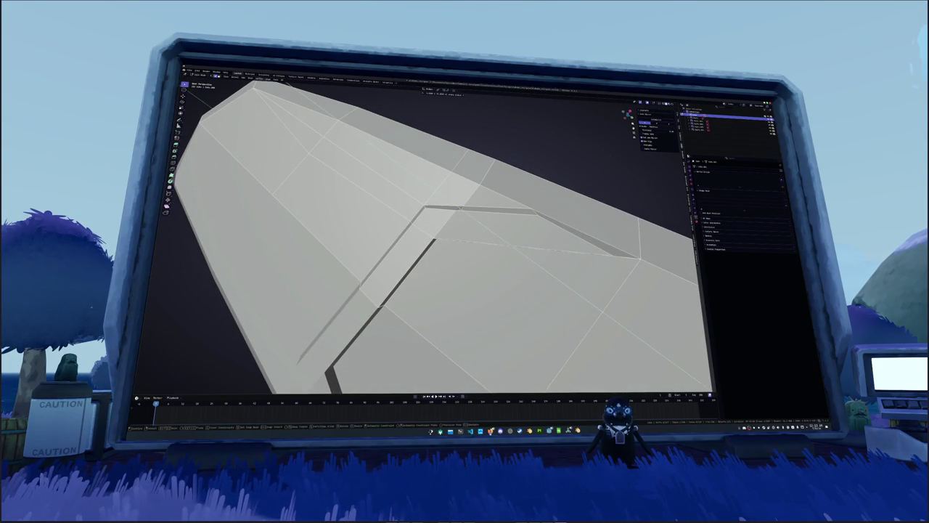
key("x")
key("Return")
left_click_drag(442, 253, 380, 202)
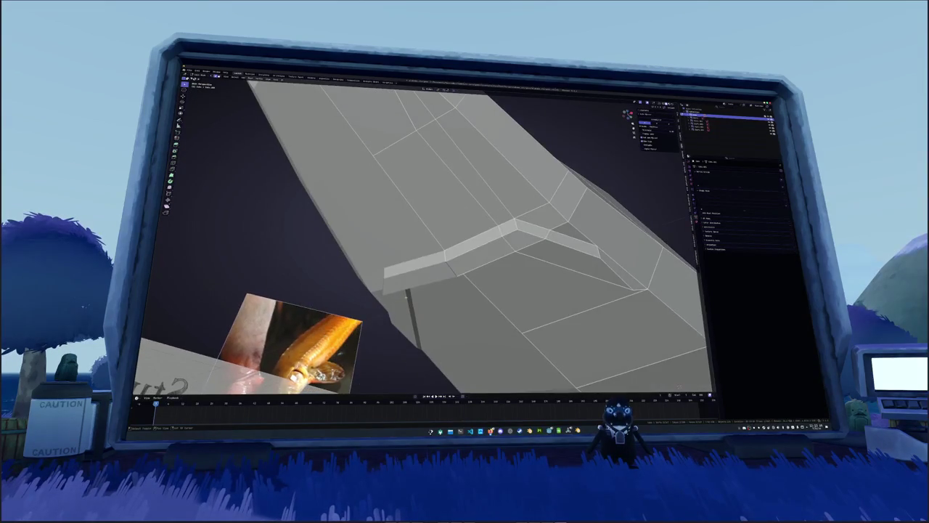
mouse_move(442, 288)
left_mouse_down()
mouse_move(427, 284)
mouse_move(457, 316)
left_mouse_up()
key("g")
key("g")
left_click(428, 280)
Step: Bevel the loop twice to form a widened recessed gill groove
mouse_move(459, 250)
left_mouse_down()
mouse_move(412, 247)
mouse_move(435, 244)
left_mouse_up()
key("ctrl+b")
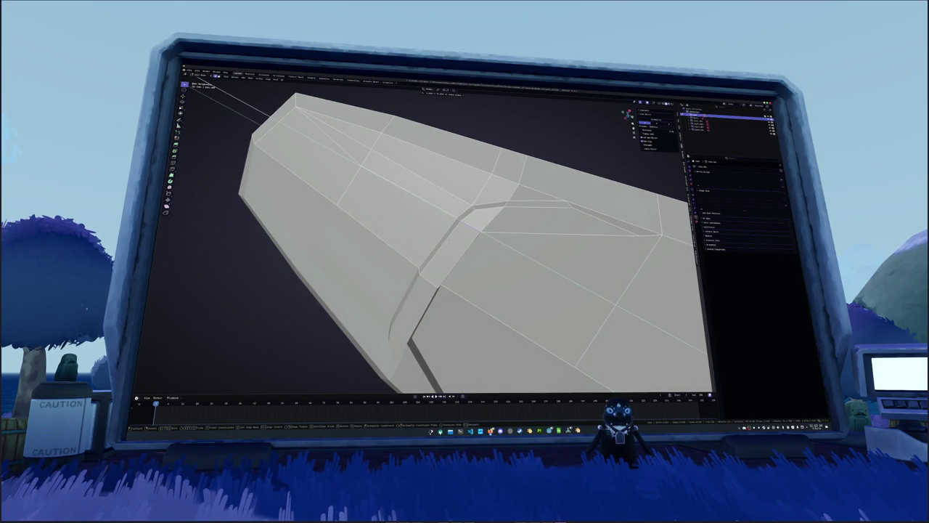
left_click(449, 240)
mouse_move(449, 241)
left_mouse_down()
mouse_move(465, 232)
mouse_move(459, 156)
mouse_move(435, 190)
left_mouse_up()
key("ctrl+b")
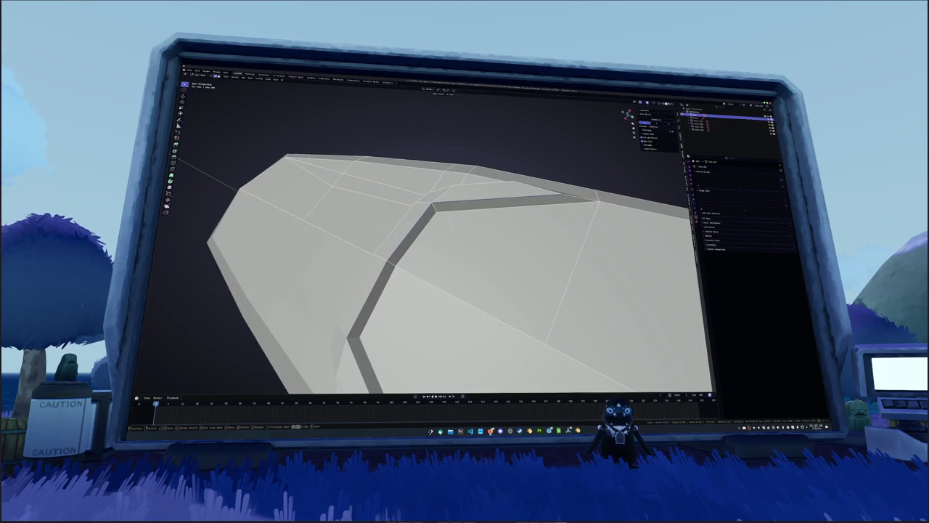
mouse_move(449, 221)
left_mouse_down()
mouse_move(409, 265)
mouse_move(434, 266)
mouse_move(456, 222)
mouse_move(475, 258)
left_mouse_up()
Step: Knife-cut new edges on the body just behind the gill groove
left_click(530, 304)
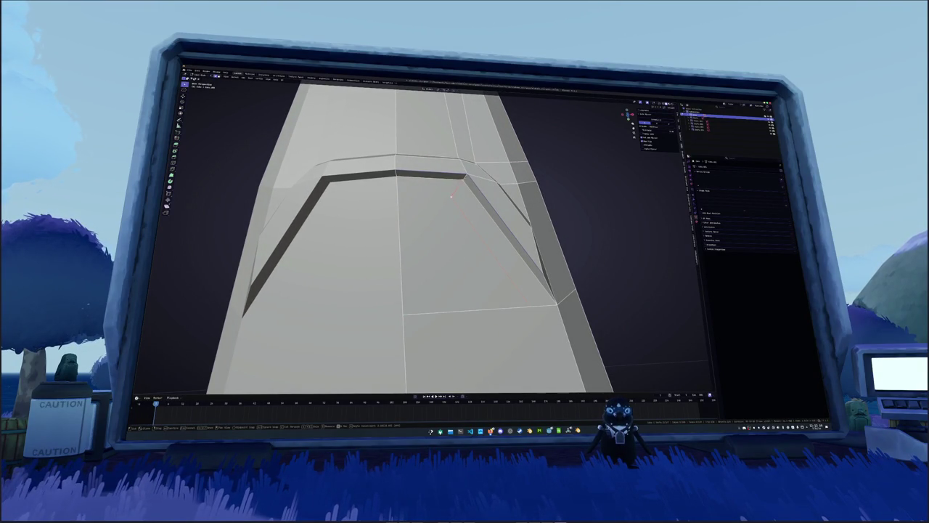
left_click(451, 194)
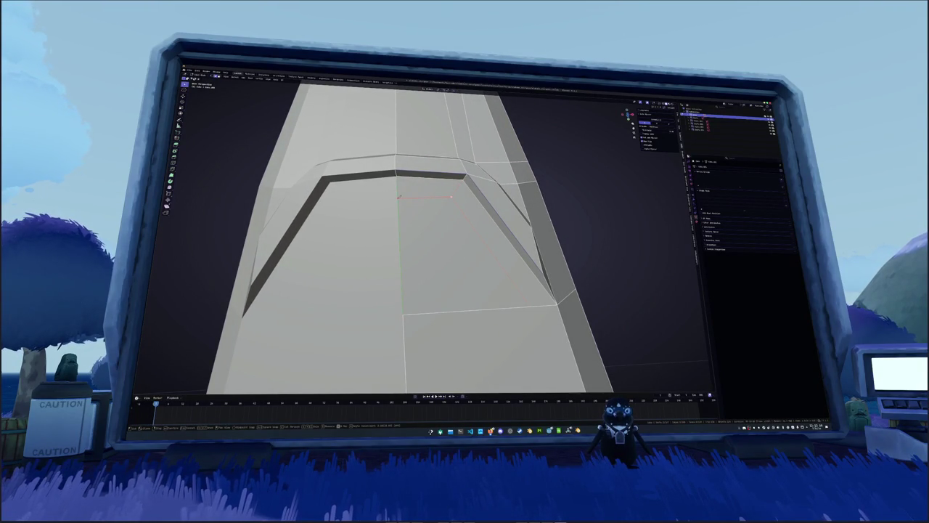
key("Return")
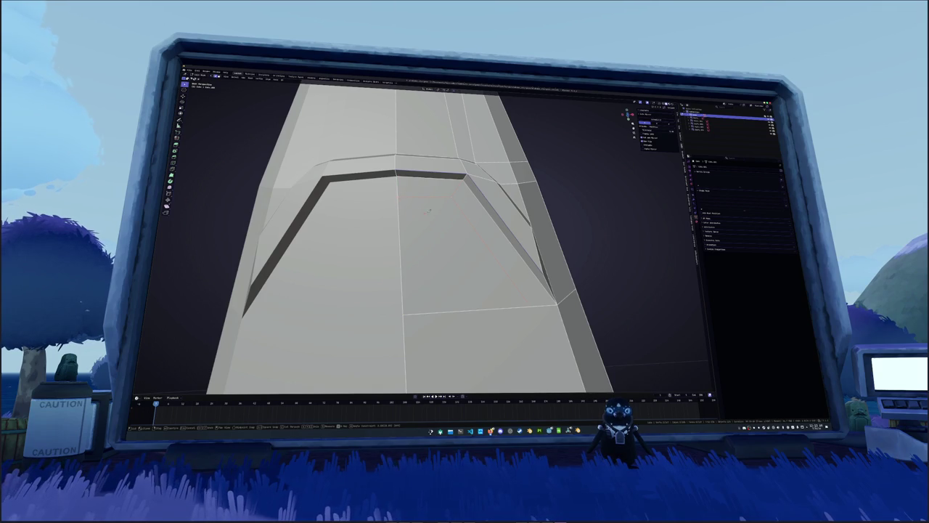
key("i")
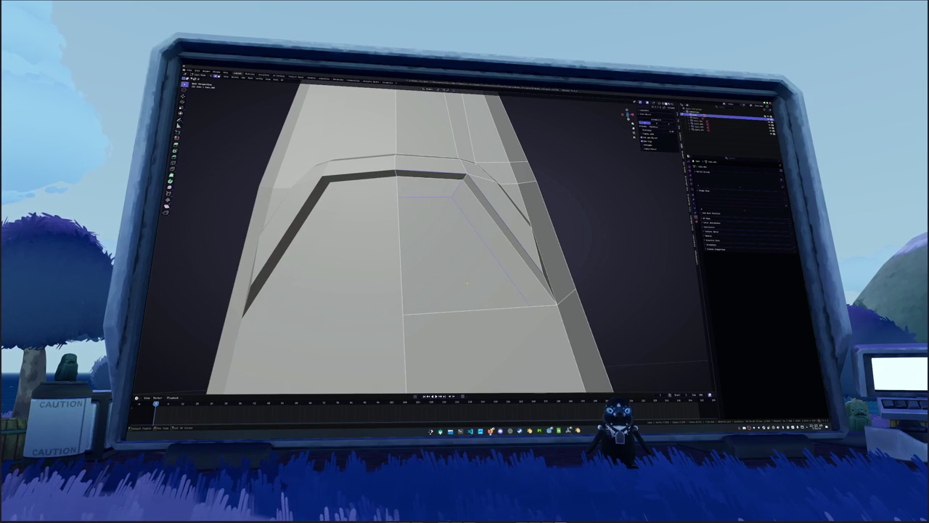
scroll(468, 283, "down", 3)
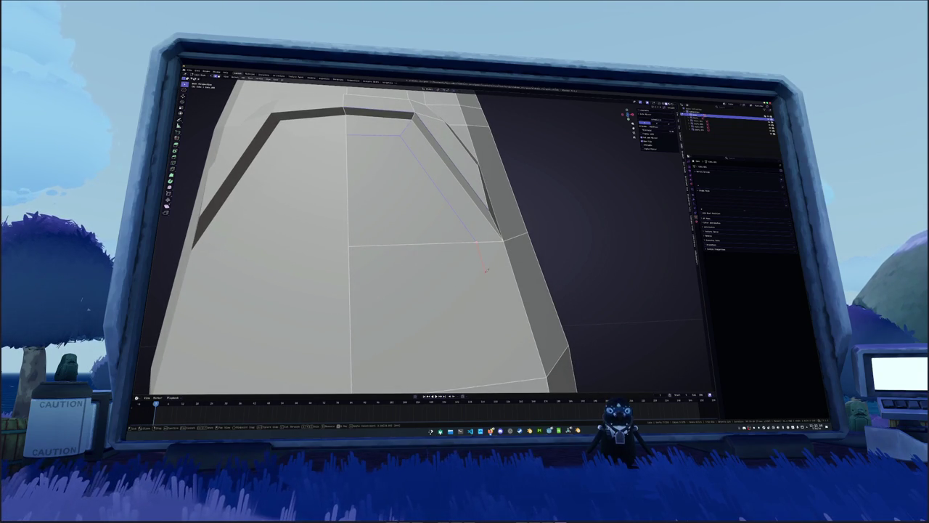
key("y")
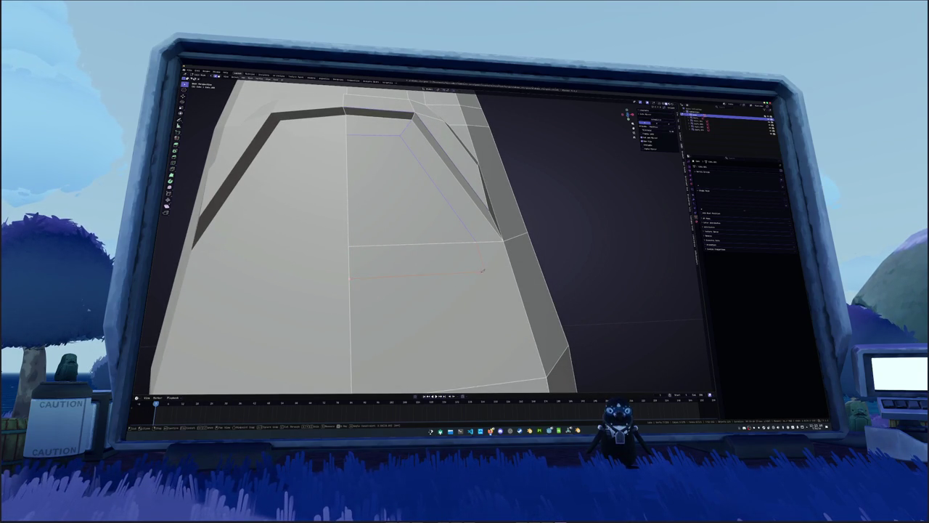
scroll(485, 270, "down", 5)
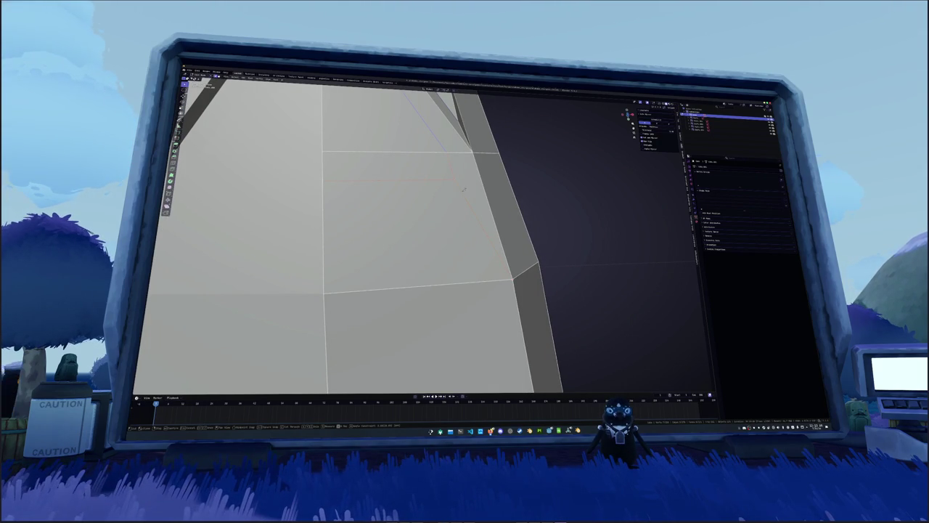
left_click(459, 183)
scroll(443, 210, "up", 2)
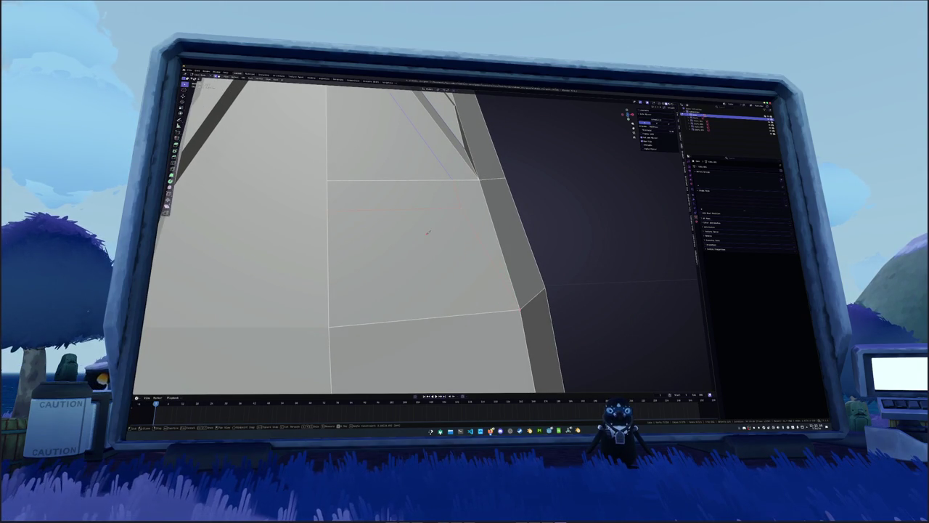
key("Return")
scroll(427, 233, "down", 3)
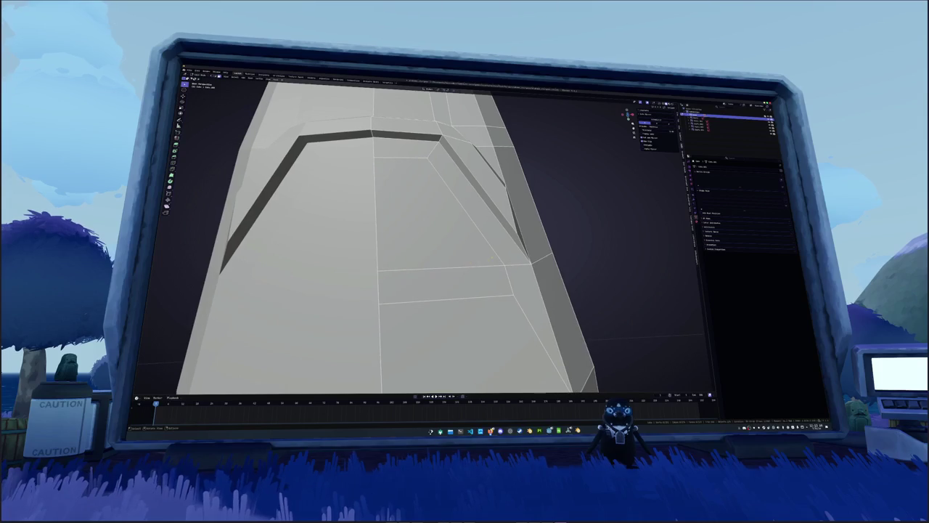
Step: Extrude the two new faces inward and chamfer the recess edge into a notch
left_click(475, 203)
left_click(406, 147, "shift")
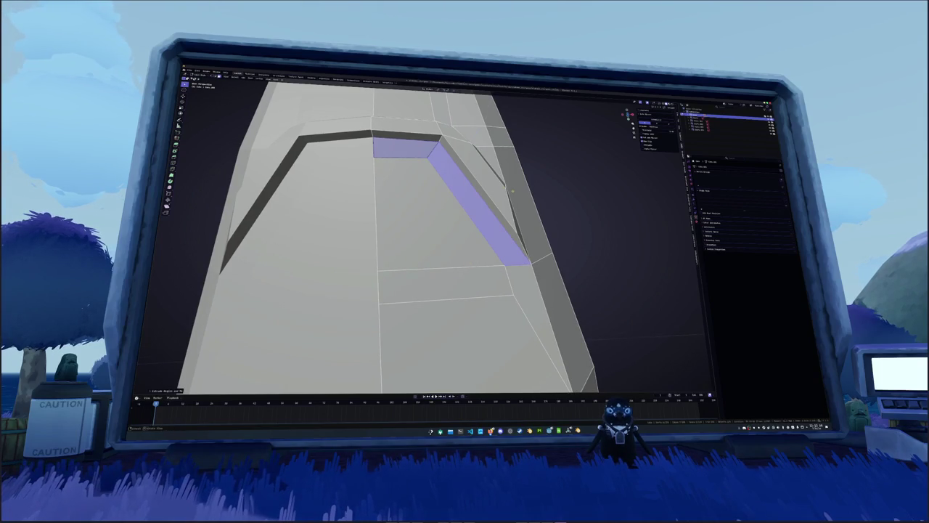
key("e")
key("g")
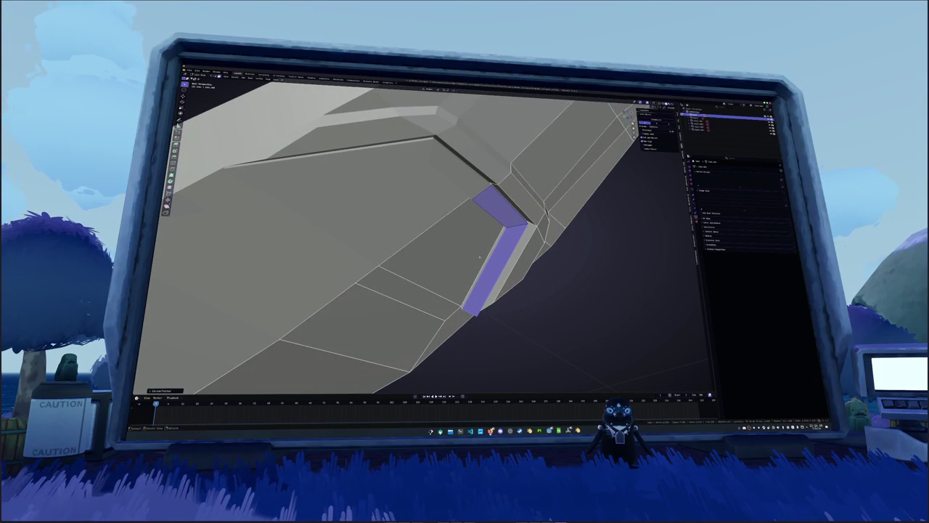
key("alt+a")
key("Return")
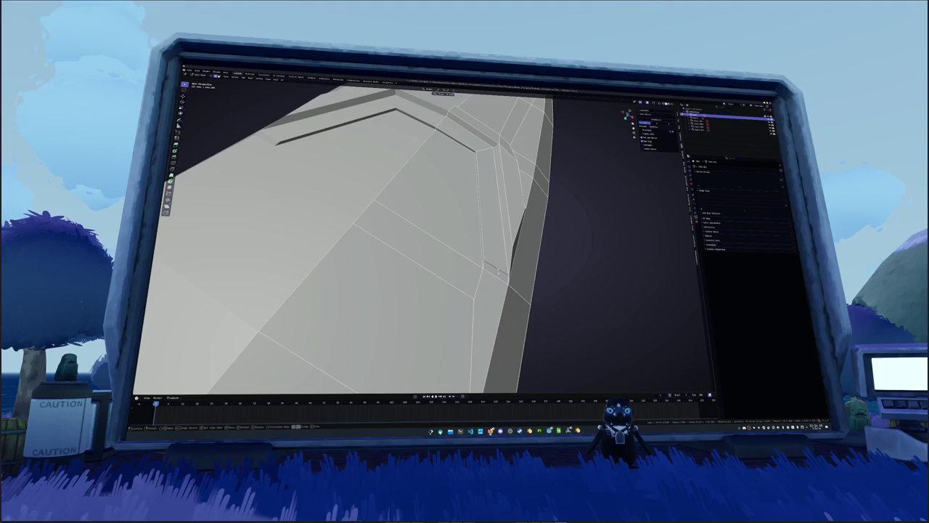
key("ctrl+b")
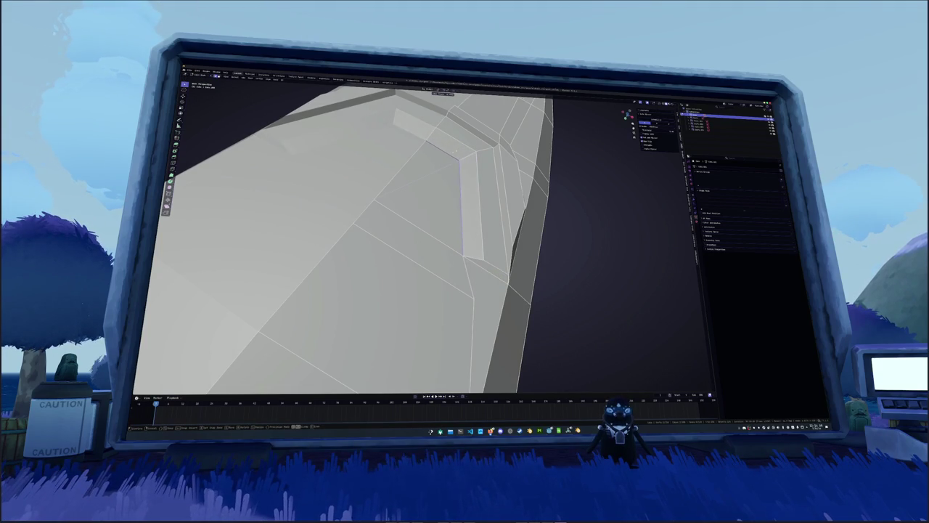
key("Return")
Step: Orbit around the recessed notch and the rounded tip, then switch to front view
scroll(455, 241, "down", 3)
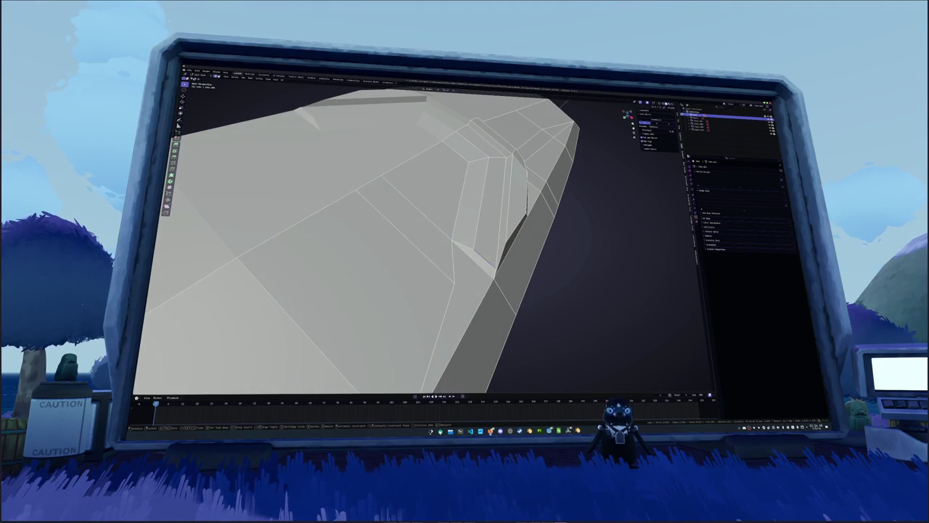
mouse_move(496, 227)
left_mouse_down()
mouse_move(588, 160)
mouse_move(440, 243)
left_mouse_up()
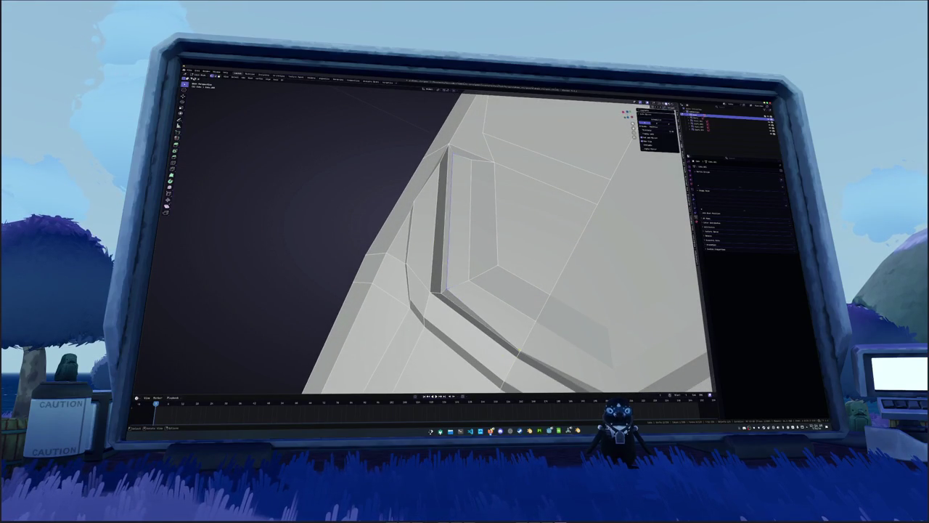
left_click_drag(521, 343, 422, 307)
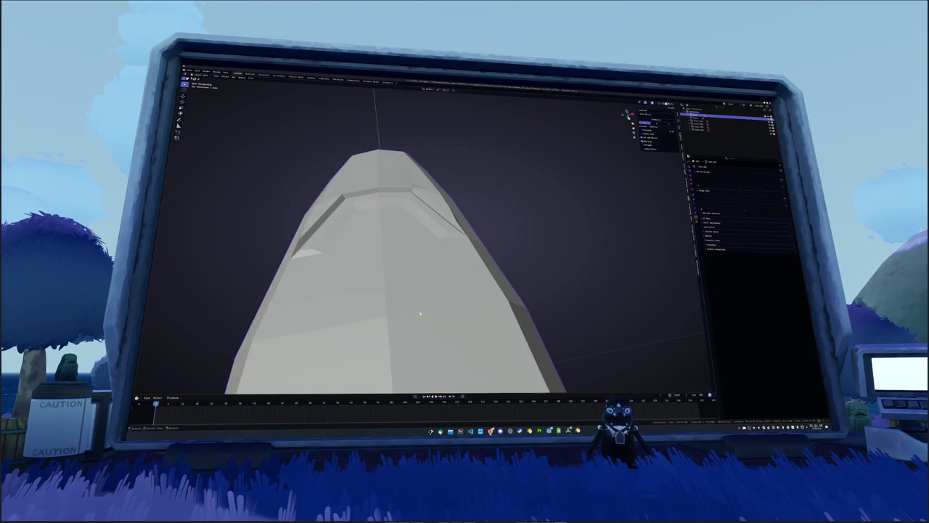
key("KP_1")
Step: Move the notch geometry behind the gill groove to a new position
key("KP_3")
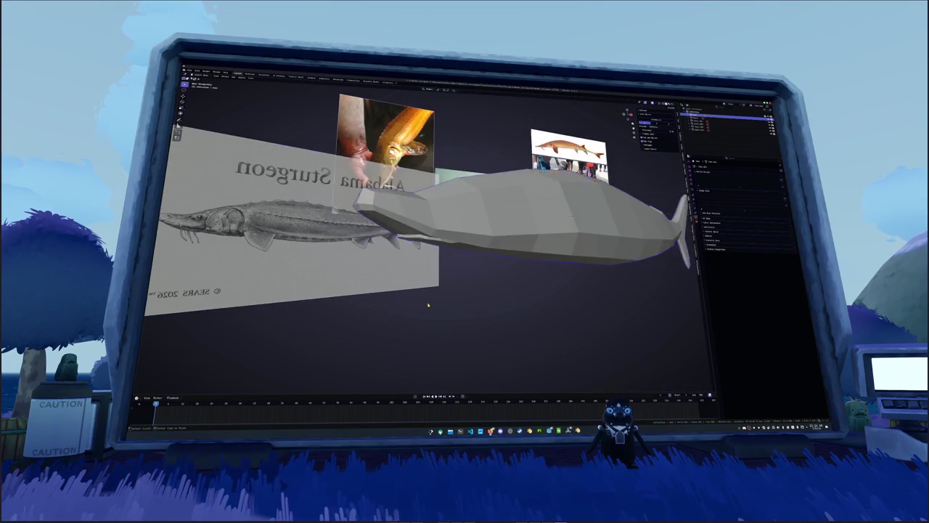
scroll(408, 306, "up", 3)
left_click_drag(408, 306, 581, 330)
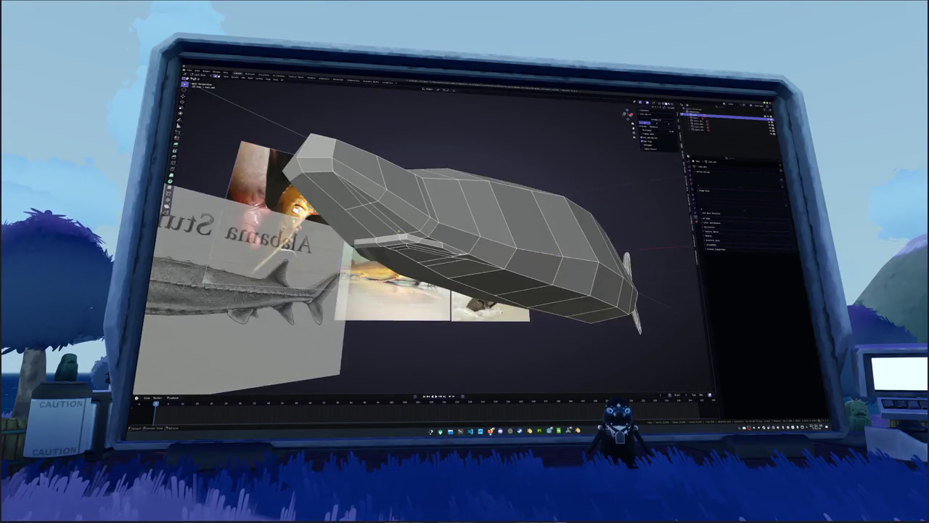
scroll(658, 338, "up", 3)
left_click_drag(657, 339, 625, 305)
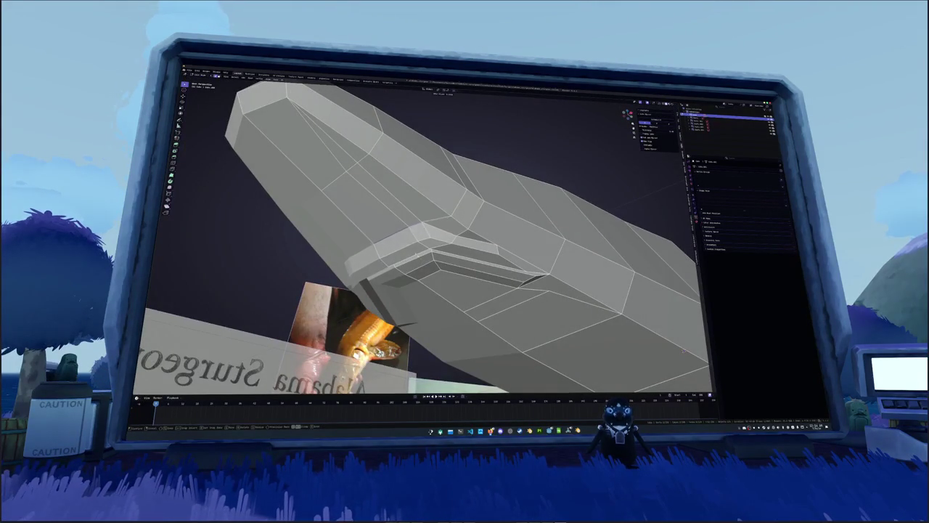
key("ctrl+r")
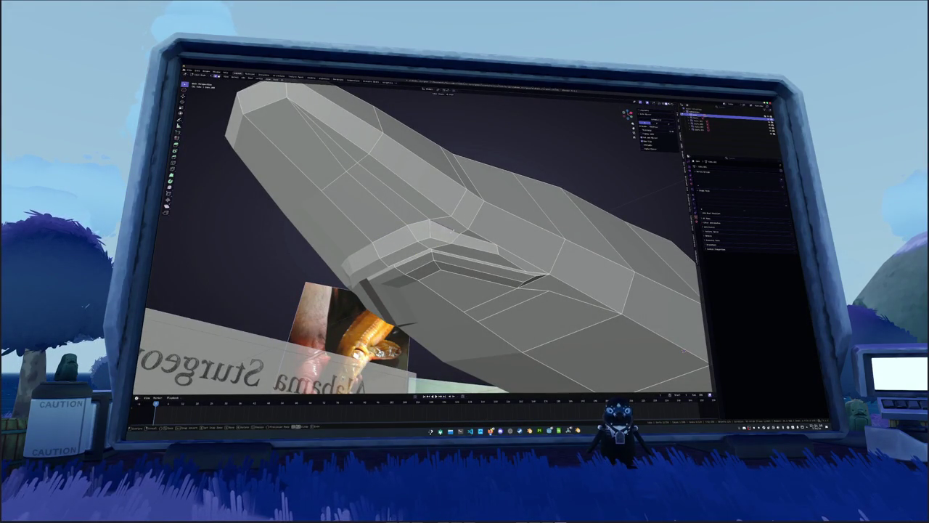
left_click_drag(454, 229, 482, 225)
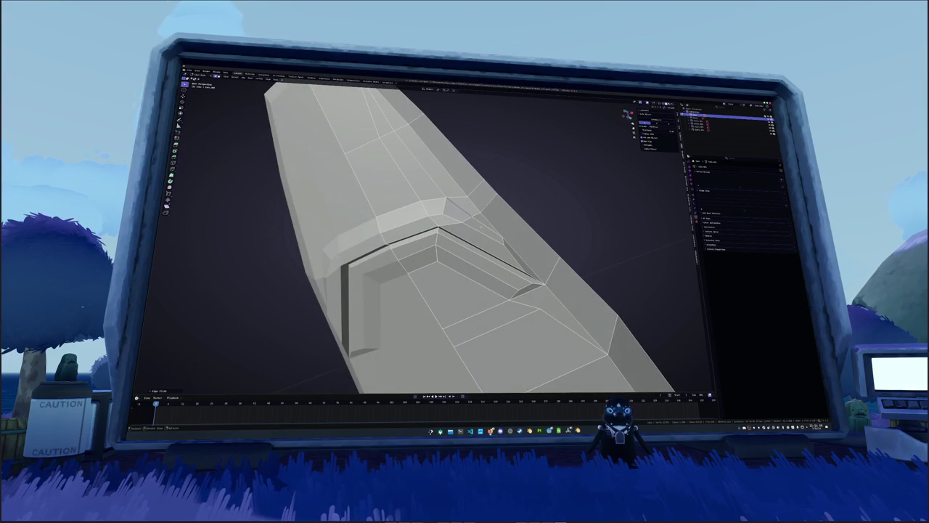
key("g")
left_click(507, 222)
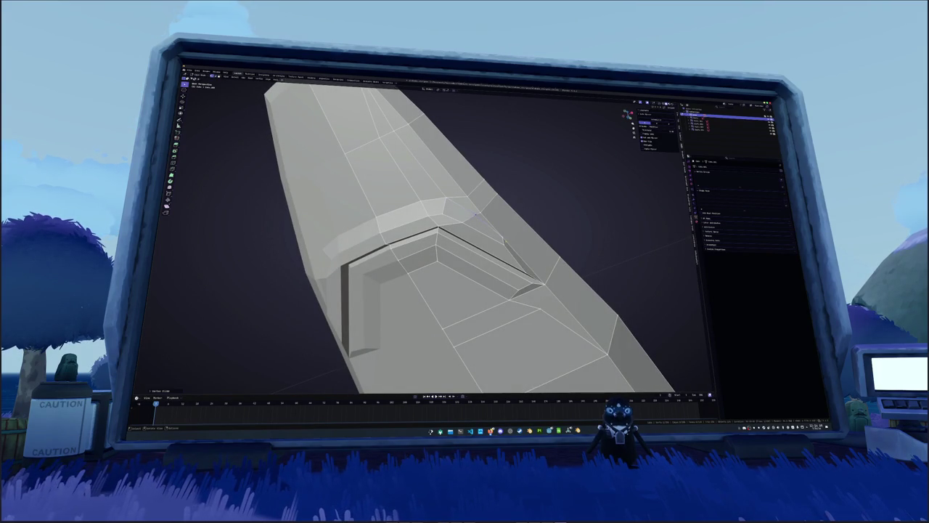
Step: Add a knife cut along the notch's edge, then return to Edit Mode
scroll(507, 222, "up", 2)
left_click_drag(507, 222, 473, 221)
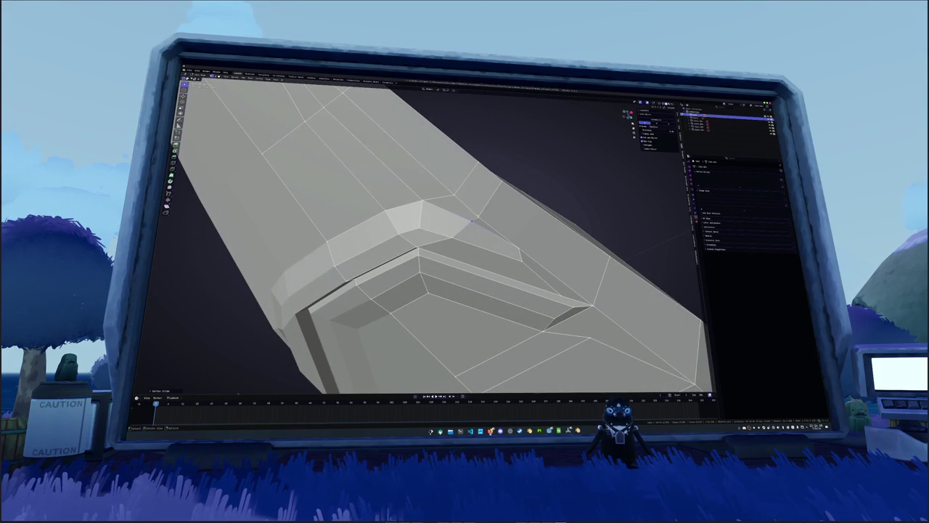
mouse_move(454, 195)
left_mouse_down()
mouse_move(419, 194)
mouse_move(414, 216)
mouse_move(396, 215)
left_mouse_up()
key("k")
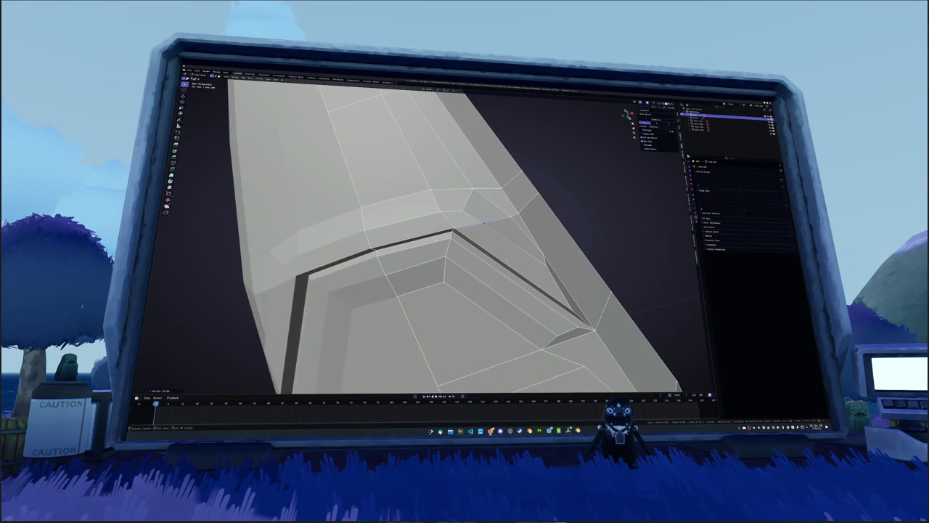
left_click_drag(486, 221, 430, 195)
key("k")
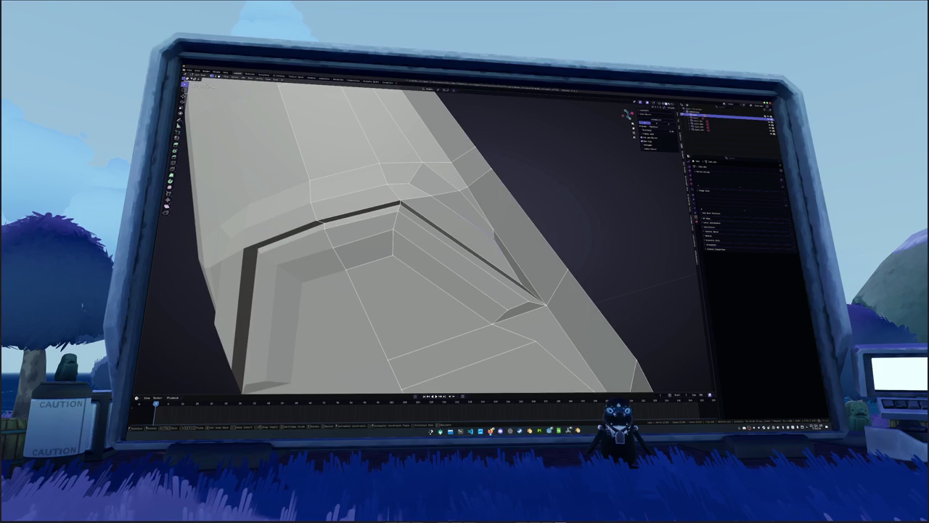
key("Escape")
mouse_move(489, 237)
left_mouse_down()
mouse_move(434, 225)
mouse_move(542, 348)
left_mouse_up()
key("Tab")
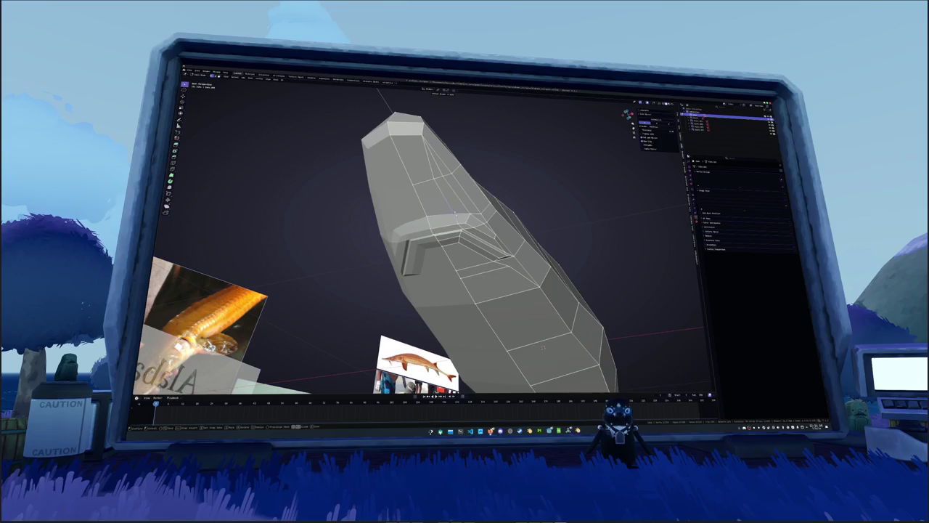
Step: Dissolve four sets of stray edges on the top of the fish head
mouse_move(450, 214)
left_mouse_down()
mouse_move(475, 239)
mouse_move(468, 202)
left_mouse_up()
key("x")
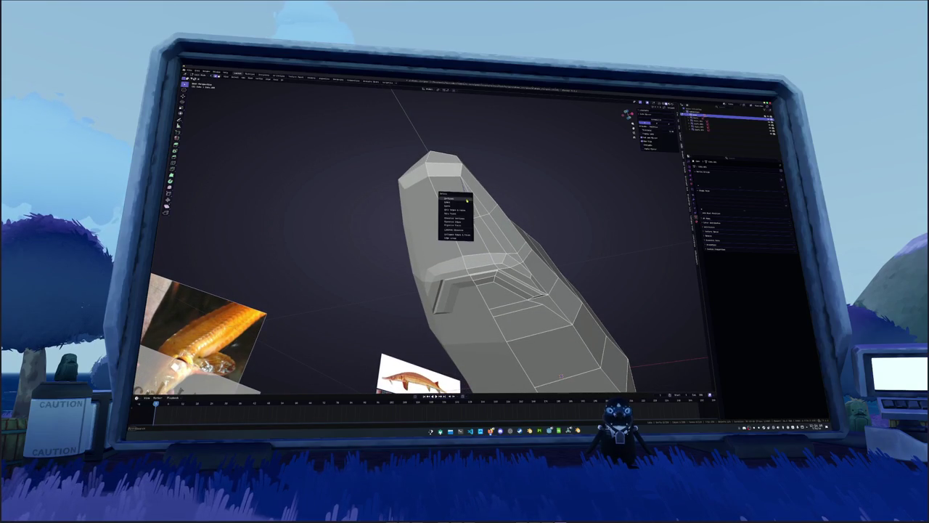
left_click(457, 221)
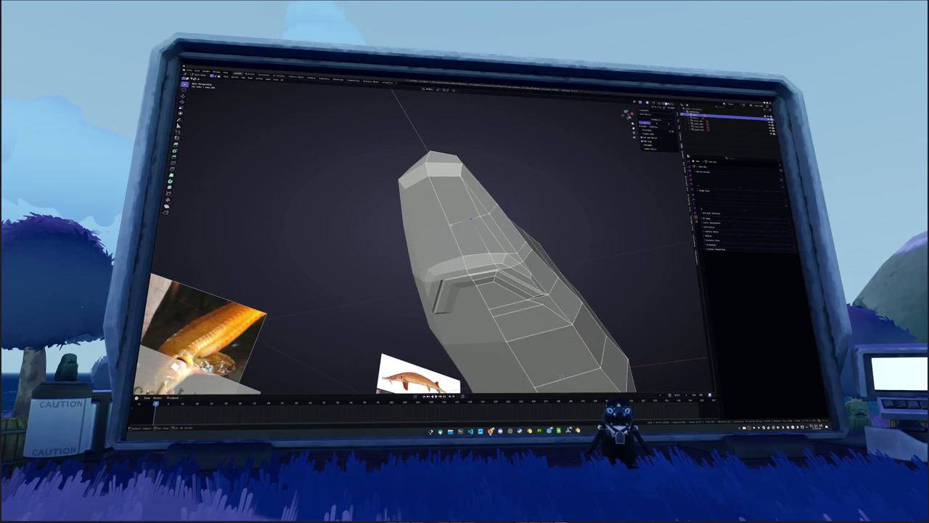
key("x")
left_click(443, 241)
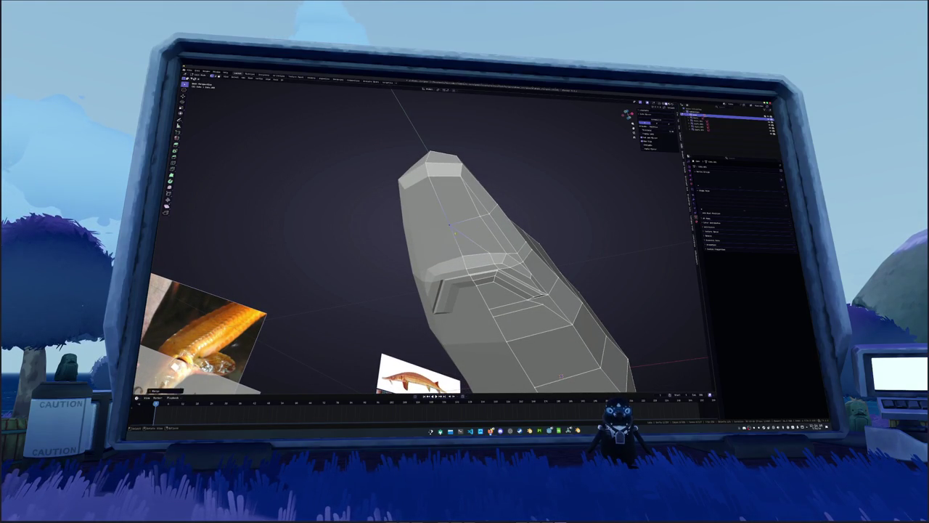
key("x")
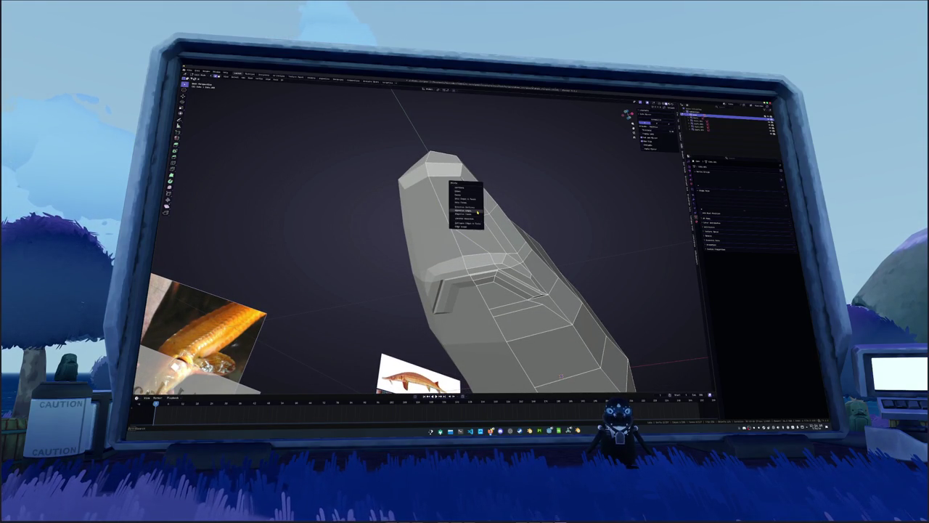
left_click(478, 212)
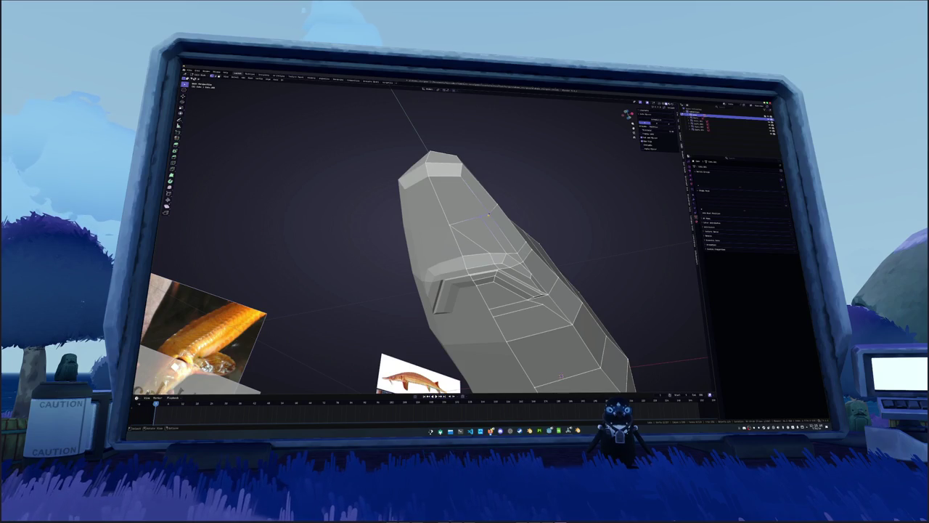
key("x")
left_click(489, 212)
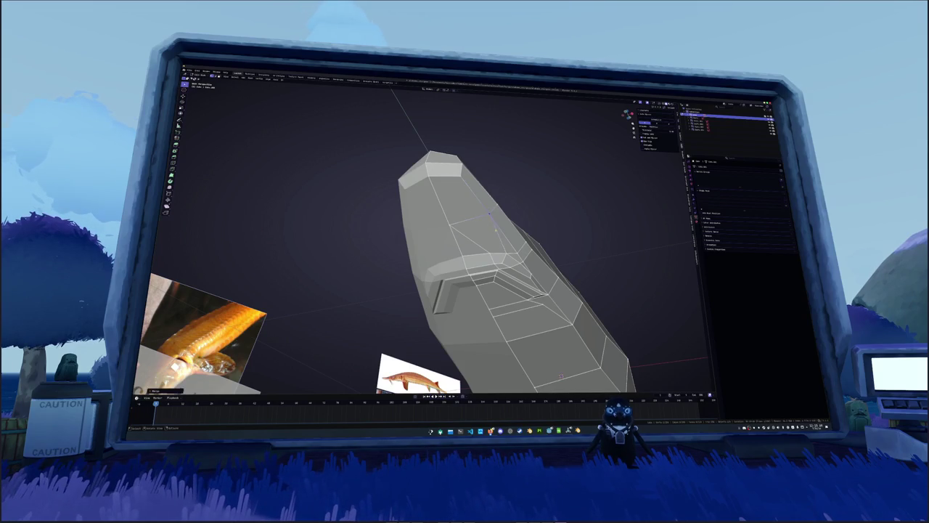
Step: In front side view, knife two vertical cuts across the snout
left_click_drag(490, 204, 642, 200)
key("KP_1")
key("k")
key("Return")
key("k")
key("Return")
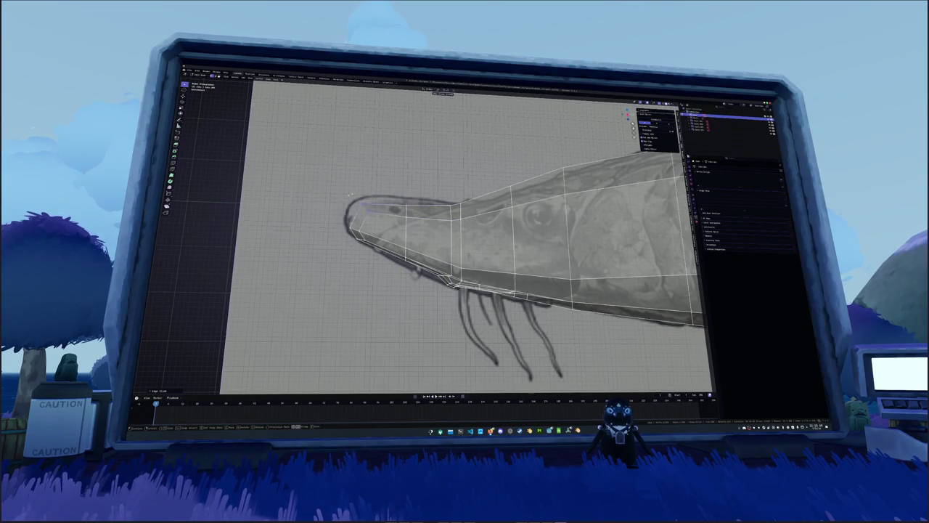
Step: Abandon a knife and loop cut and return to the flat side view over the reference
scroll(464, 240, "down", 2)
key("k")
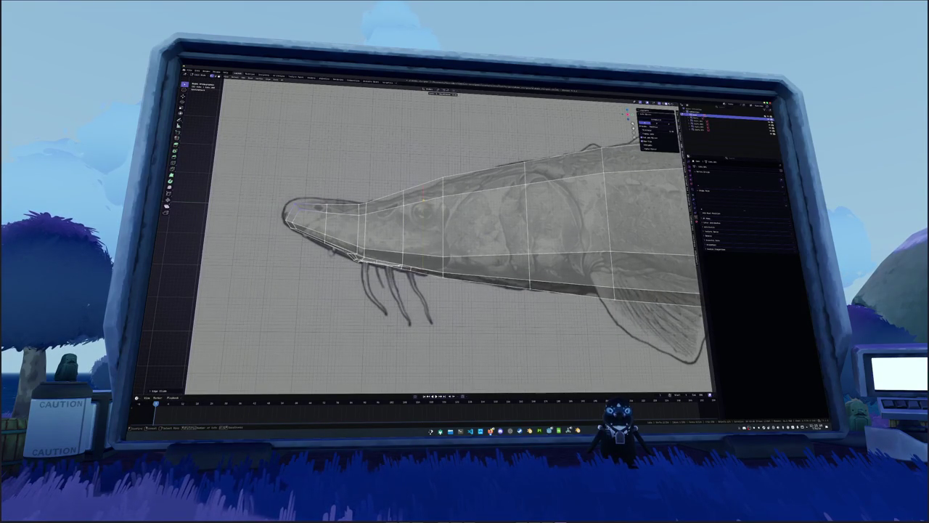
key("ctrl+r")
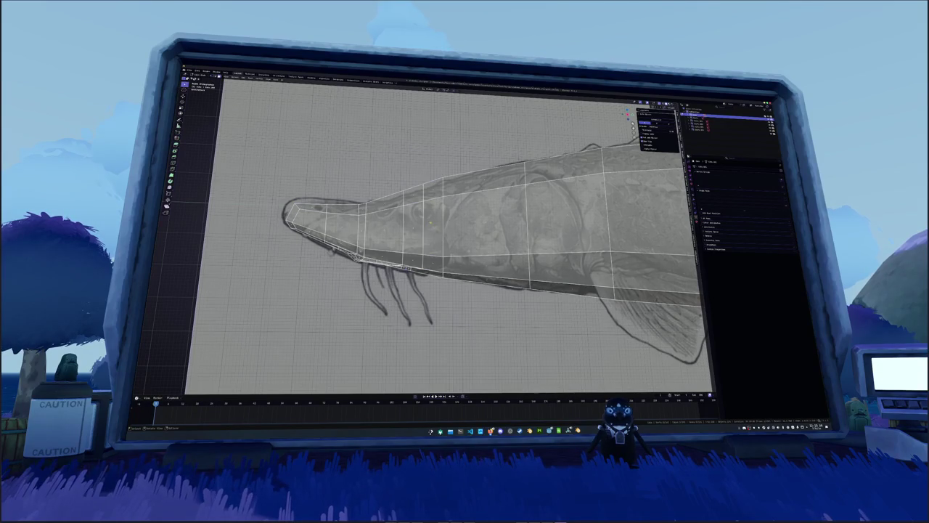
key("ctrl+KP_1")
key("KP_5")
key("KP_4")
key("KP_4")
key("KP_4")
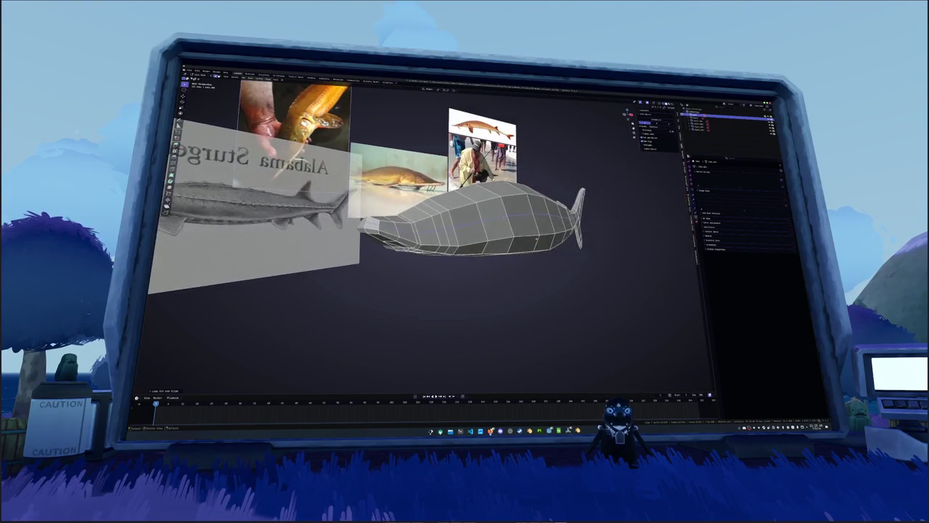
key("KP_4")
key("KP_4")
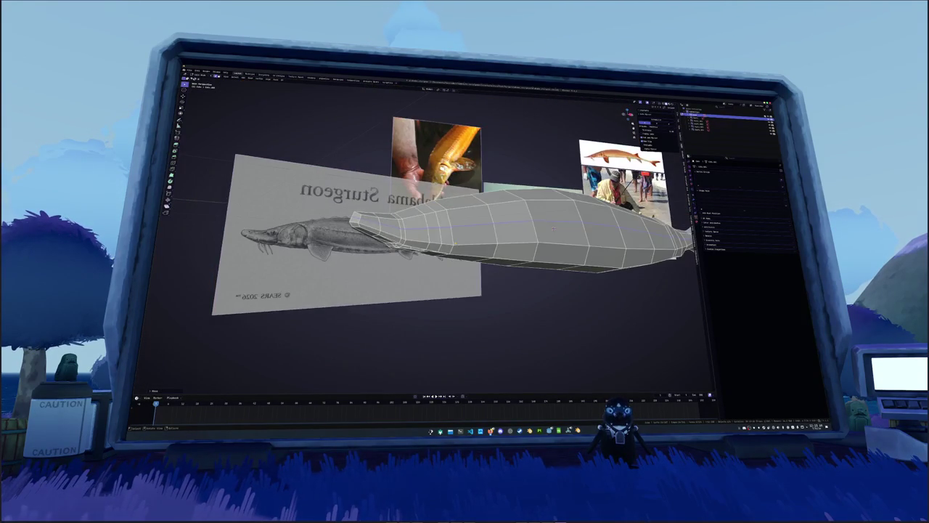
key("KP_3")
scroll(504, 240, "up", 2)
Step: Inset the four faces behind the snout into a smaller patch
left_click(433, 212)
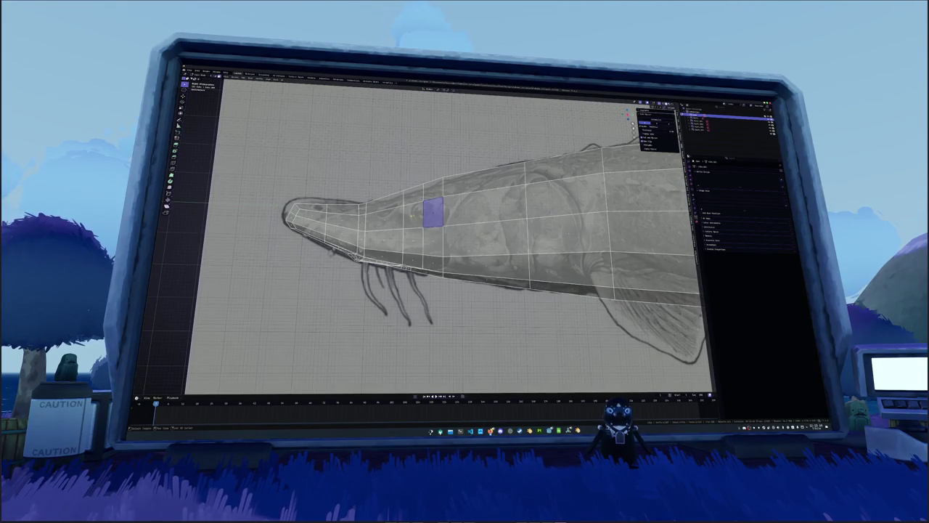
left_click(413, 213, "shift")
left_click(413, 241, "shift")
left_click(434, 242, "shift")
key("i")
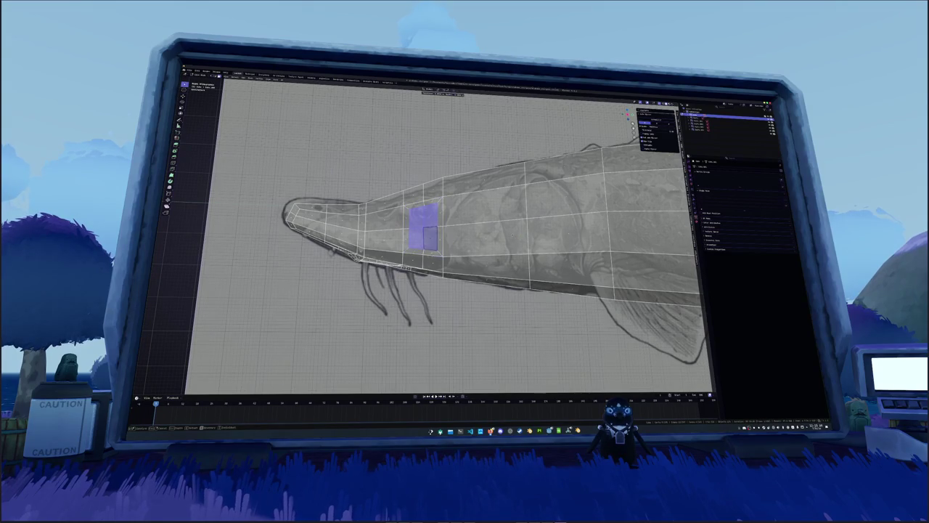
Step: Move the inset edges and pull a vertex upward to match the reference eye outline
left_click(425, 249, "alt")
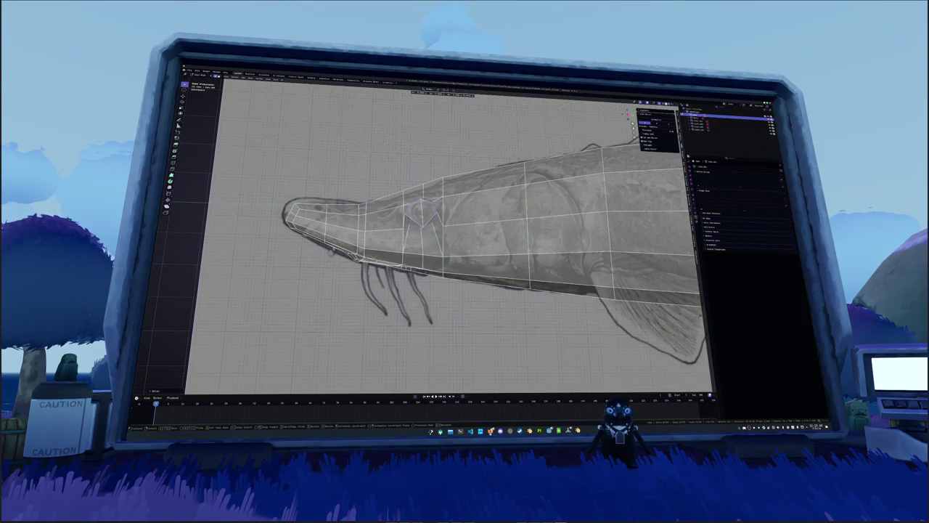
key("g")
left_click(491, 232)
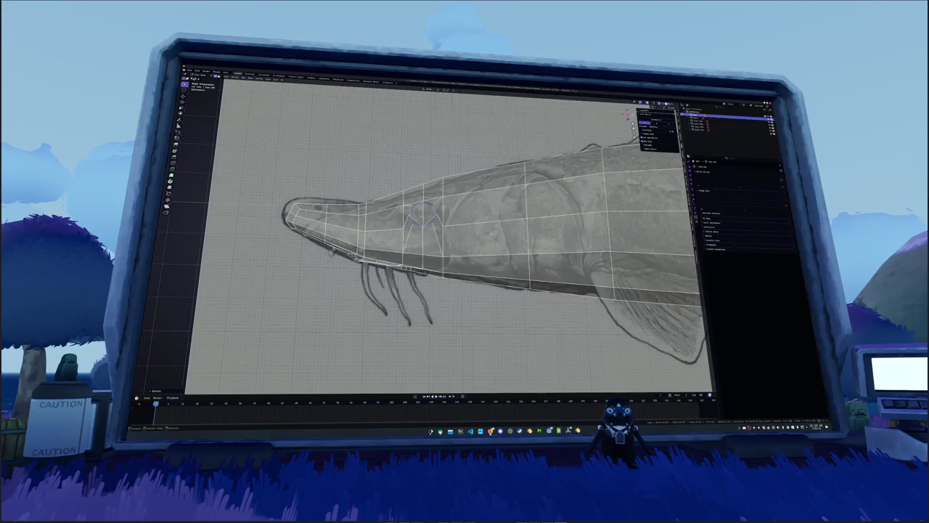
left_click(422, 214)
left_click_drag(420, 226, 423, 201)
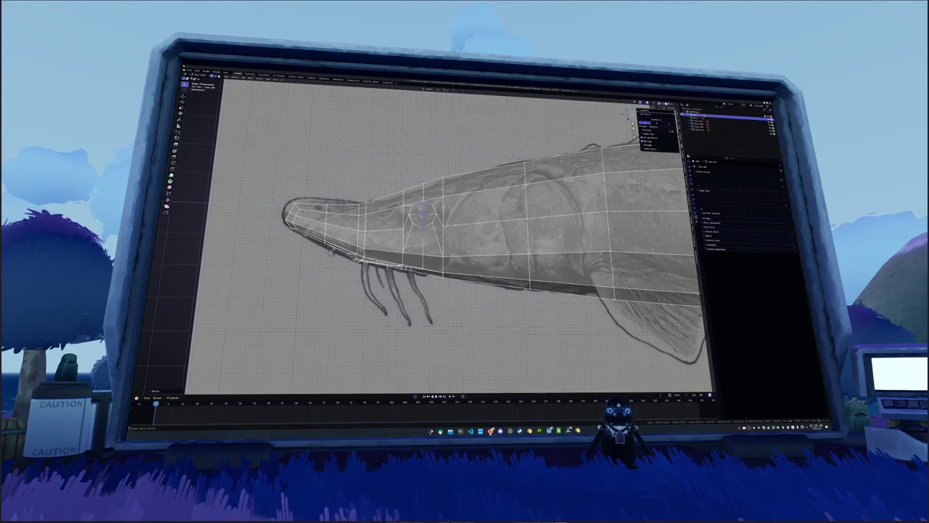
scroll(421, 215, "up", 6)
left_click(411, 231)
Step: Select the octagonal fan of eye faces and flatten it with axis-constrained scales, including X
mouse_move(396, 236)
left_mouse_down()
mouse_move(400, 196)
mouse_move(445, 218)
left_mouse_up()
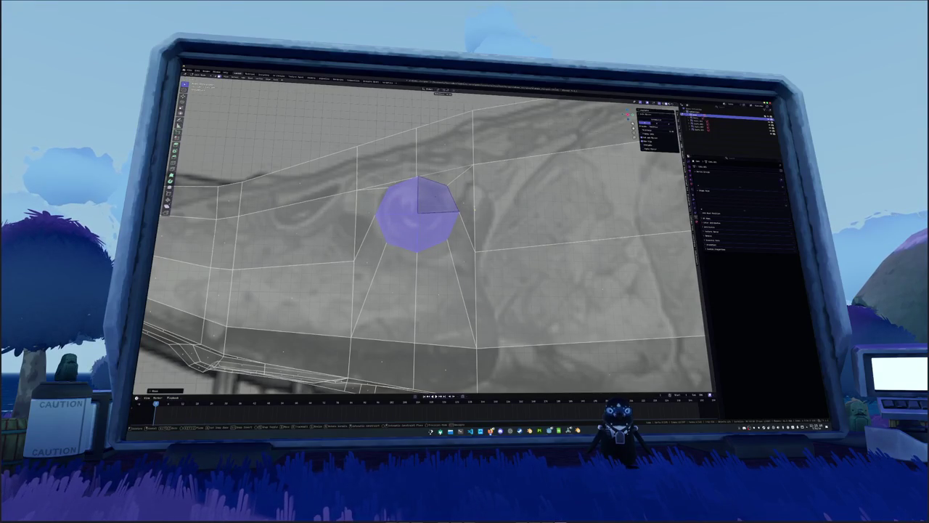
key("KP_5")
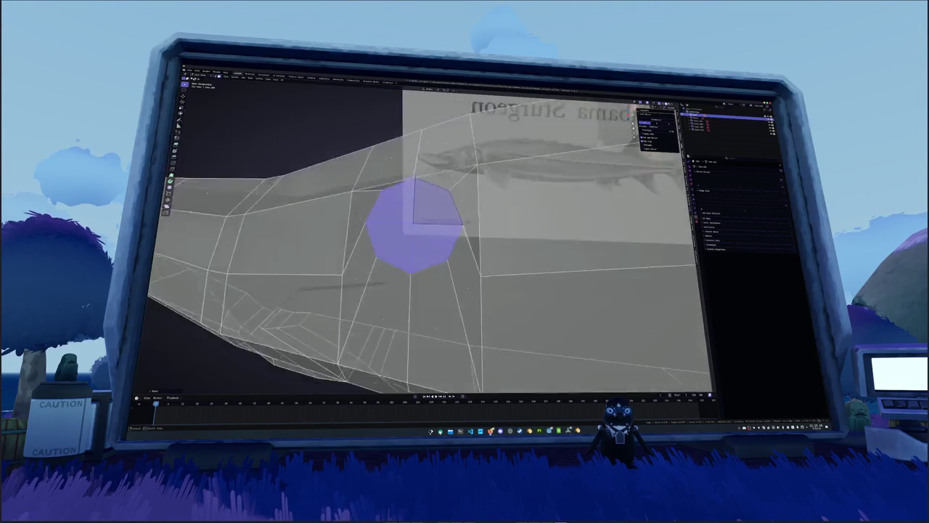
key("KP_2")
key("KP_2")
key("s")
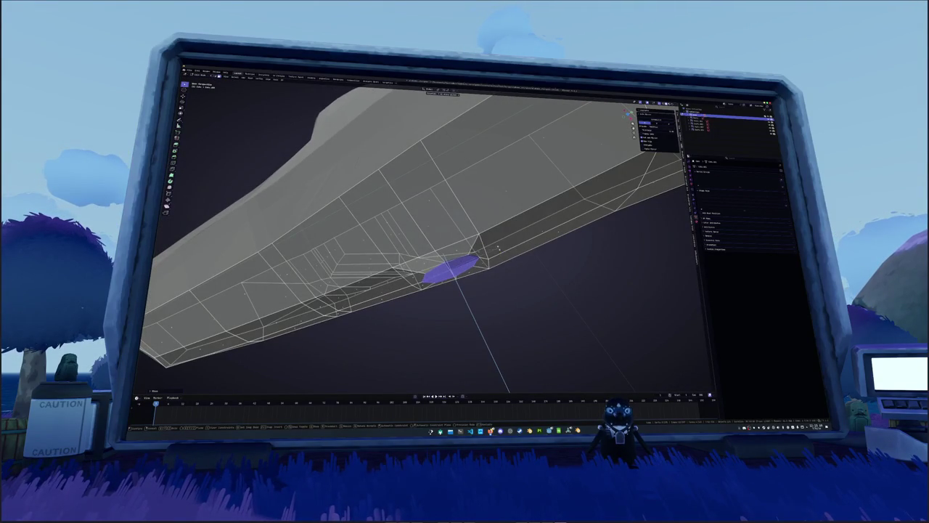
left_click(496, 251)
key("KP_8")
key("KP_8")
key("s")
key("x")
key("Return")
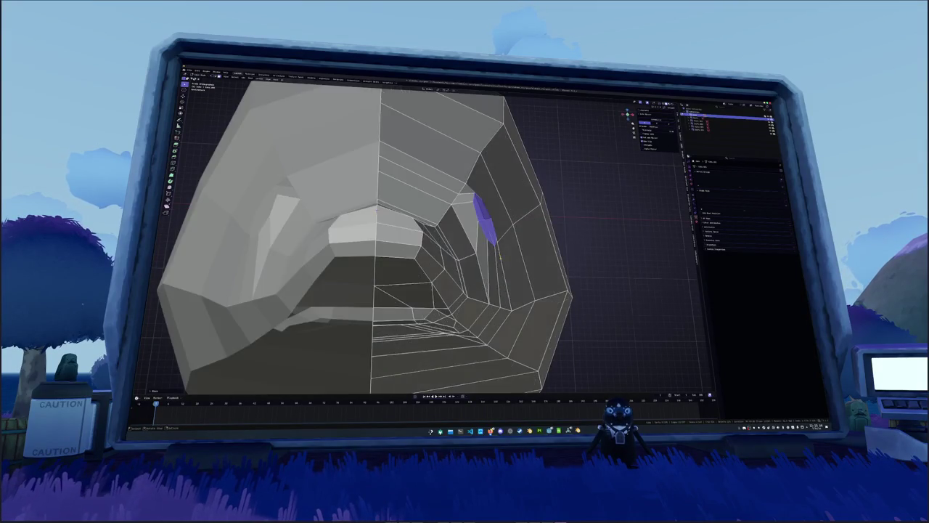
Step: Scale the fan along Y and inspect the flattened eye area from several angles
key("KP_3")
key("KP_8")
key("KP_4")
key("s")
key("y")
key("ctrl+KP_3")
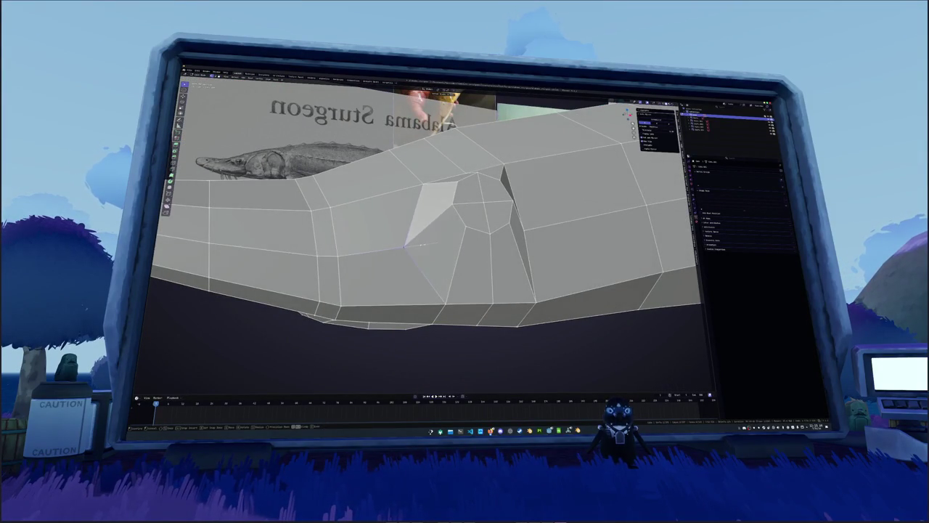
key("KP_6")
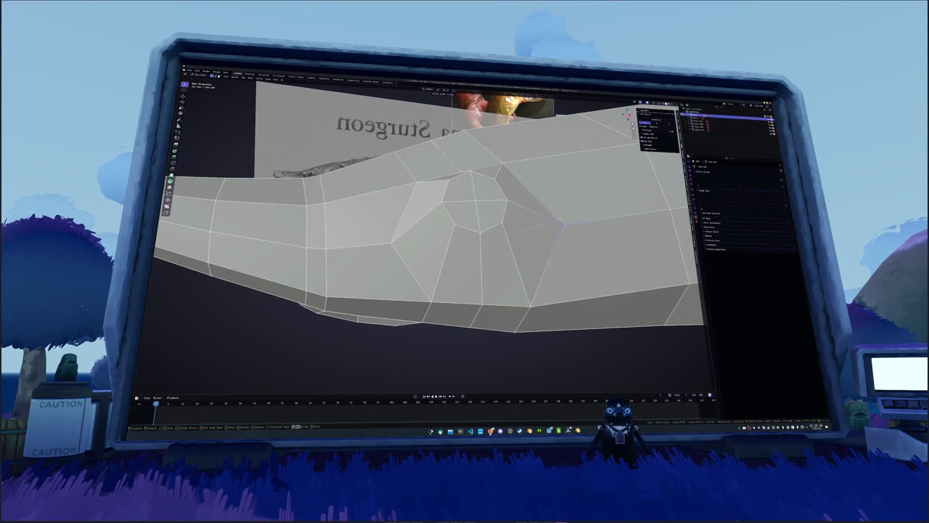
key("KP_8")
key("KP_8")
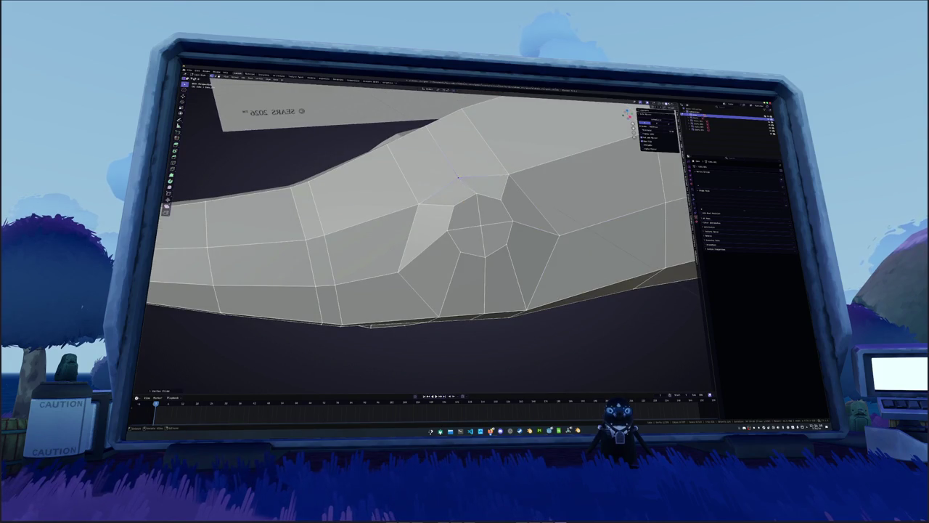
key("KP_8")
key("KP_8")
key("KP_2")
key("KP_2")
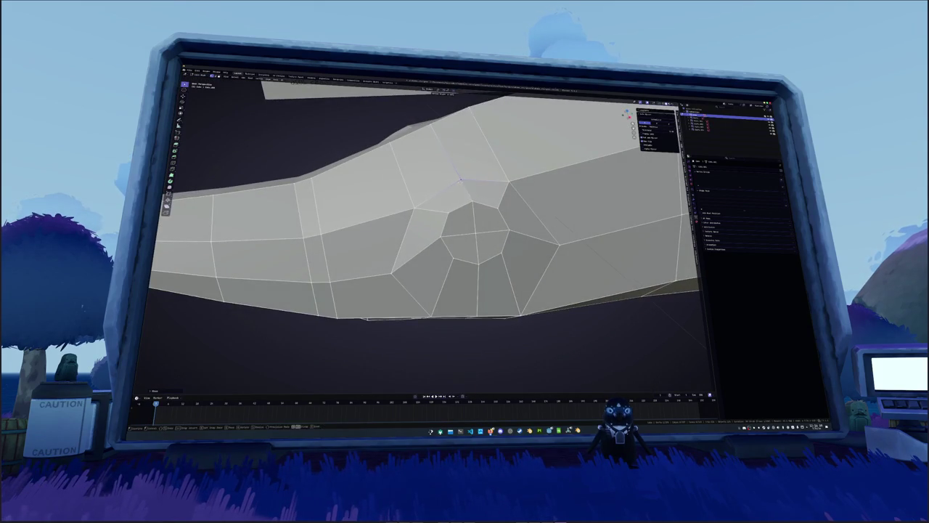
key("KP_Decimal")
key("KP_2")
key("ctrl+KP_1")
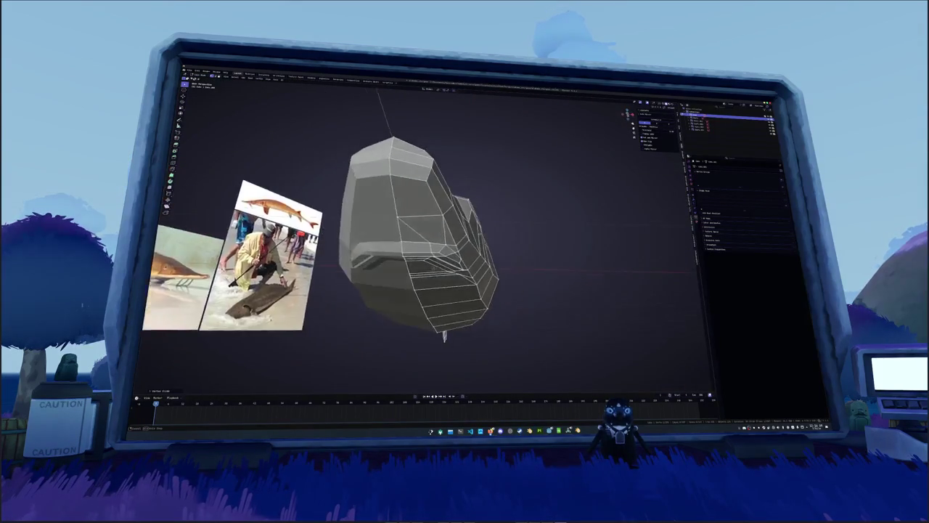
Step: Select the eye's centre face and rescale it in side view
left_click(463, 207)
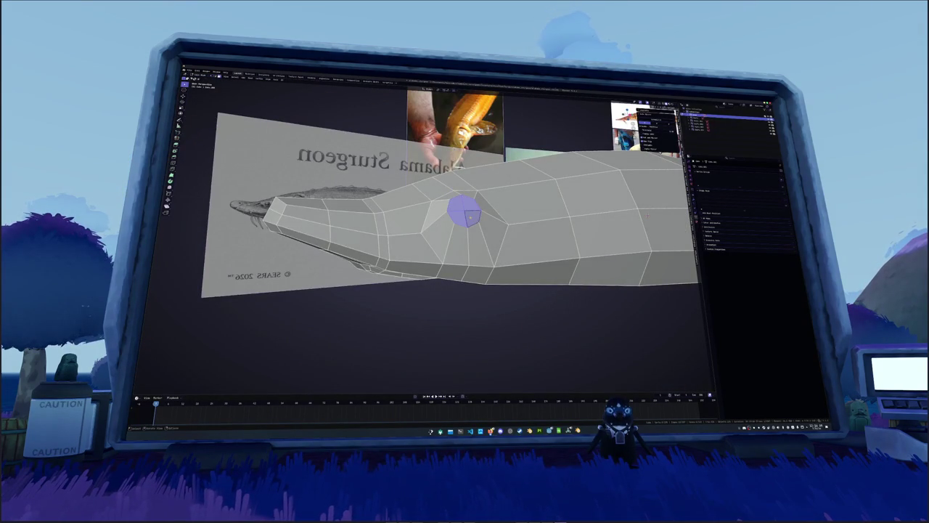
key("KP_1")
key("KP_3")
key("KP_Decimal")
key("KP_4")
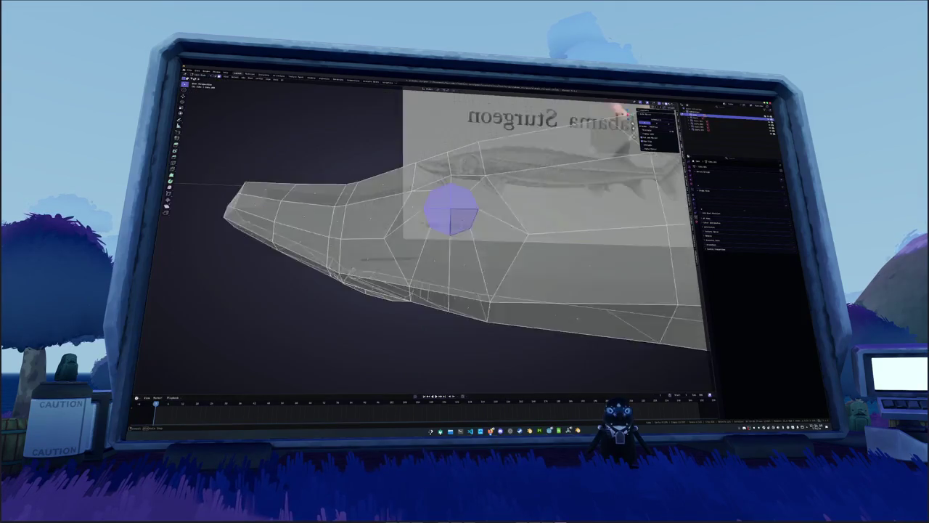
key("KP_3")
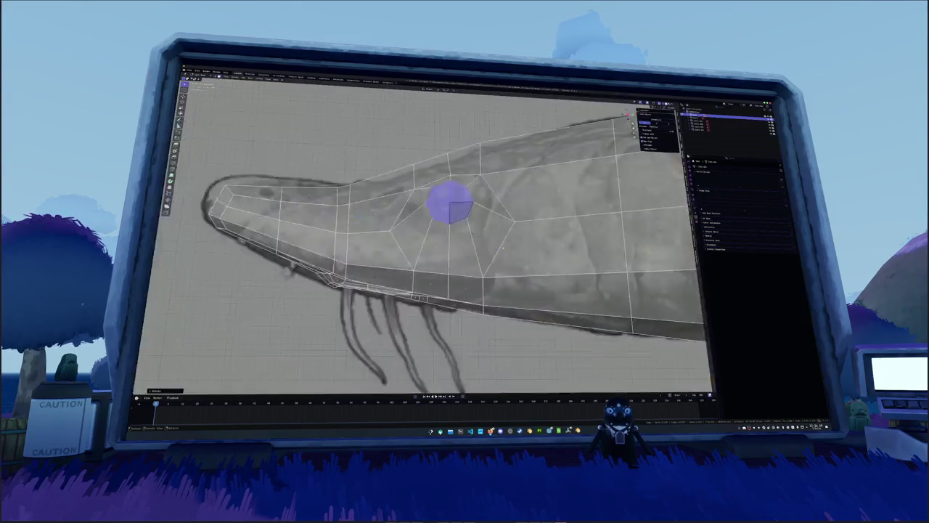
key("s")
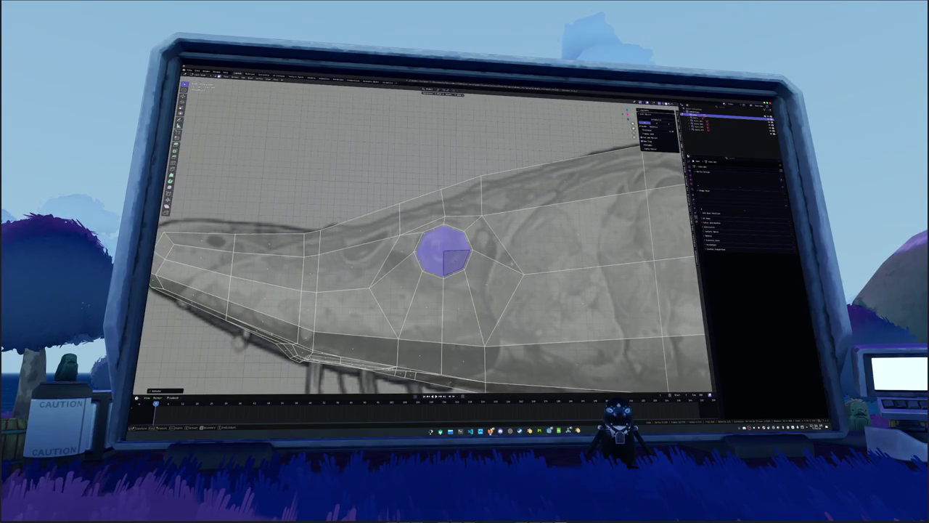
key("Return")
Step: In solid shading, extrude the eye face inward and shrink it down
key("KP_4")
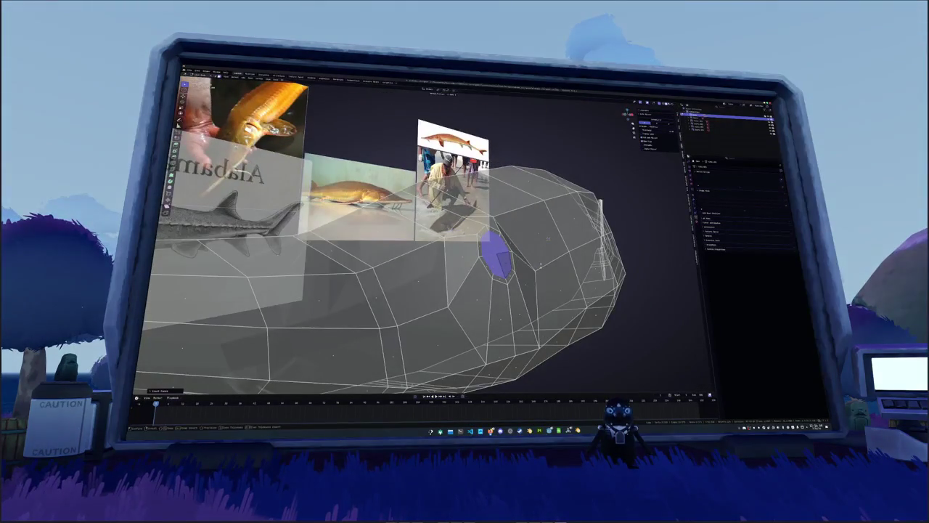
key("alt+z")
key("KP_8")
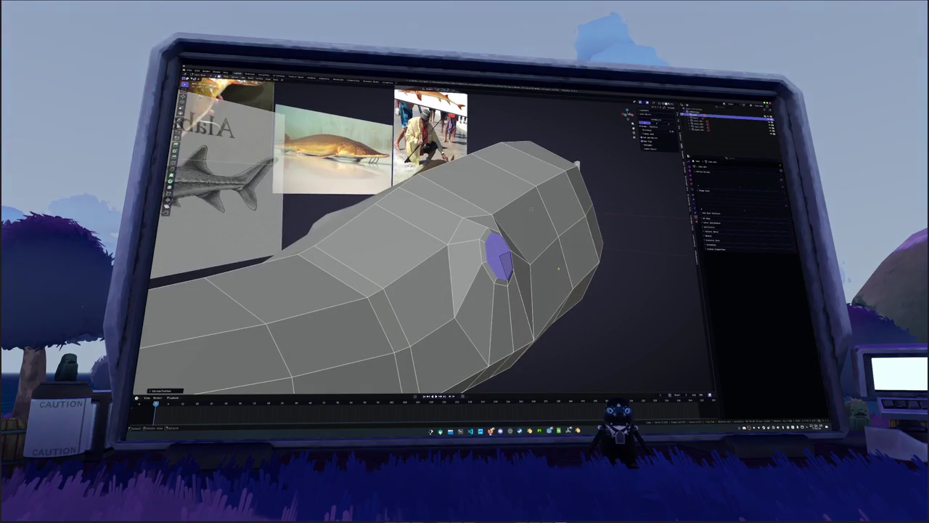
key("e")
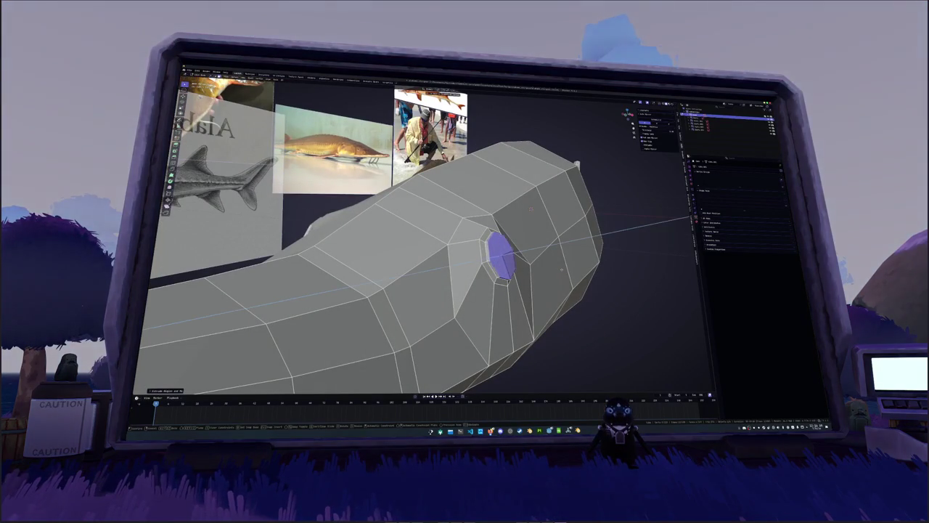
key("s")
key("Return")
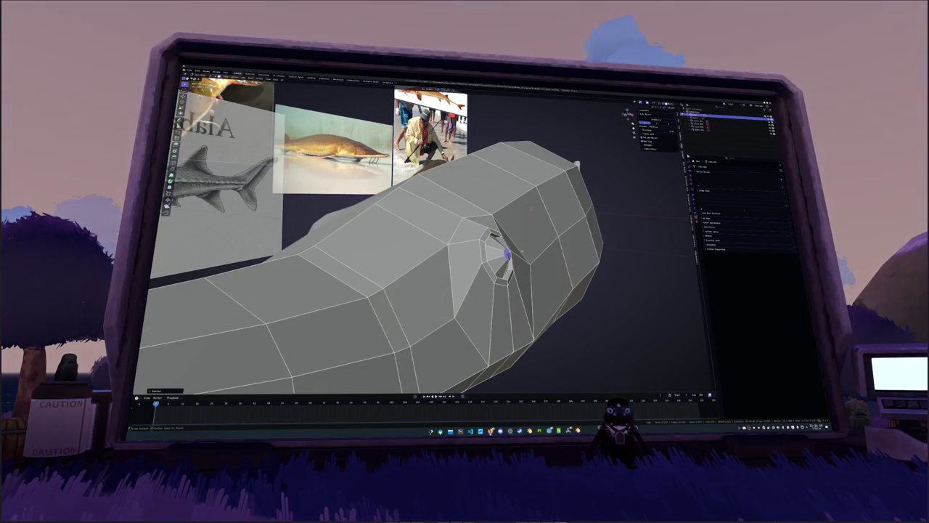
key("s")
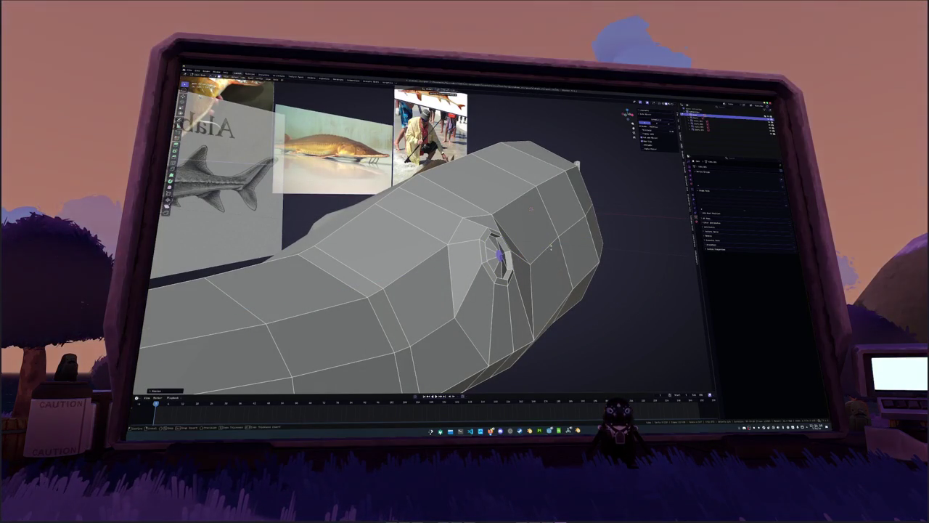
left_click(555, 247)
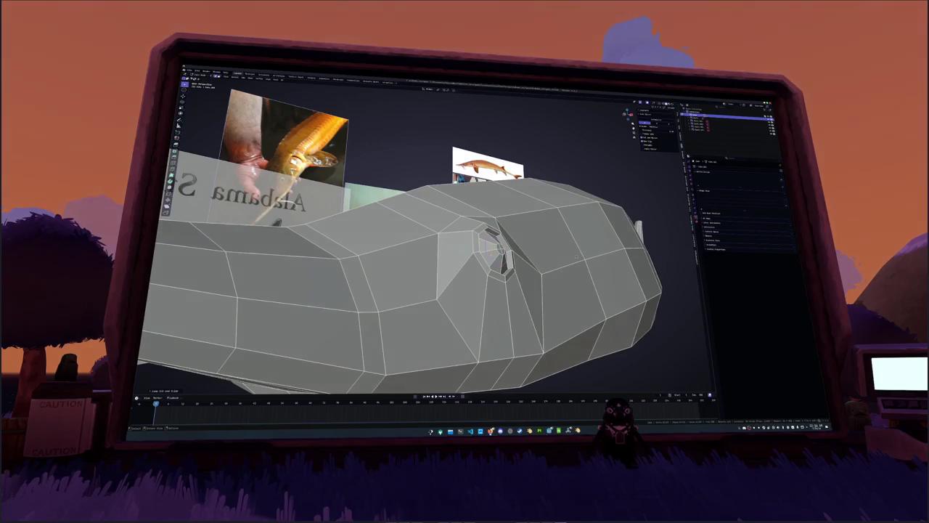
Step: Inset a ring into the eye face and check the sunken socket in Object Mode
scroll(569, 256, "up", 2)
key("i")
left_click(569, 256)
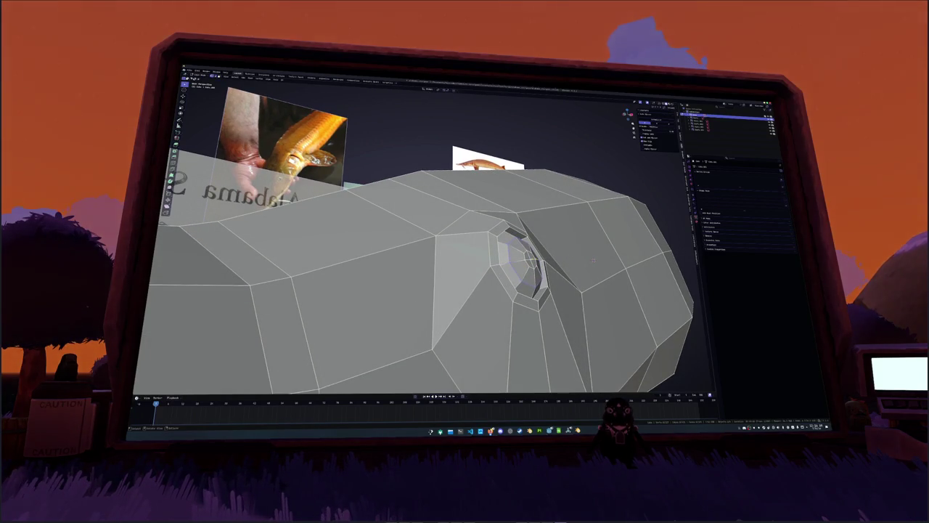
scroll(570, 255, "up", 2)
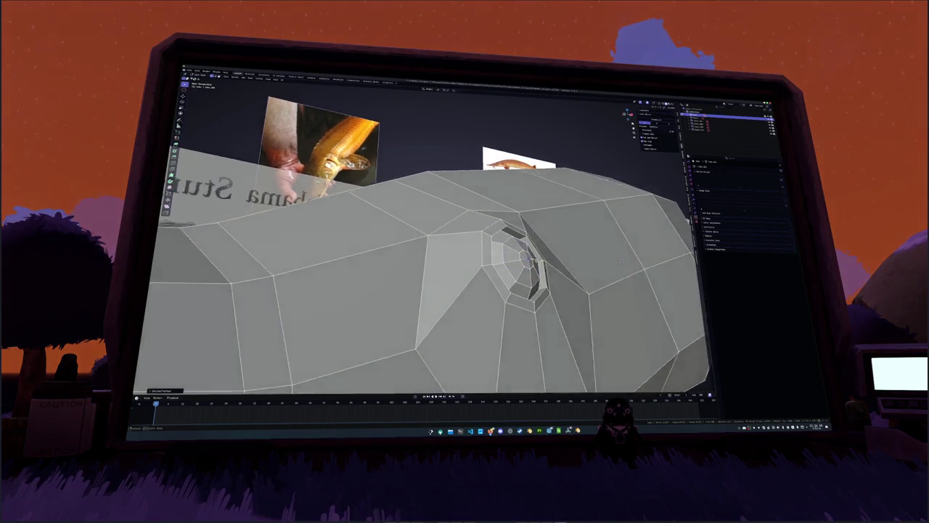
key("Tab")
scroll(530, 263, "down", 3)
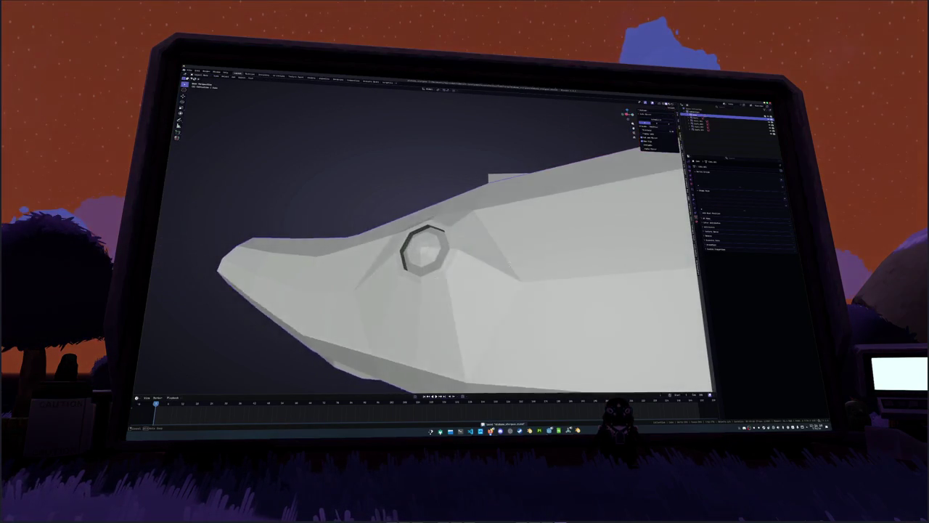
scroll(421, 277, "down", 6)
key("Tab")
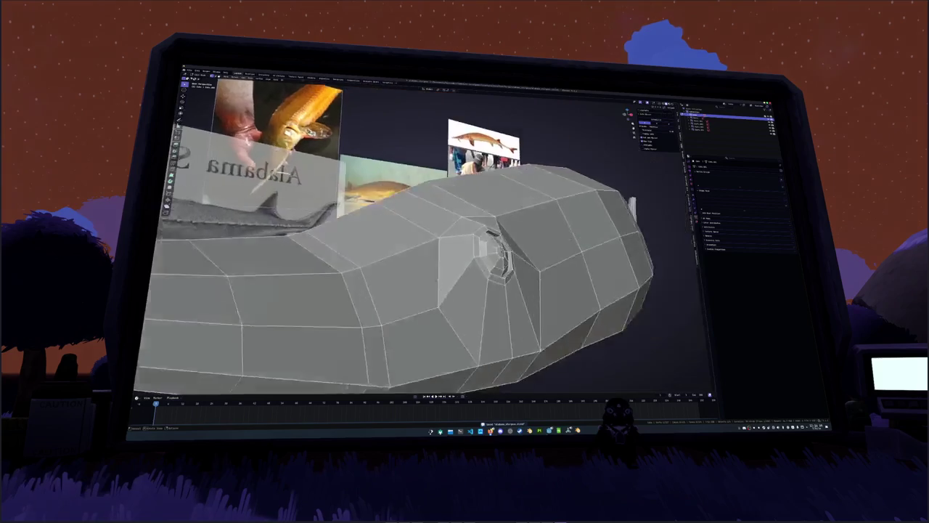
left_click_drag(422, 277, 432, 283)
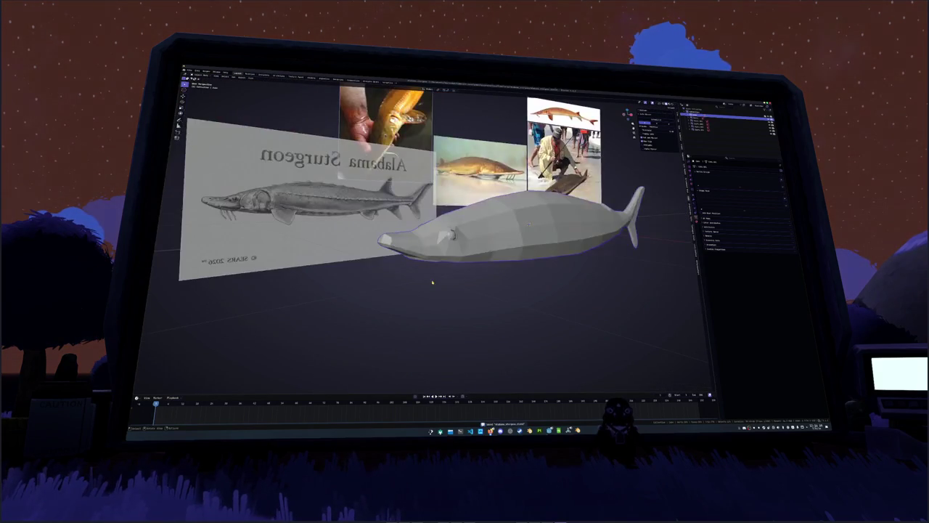
key("KP_1")
scroll(432, 282, "up", 5)
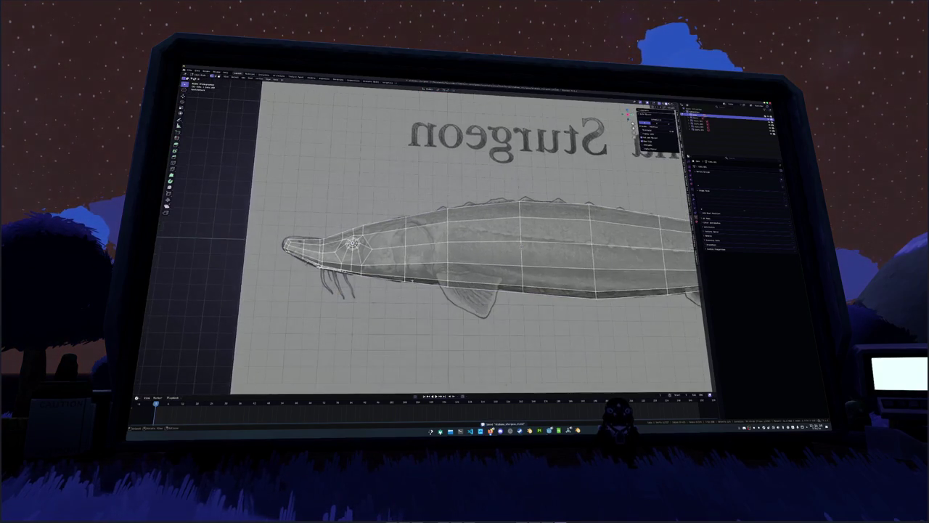
Step: Add an edge loop behind the eye and switch off see-through shading
left_click_drag(432, 282, 447, 259)
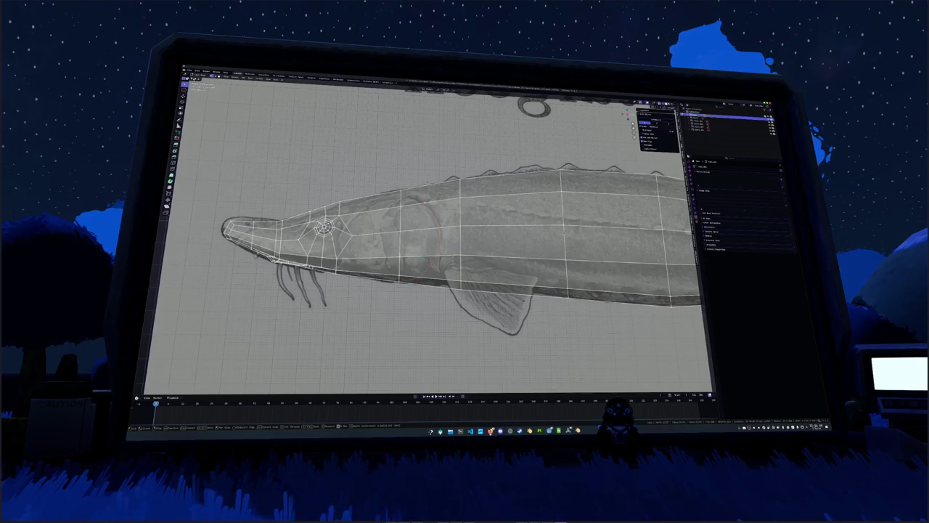
key("Return")
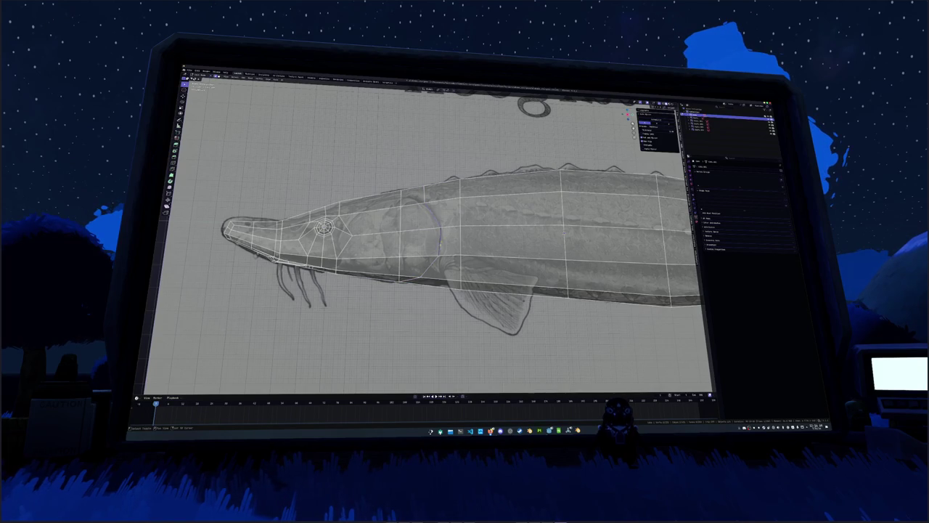
key("alt+z")
key("KP_2")
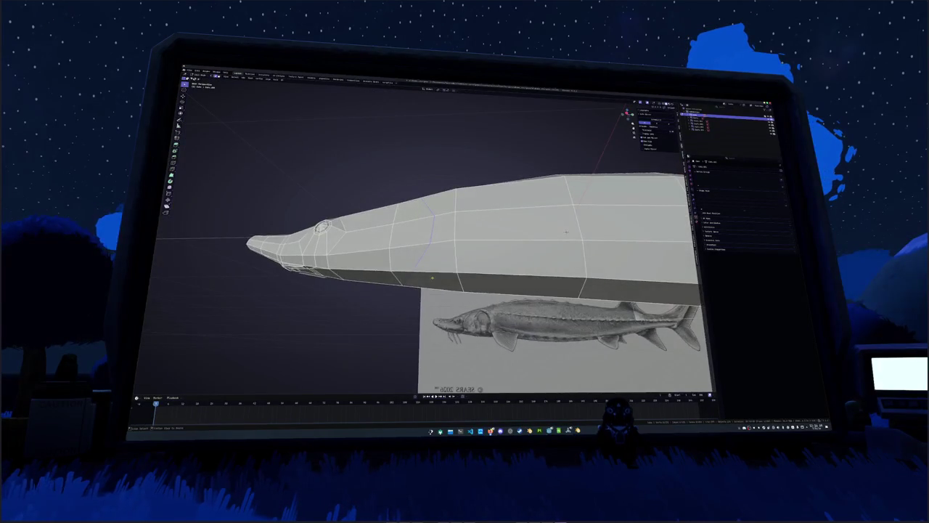
left_click_drag(567, 233, 459, 258)
Step: Merge the selected snout vertices together
key("m")
left_click(420, 291)
left_click_drag(420, 292, 568, 246)
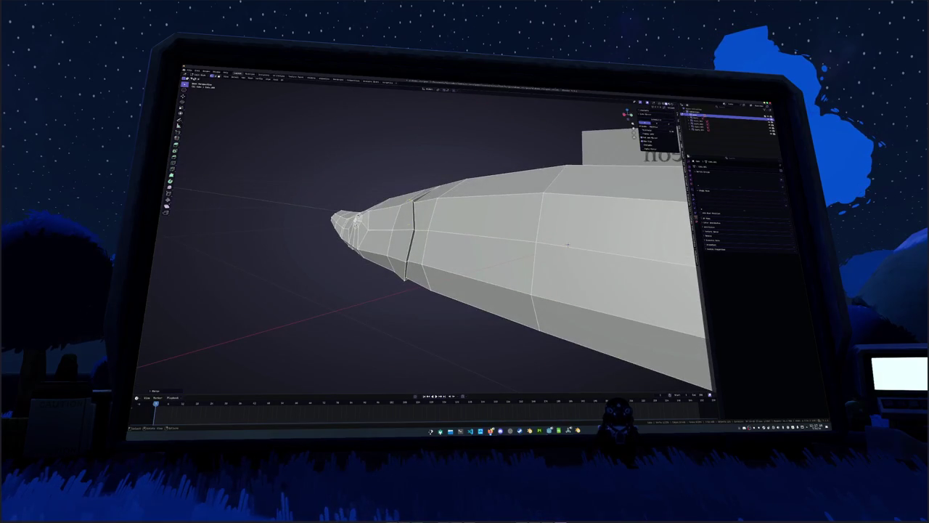
mouse_move(568, 244)
left_mouse_down()
mouse_move(430, 252)
mouse_move(341, 276)
left_mouse_up()
left_click_drag(337, 310, 385, 251)
Step: Slide two vertices along their edges to carve the gill groove
key("shift+v")
left_click(456, 243)
left_click_drag(456, 244, 621, 182)
key("shift+v")
left_click(621, 181)
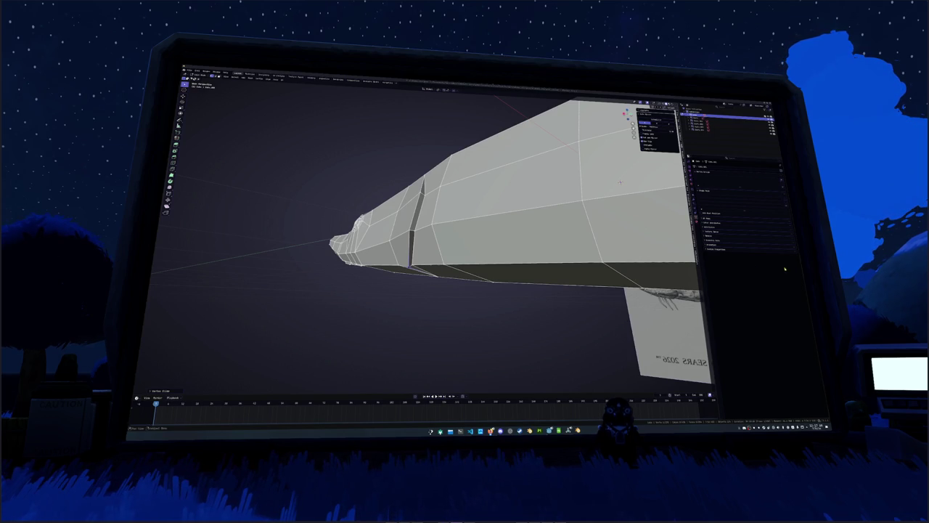
left_click_drag(620, 182, 537, 265)
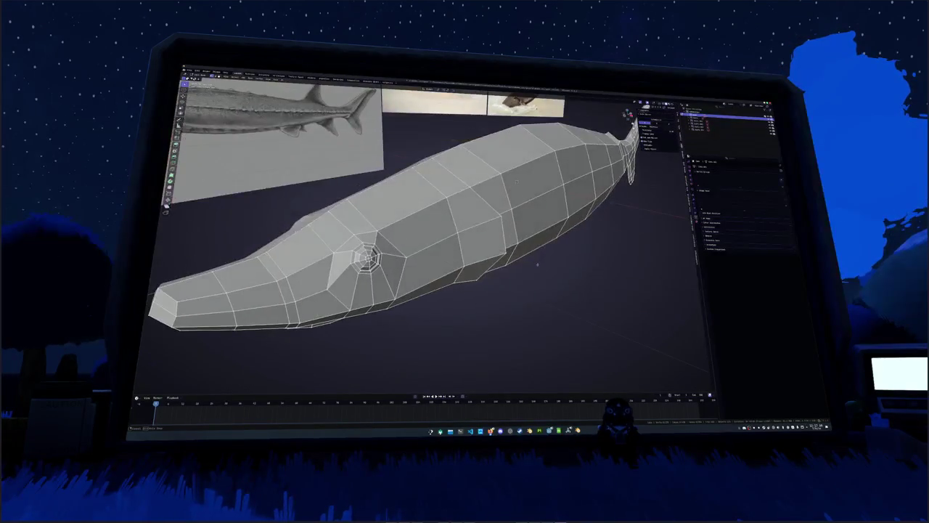
left_click_drag(502, 216, 422, 236)
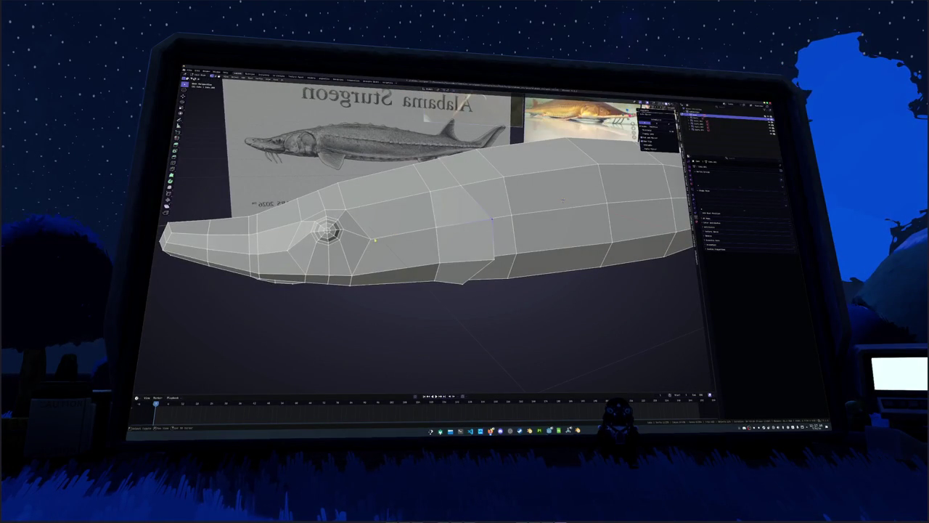
left_click_drag(562, 201, 602, 219)
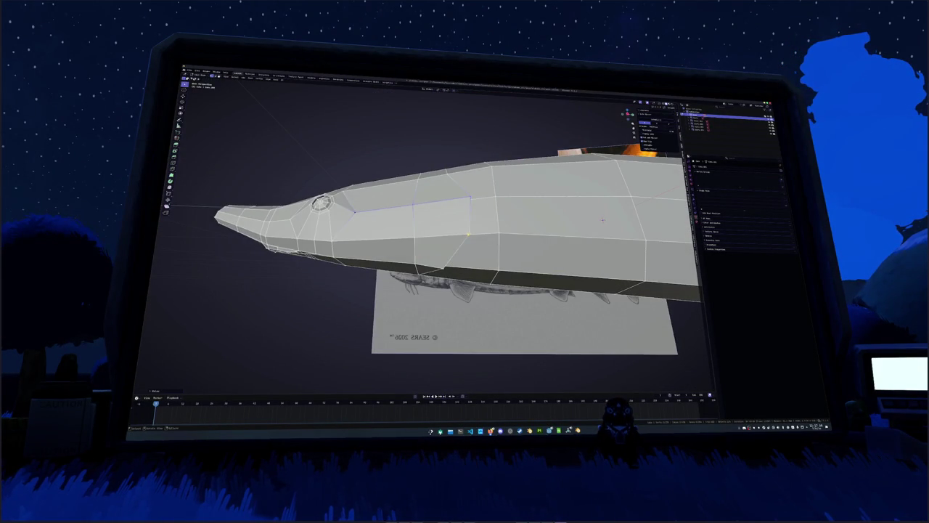
left_click_drag(355, 269, 391, 243)
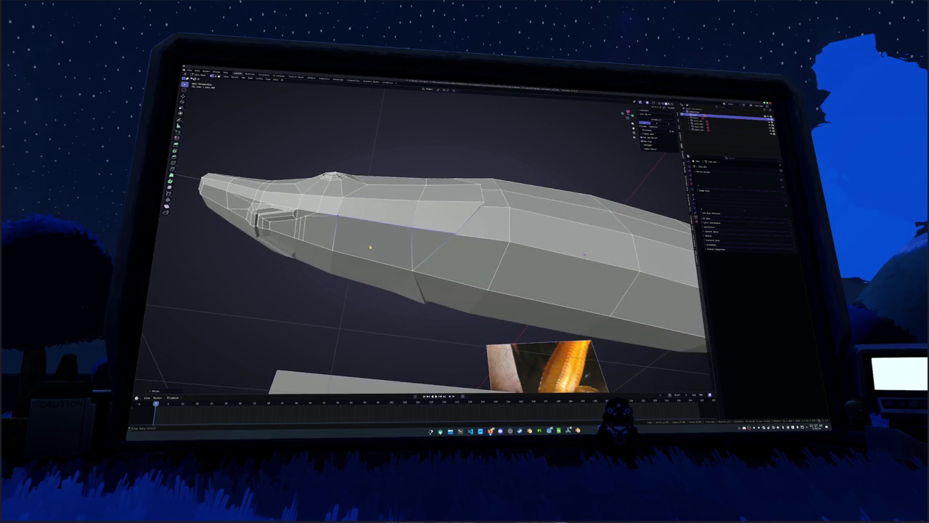
Step: Review the head in Object Mode, then return to editing in front side view
key("Tab")
mouse_move(382, 254)
left_mouse_down()
mouse_move(409, 273)
mouse_move(427, 264)
left_mouse_up()
key("Tab")
key("ctrl+KP_1")
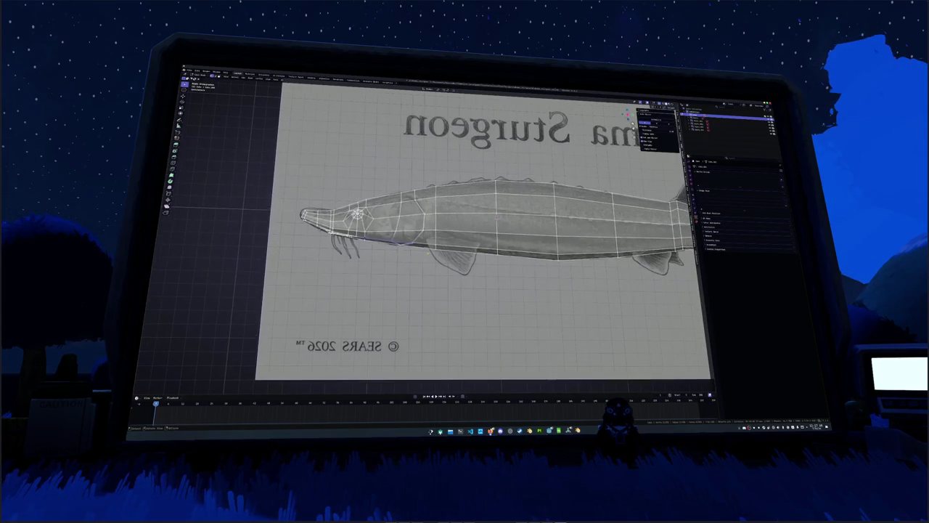
scroll(427, 264, "down", 3)
scroll(552, 218, "up", 3)
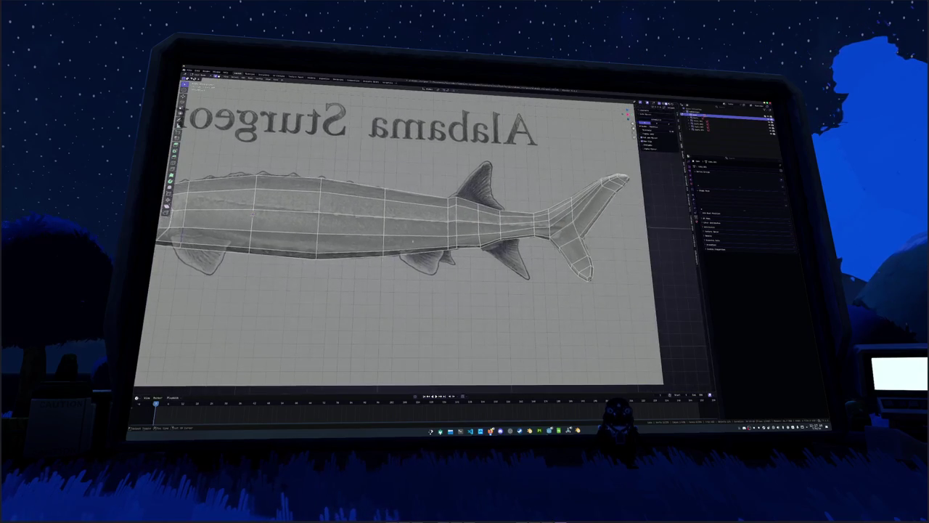
scroll(577, 185, "up", 3)
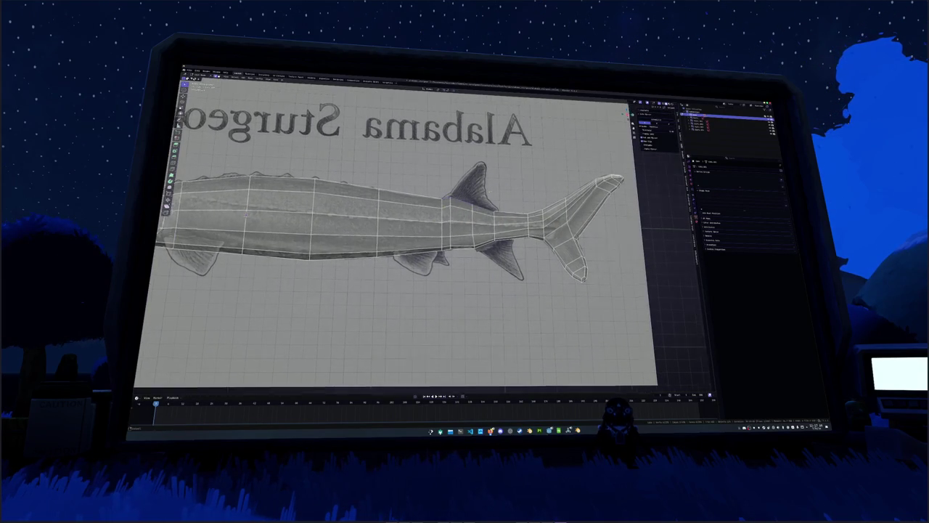
Step: Split the fin block off as its own mesh and loop-cut it down the centre
right_click(448, 231)
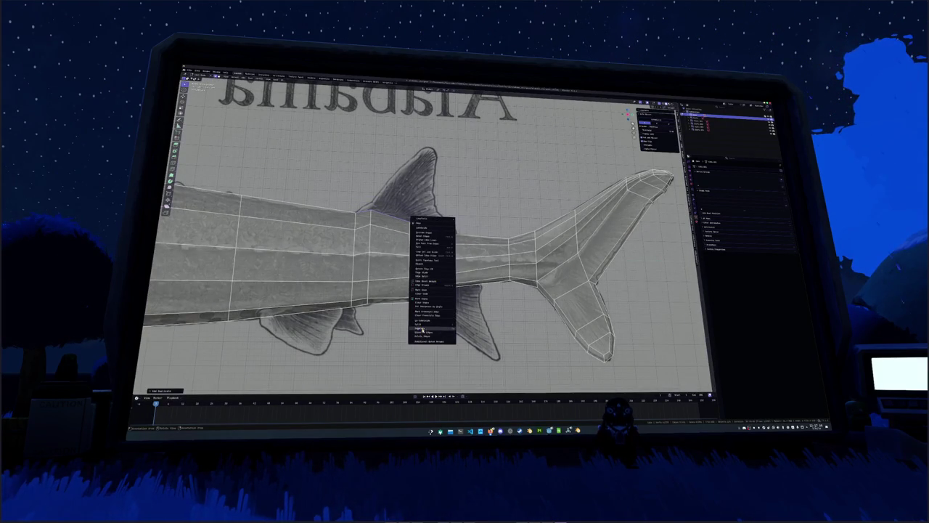
left_click(464, 328)
key("Tab")
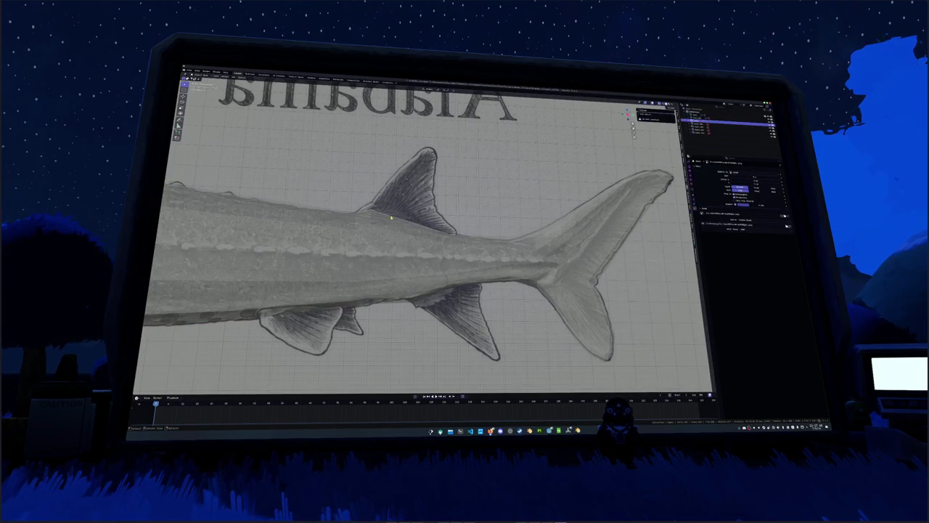
key("Tab")
key("ctrl+r")
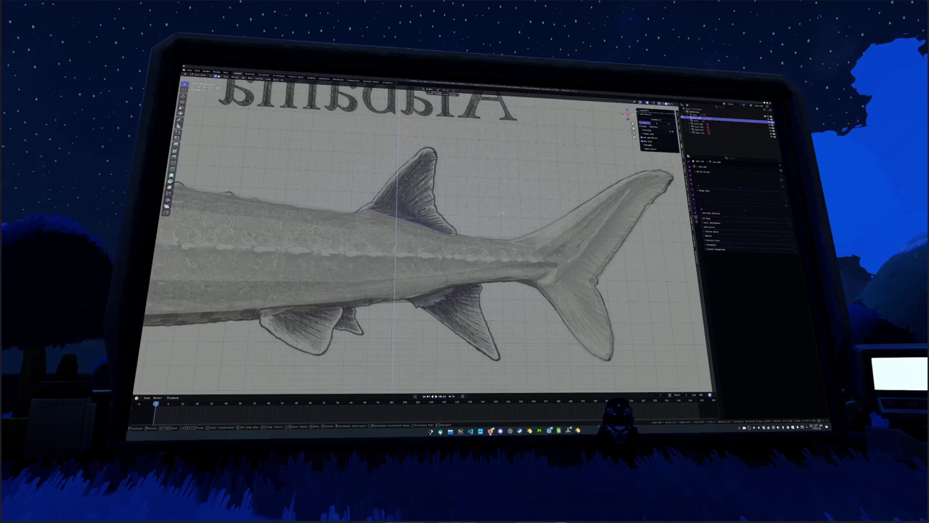
left_click(454, 181)
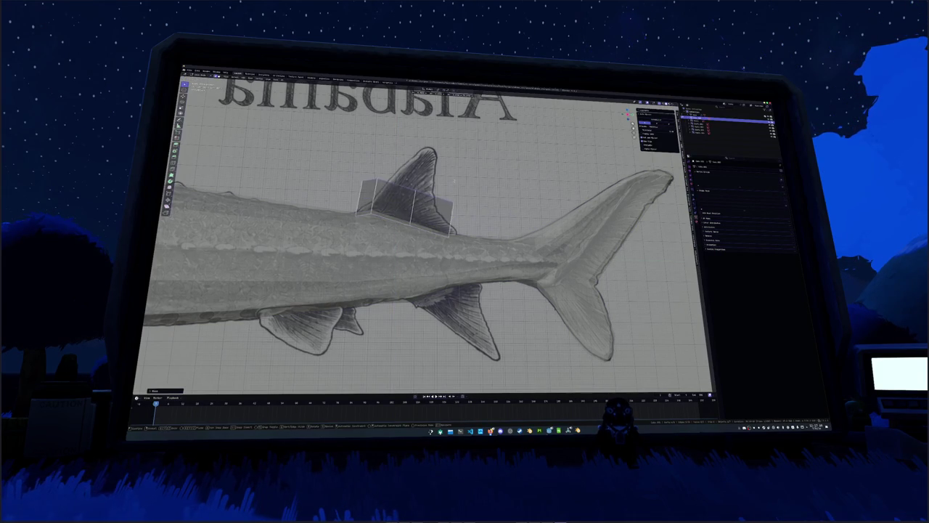
scroll(453, 182, "up", 2)
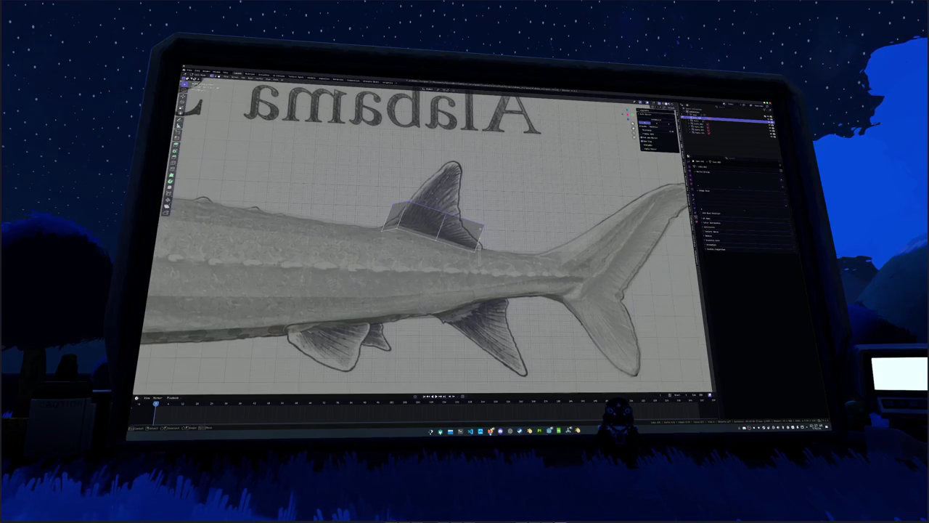
Step: Slide the fin block's new loop edges into position
key("g")
key("g")
key("Return")
key("g")
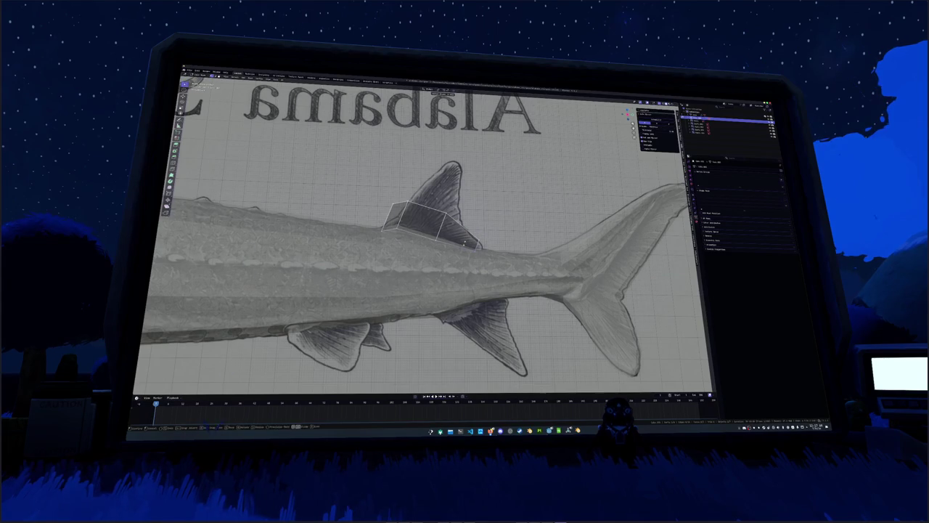
key("z")
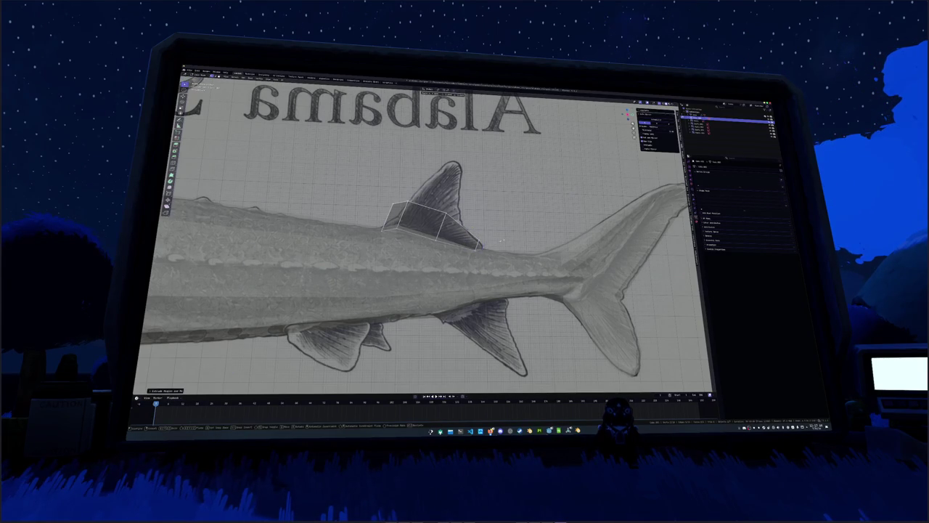
key("Escape")
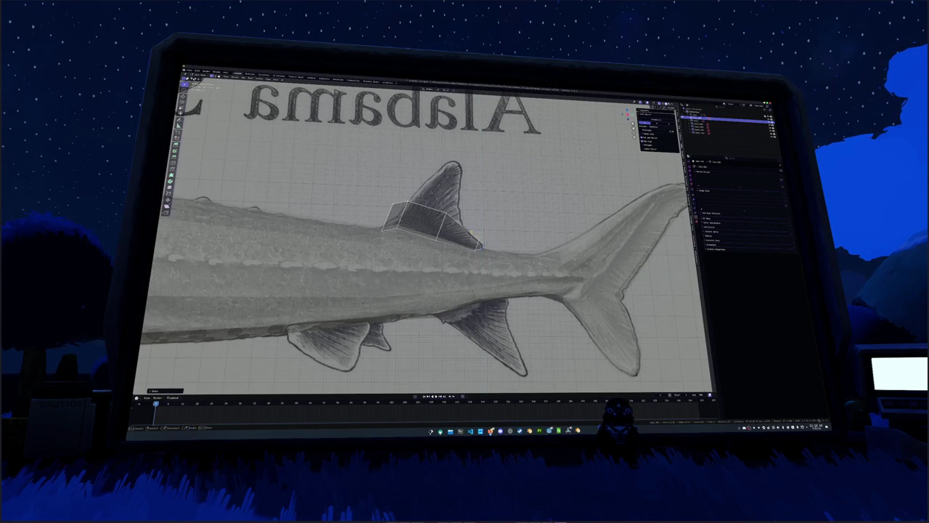
scroll(421, 239, "up", 3)
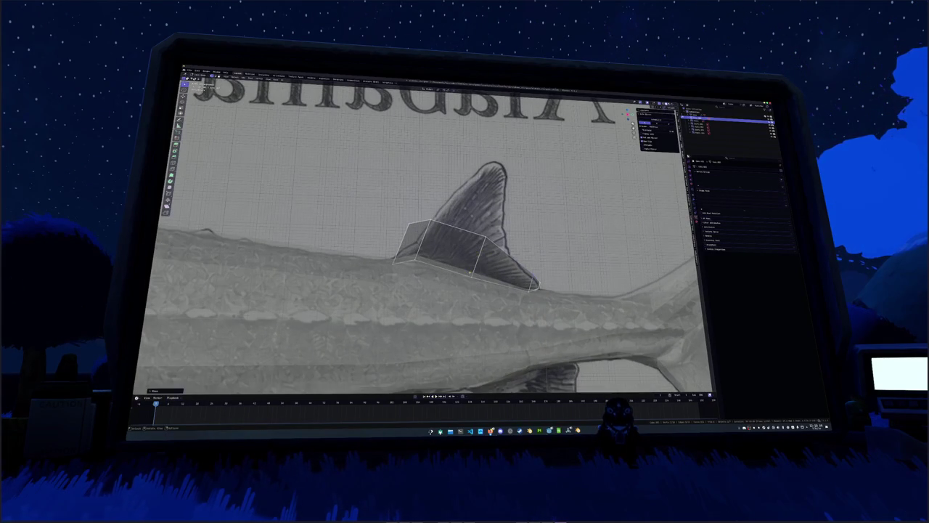
scroll(465, 240, "up", 2)
Step: Slide the fin's edges and vertices to match the reference outline
key("g")
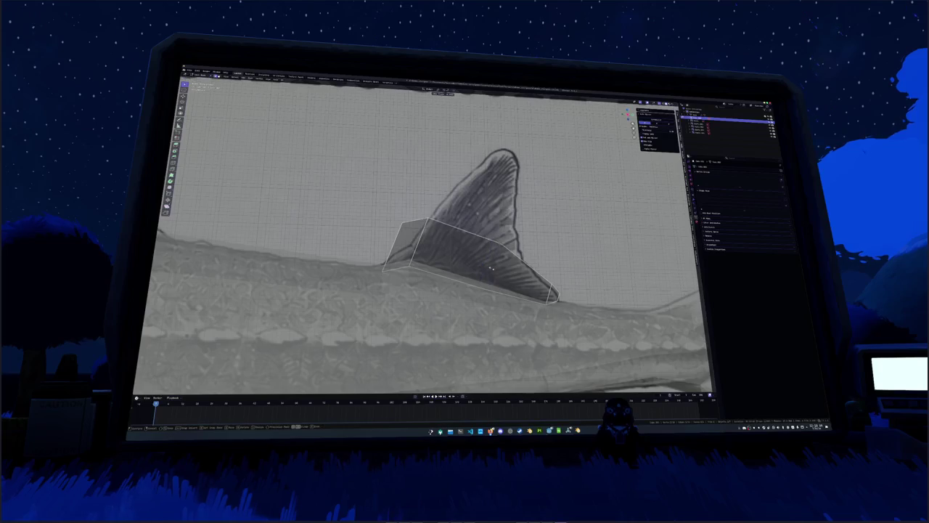
left_click(490, 268)
key("g")
key("g")
left_click(419, 244)
key("g")
key("g")
left_click(591, 201)
key("g")
key("g")
key("Return")
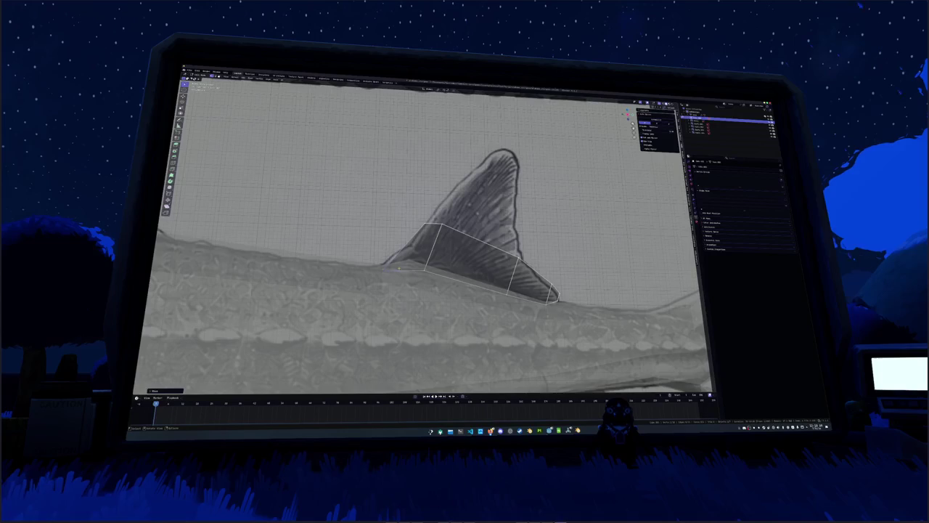
left_click_drag(530, 120, 491, 117)
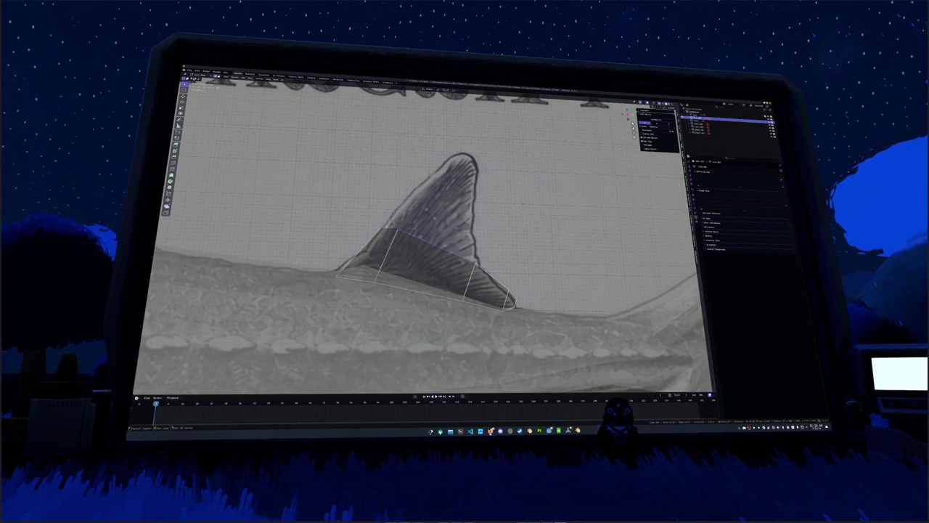
Step: Extrude the fin's top edge up to the tip and position the top vertex
key("e")
left_click(497, 168)
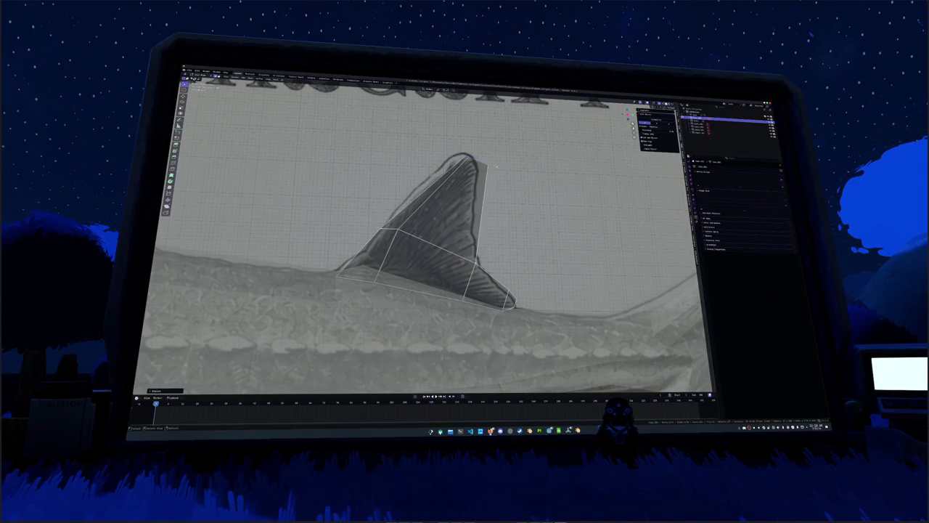
key("g")
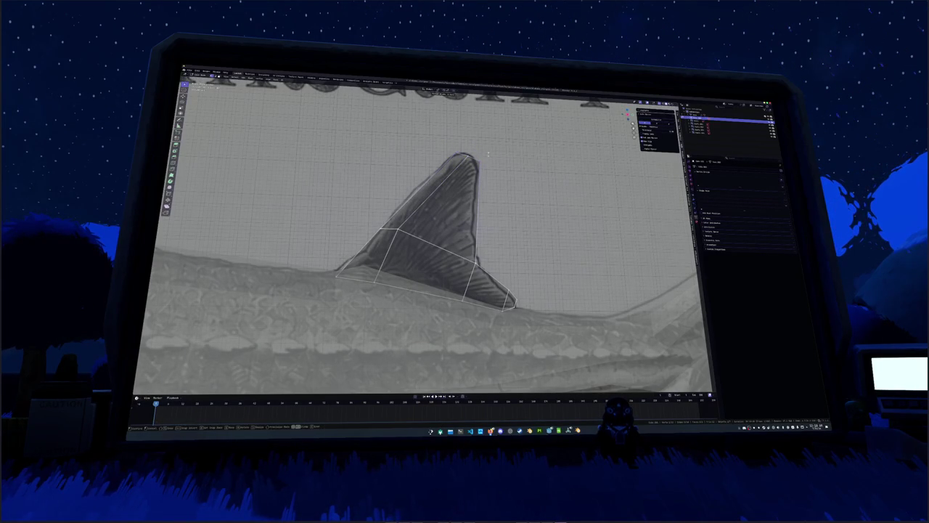
key("Return")
key("Return")
Step: Slide the fin edge vertices onto the outline and add a centred edge loop across the fin
key("g")
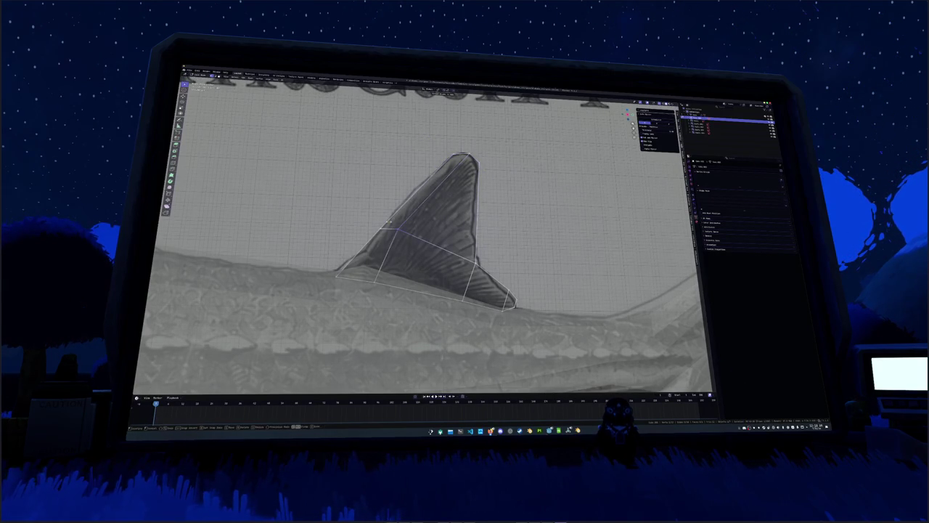
key("g")
key("Return")
key("g")
key("g")
key("Return")
left_click(482, 224)
right_click(474, 210)
key("g")
key("g")
key("Return")
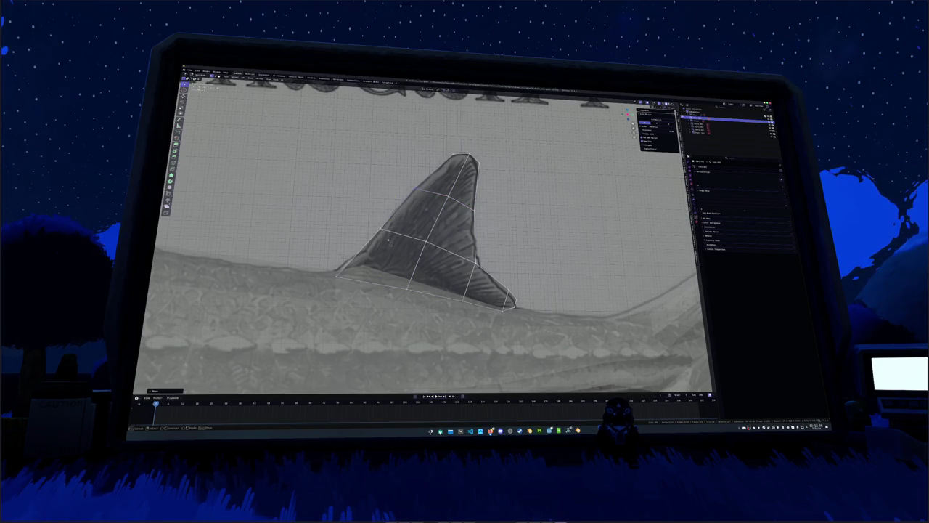
scroll(421, 240, "down", 5)
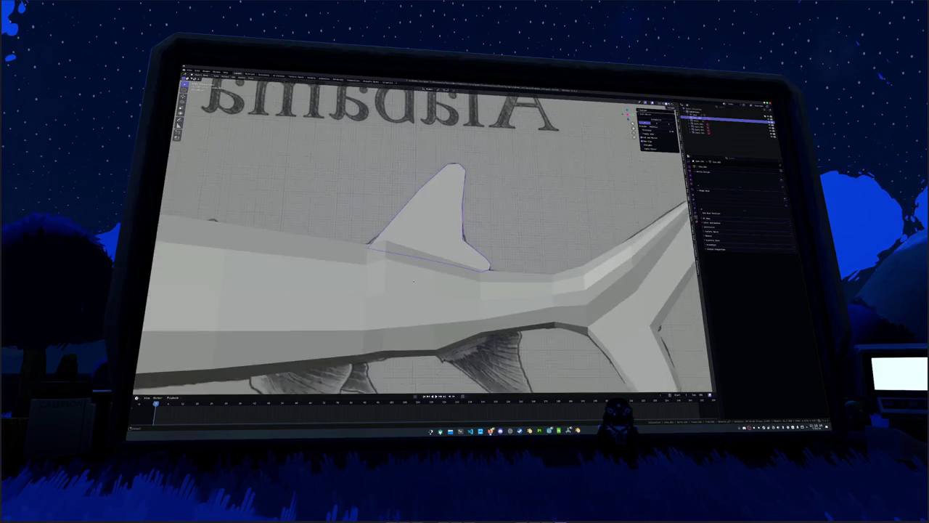
Step: Select the sturgeon body in Edit Mode with X-ray enabled over the reference
scroll(421, 239, "up", 3)
left_click(403, 225)
key("Tab")
key("alt+z")
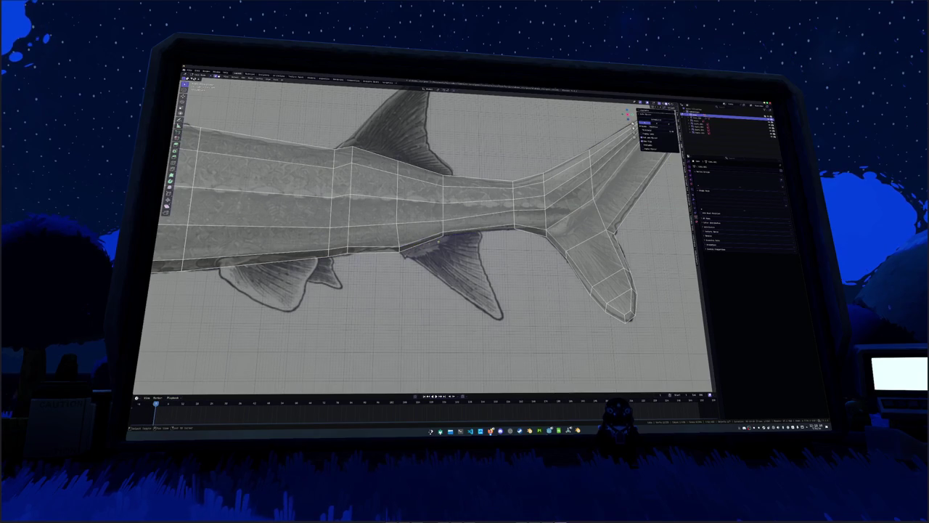
right_click(418, 170)
key("Escape")
key("Tab")
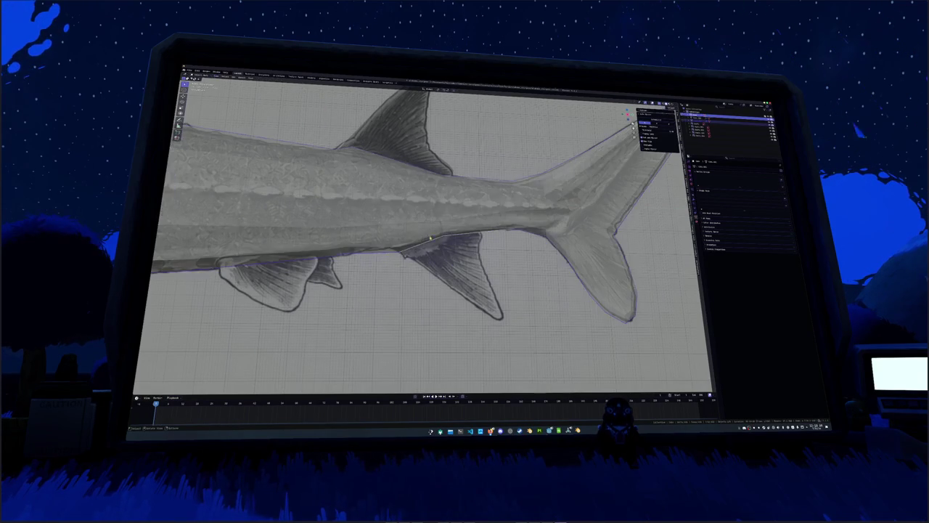
key("Tab")
key("alt+z")
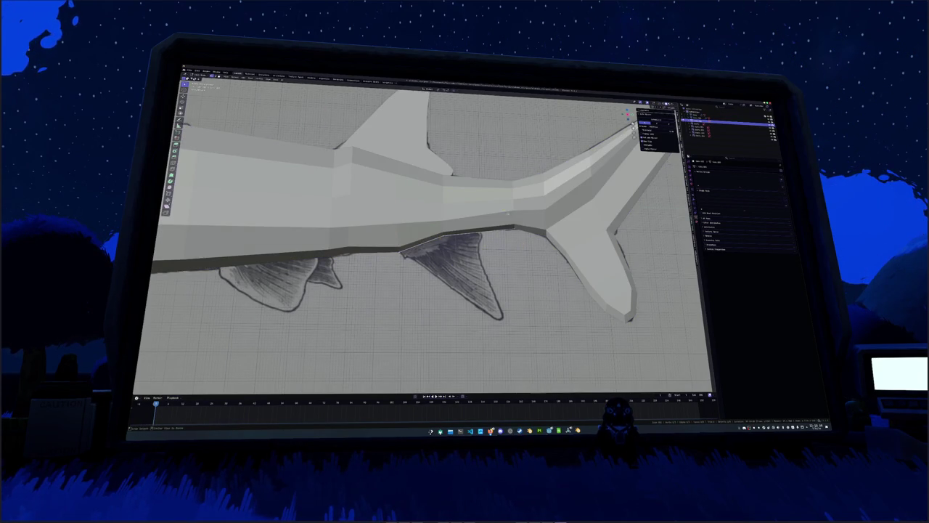
key("alt+z")
Step: Select the face strip at the anal fin base and slide it into place
key("ctrl+l")
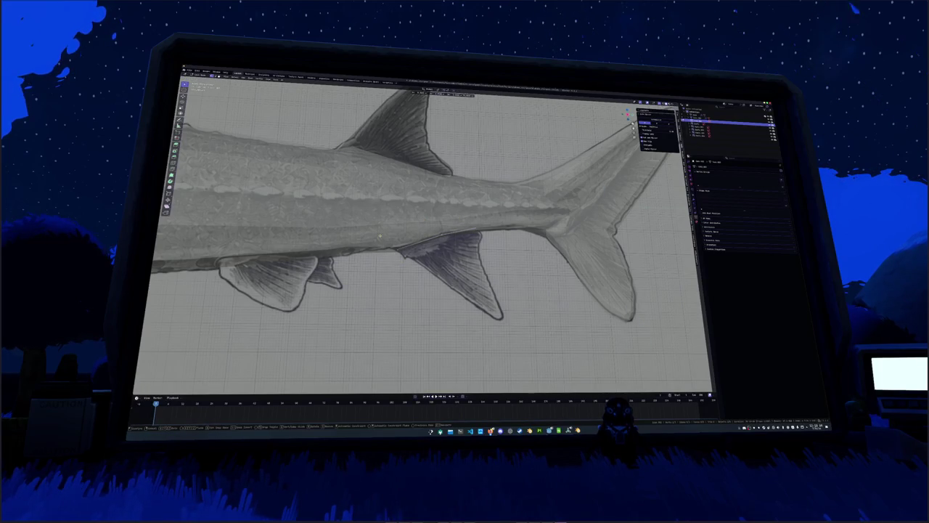
left_click(432, 255)
key("shift+v")
left_click(495, 250)
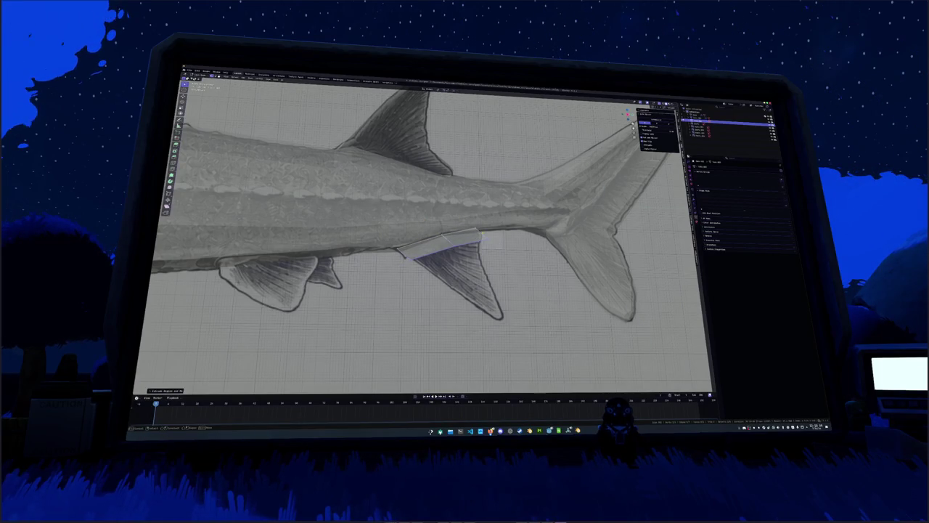
left_click(476, 237)
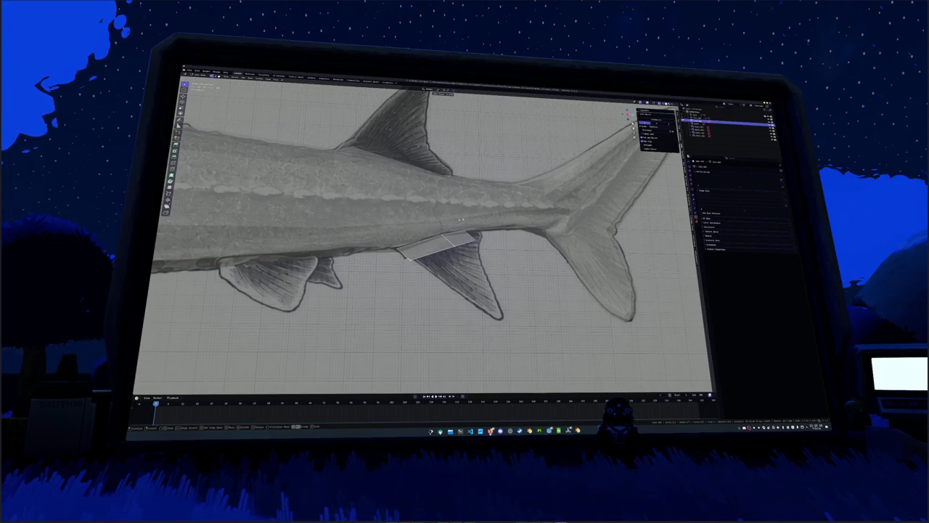
left_click(476, 236)
Step: Extrude the fin-base strip down to the anal fin tip and slide a vertex onto the outline
key("g")
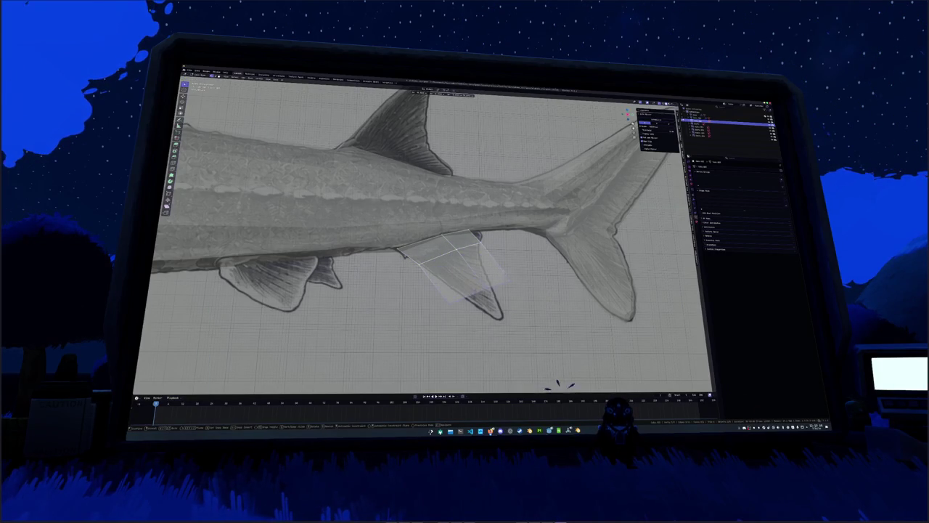
left_click(498, 316)
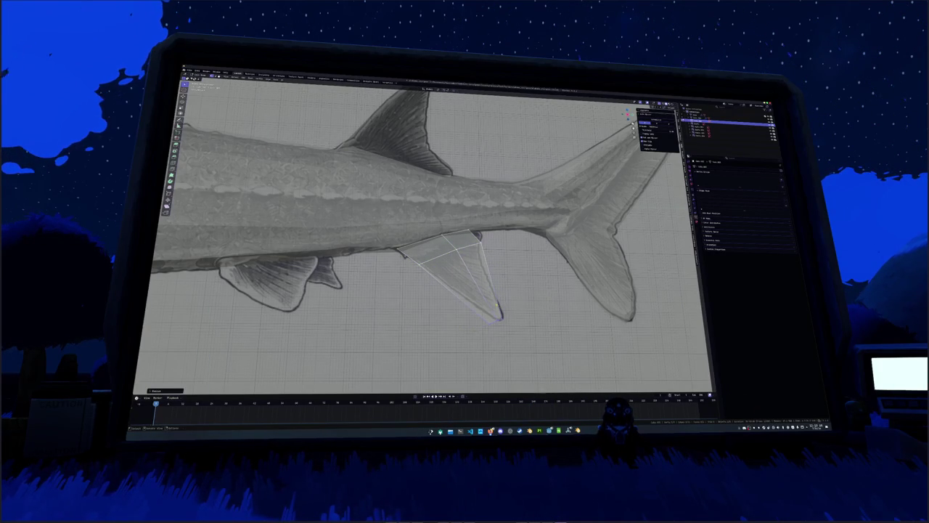
key("e")
right_click(520, 307)
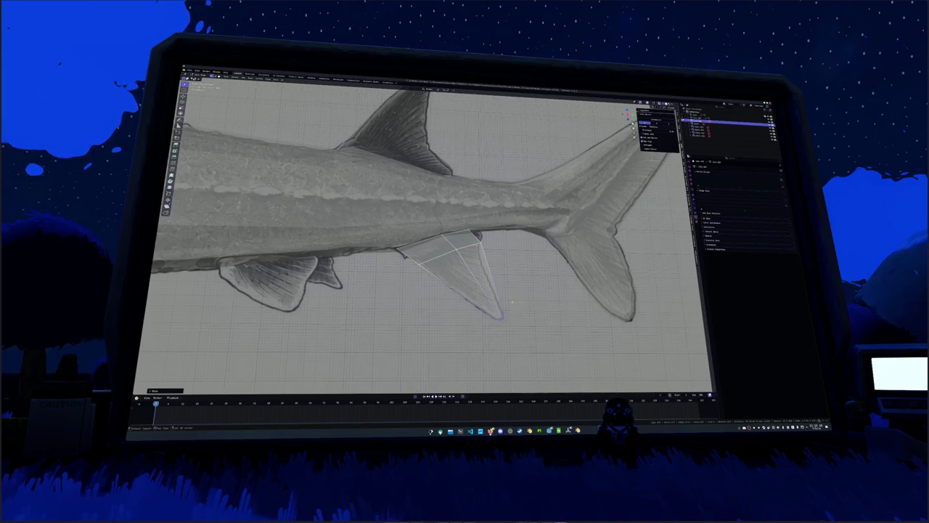
scroll(479, 291, "up", 3)
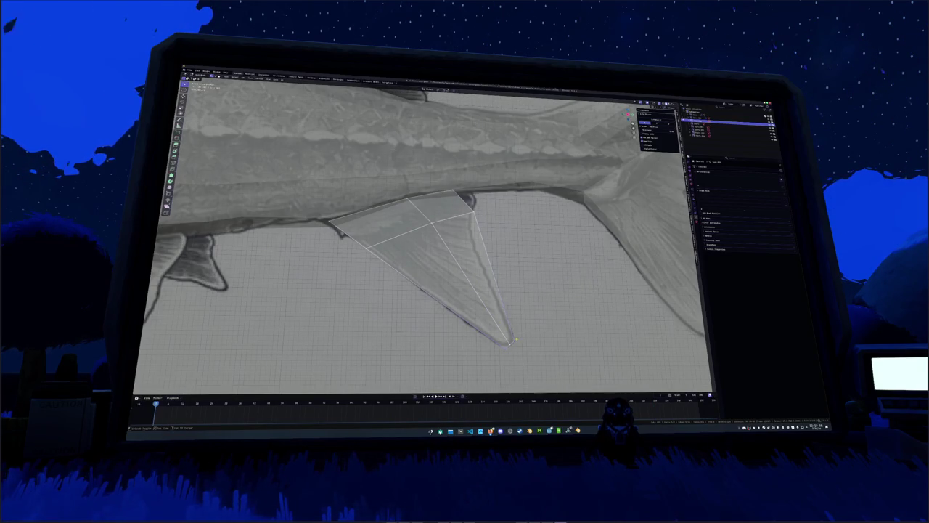
key("shift+v")
left_click(485, 268)
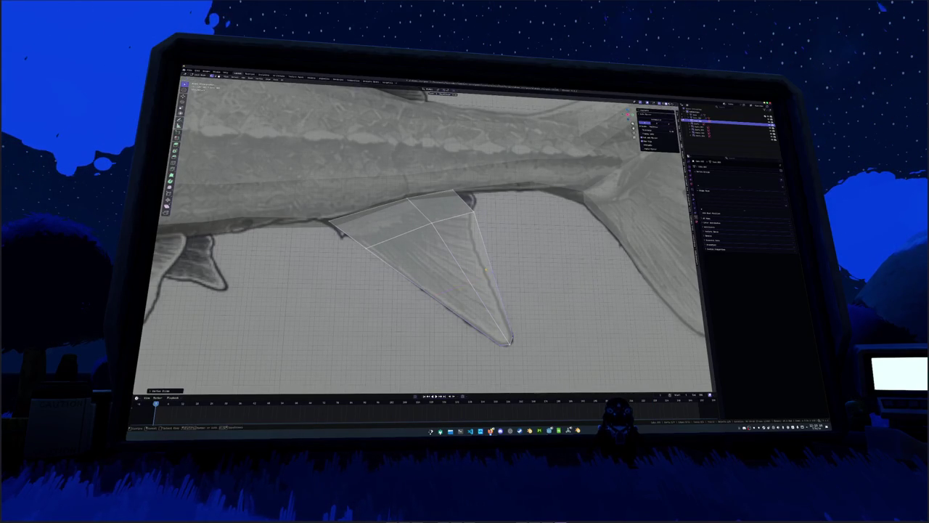
Step: Add two edge loops across the anal fin
key("ctrl+r")
left_click(483, 280)
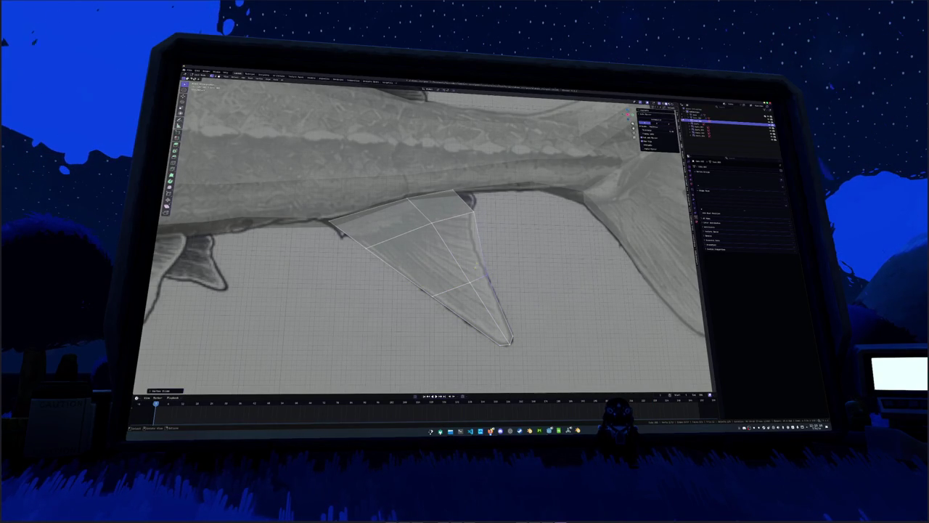
key("ctrl+r")
left_click(469, 233)
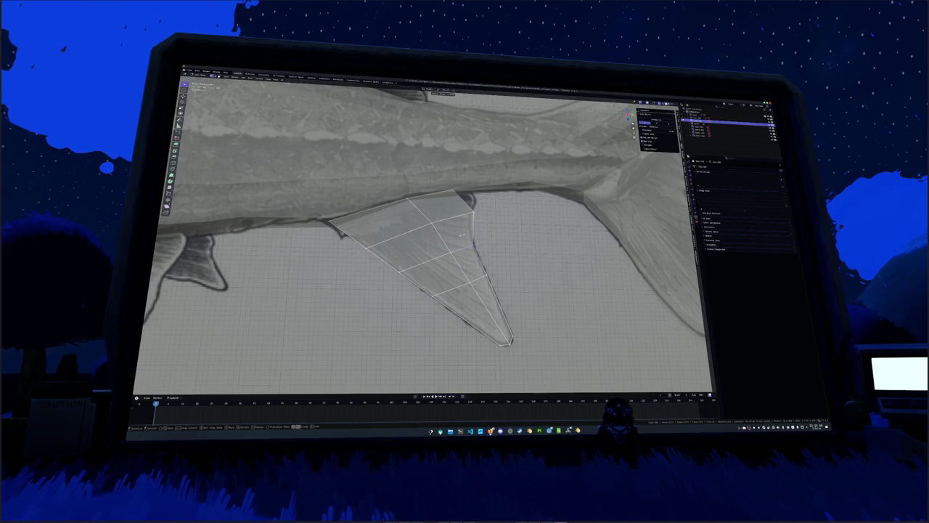
left_click(462, 234)
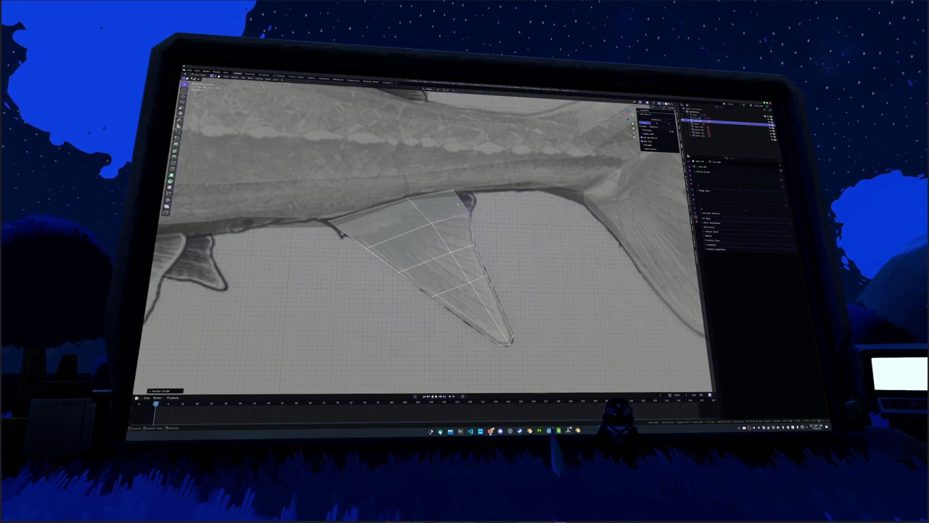
Step: Pull the fin's top-right corner and vertices onto the reference outline
left_click_drag(469, 198, 479, 188)
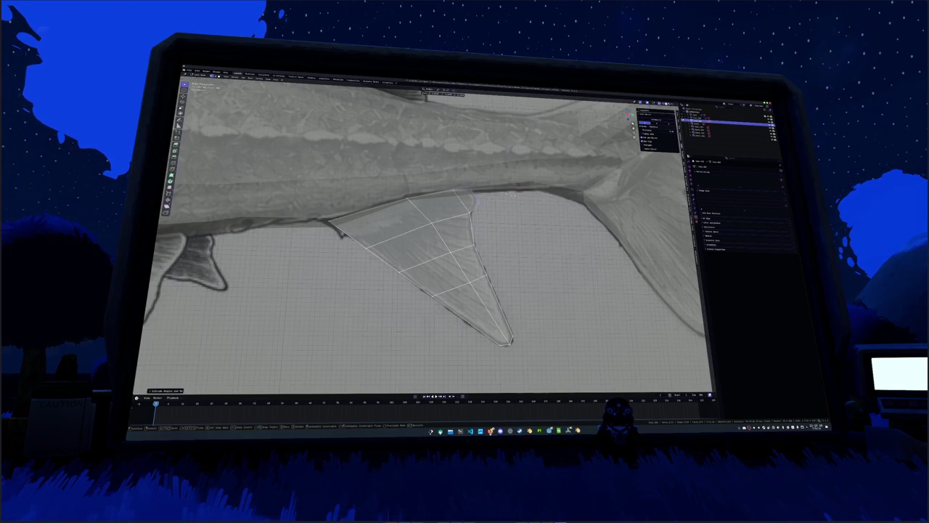
left_click(494, 215)
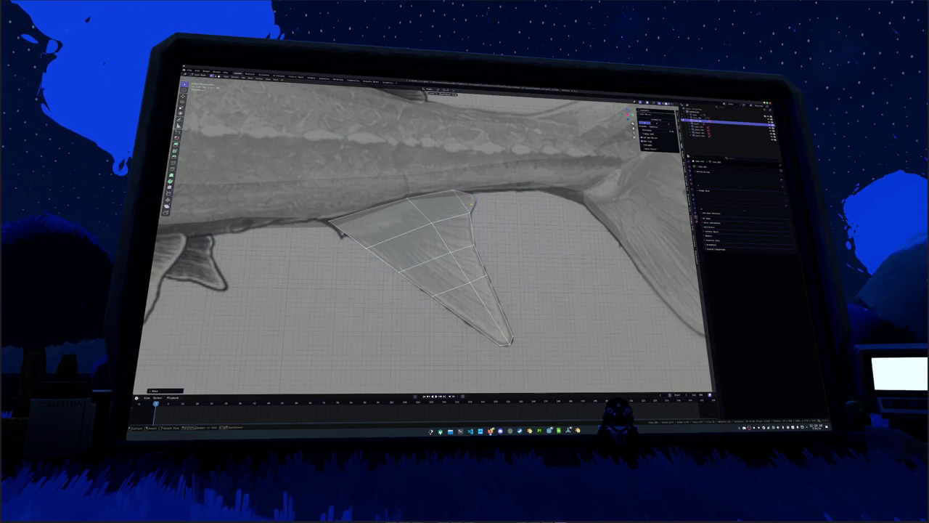
key("g")
left_click(440, 258)
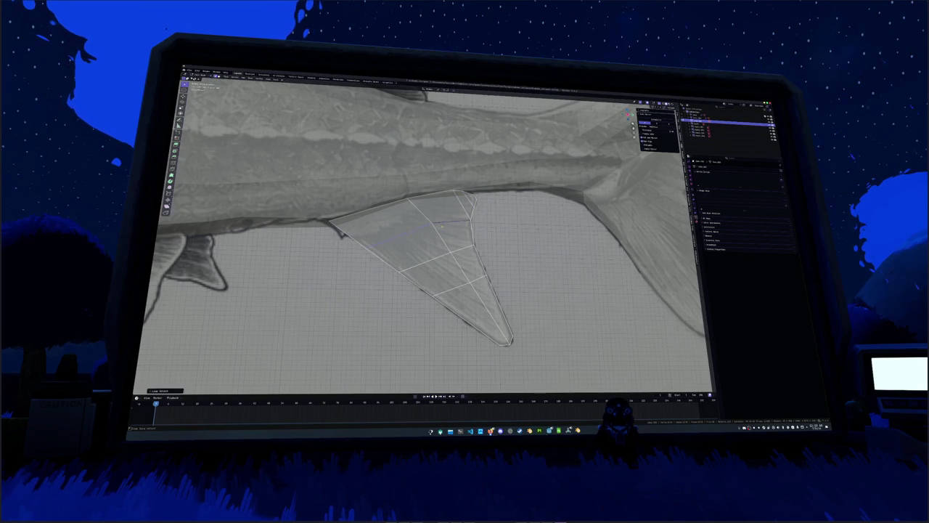
key("Tab")
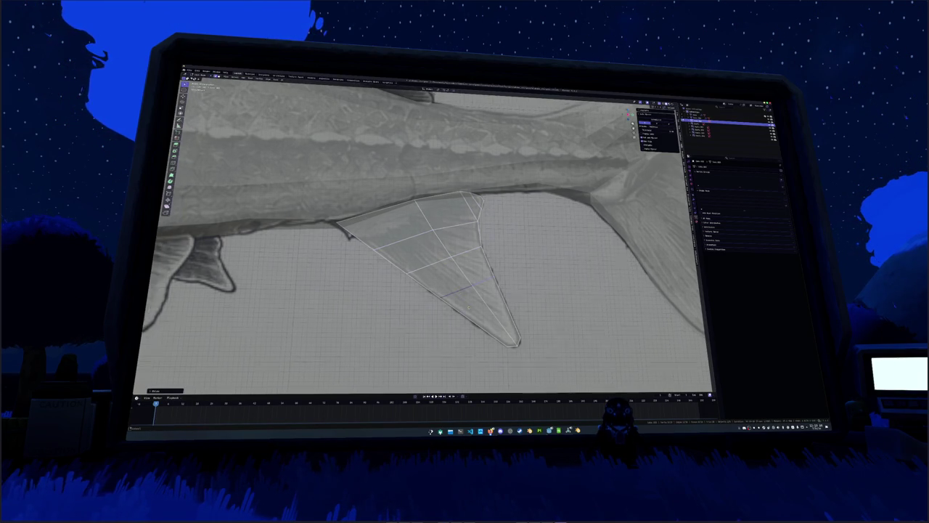
scroll(448, 302, "down", 5)
key("Tab")
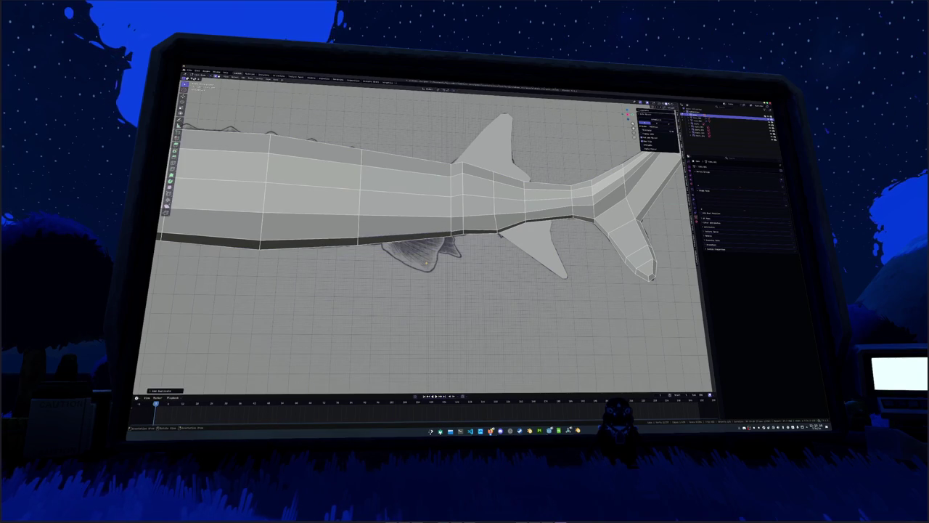
Step: Separate the selected fin geometry into its own object with Separate > Selection
right_click(417, 261)
mouse_move(427, 265)
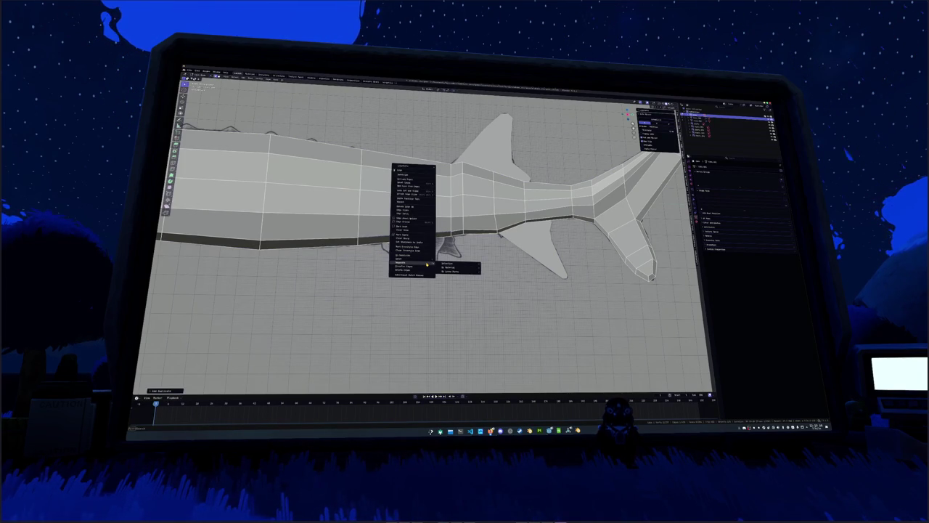
left_click(440, 263)
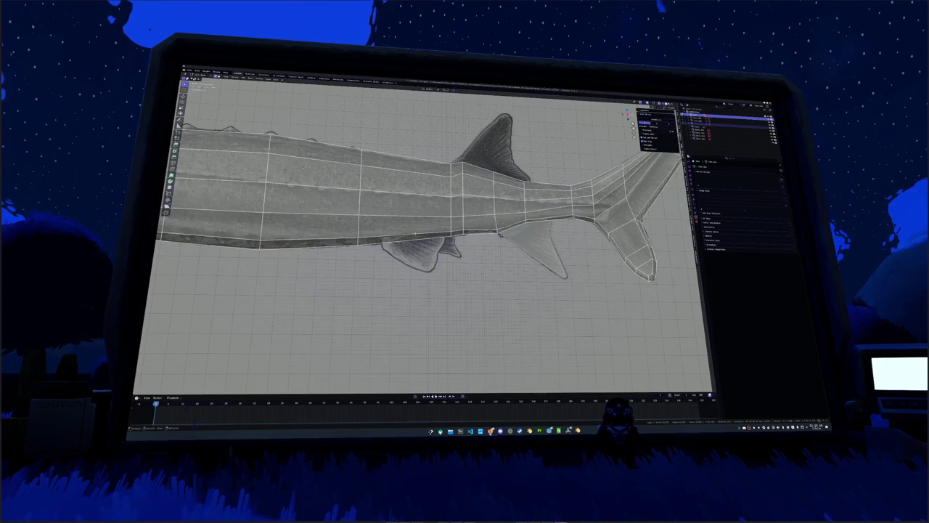
key("Tab")
Step: Zoom and pan to the pelvic fins and select the face at the fin root
scroll(501, 255, "up", 3)
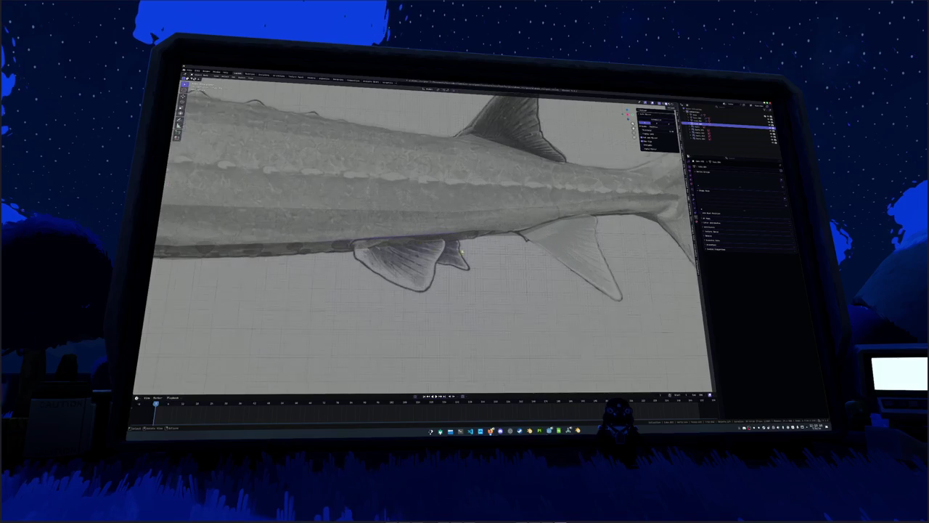
scroll(501, 256, "left", 3)
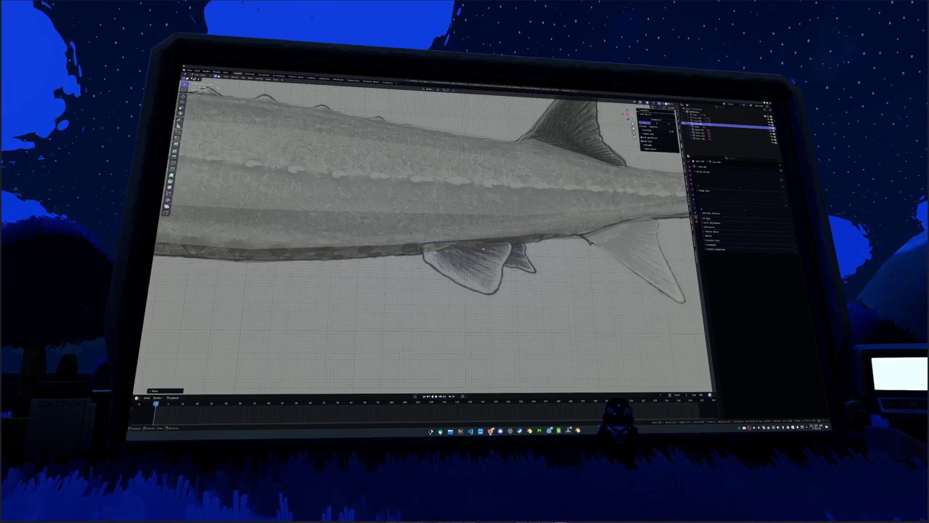
left_click(482, 246)
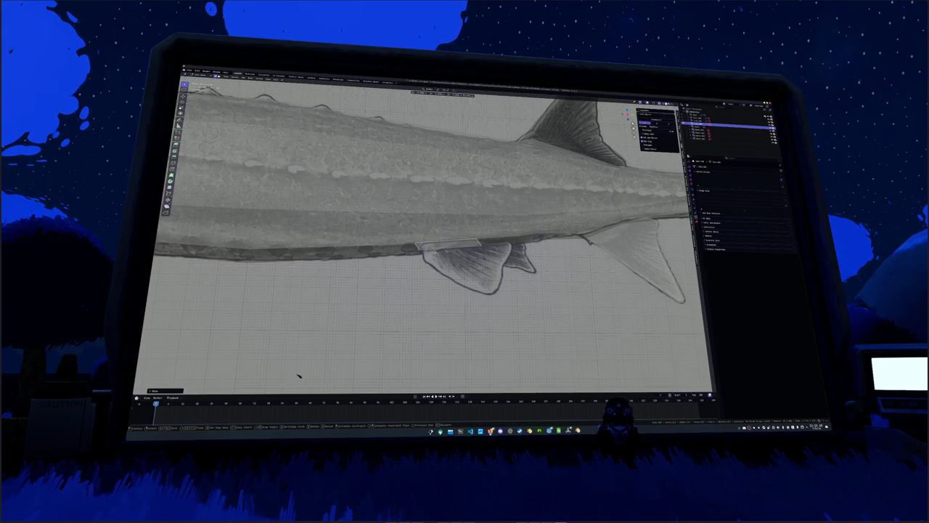
Step: Position the pelvic fin root face, extrude it to the fin tip and slide its corner vertex
key("g")
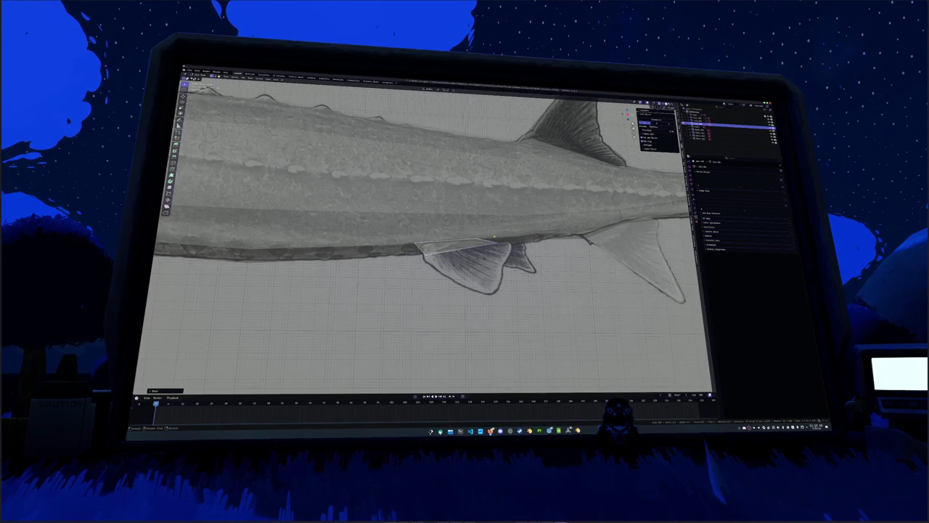
left_click(491, 243)
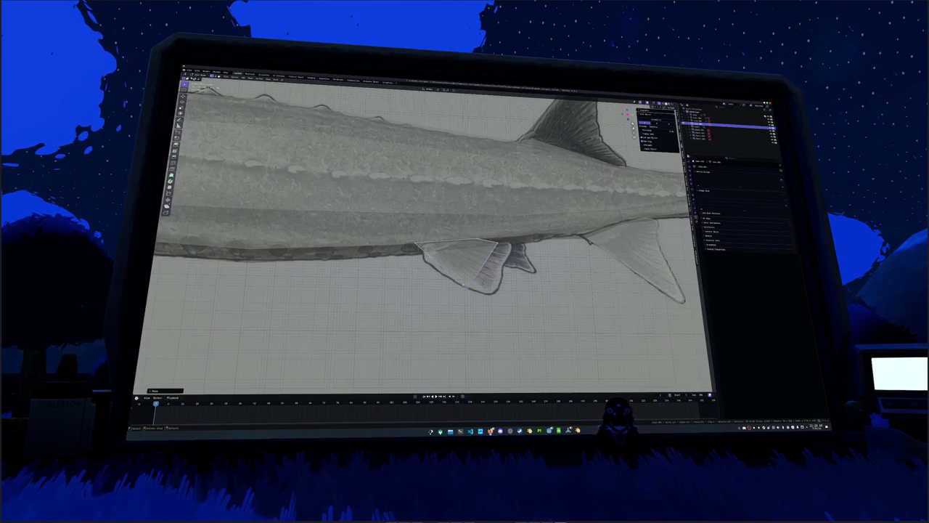
key("e")
left_click(463, 276)
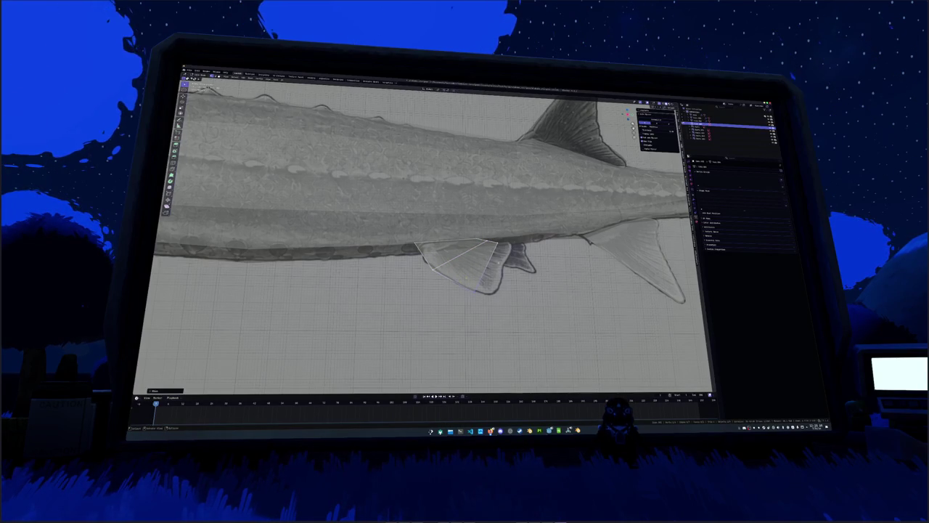
key("g")
key("g")
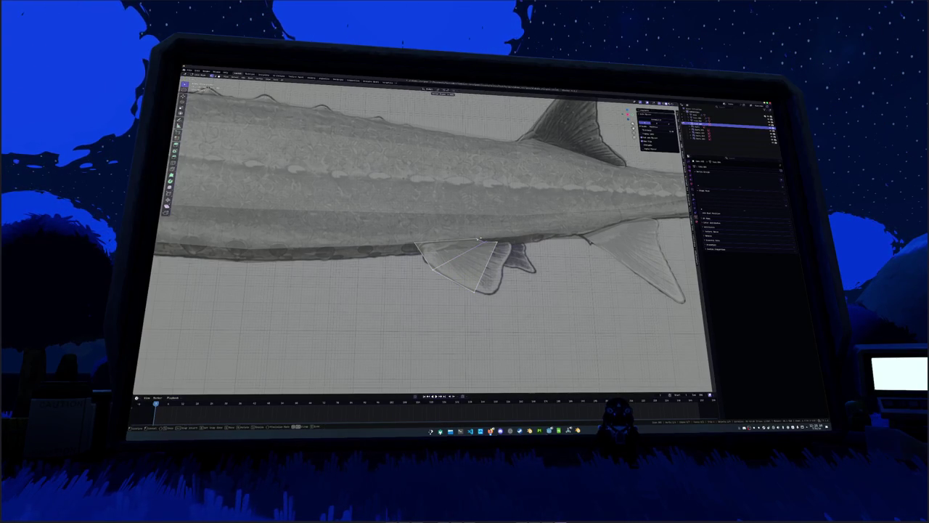
key("g")
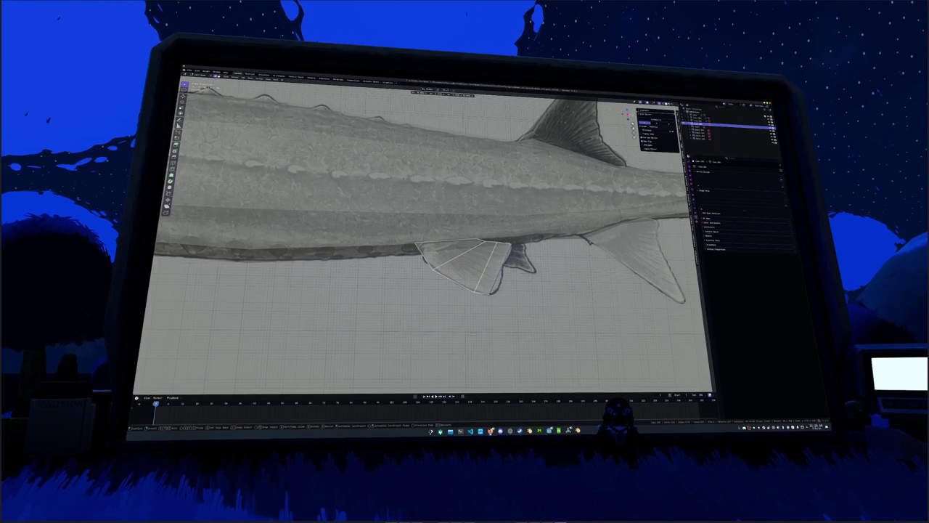
key("Return")
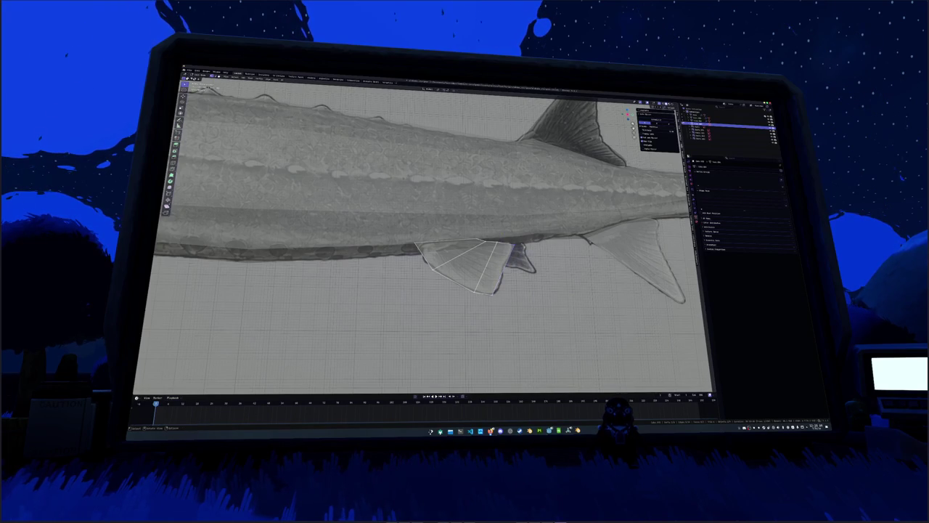
Step: Slide the top-right vertex and move the right-side edge loop left onto the outline
scroll(429, 240, "up", 3)
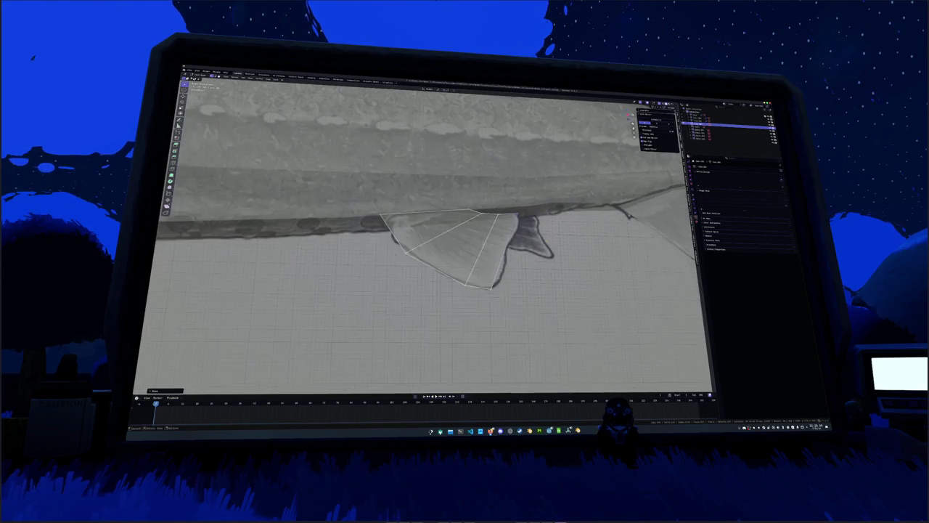
key("g")
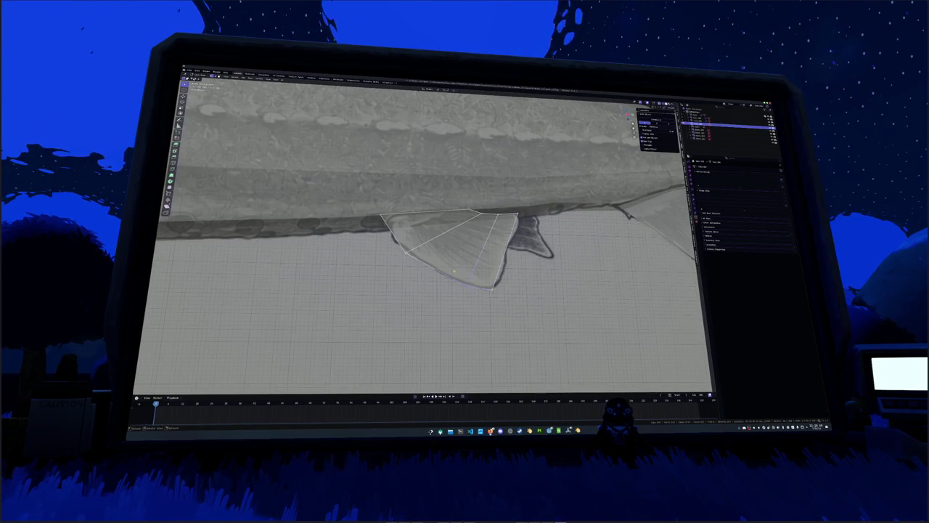
key("Return")
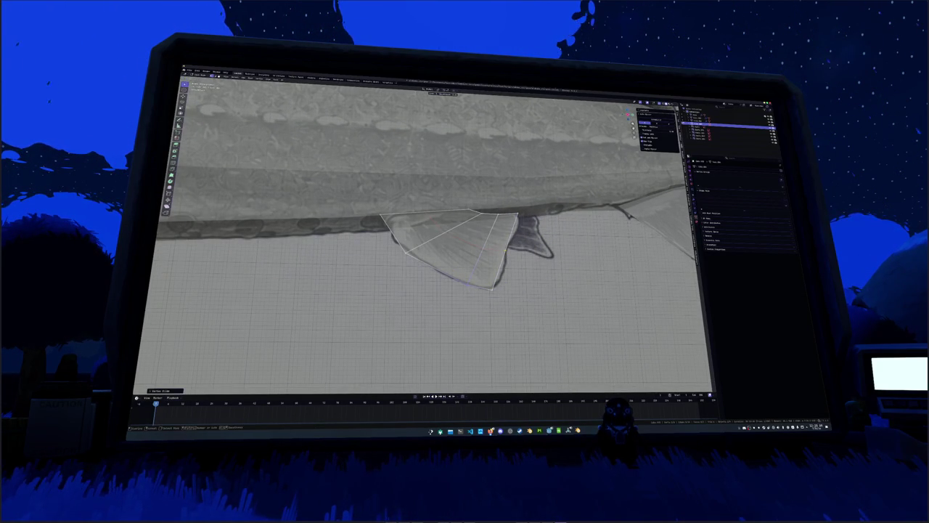
left_click(476, 252, "alt")
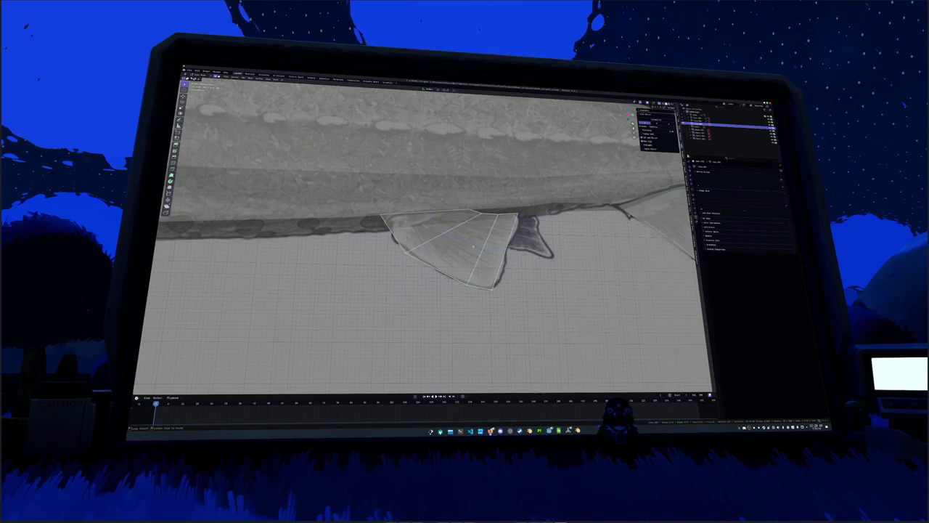
left_click(473, 266, "alt")
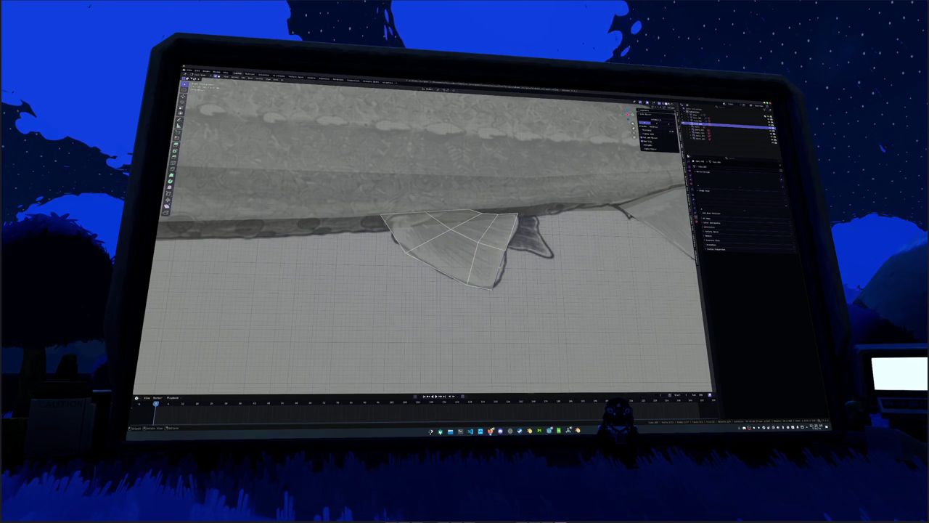
scroll(508, 276, "up", 3)
key("g")
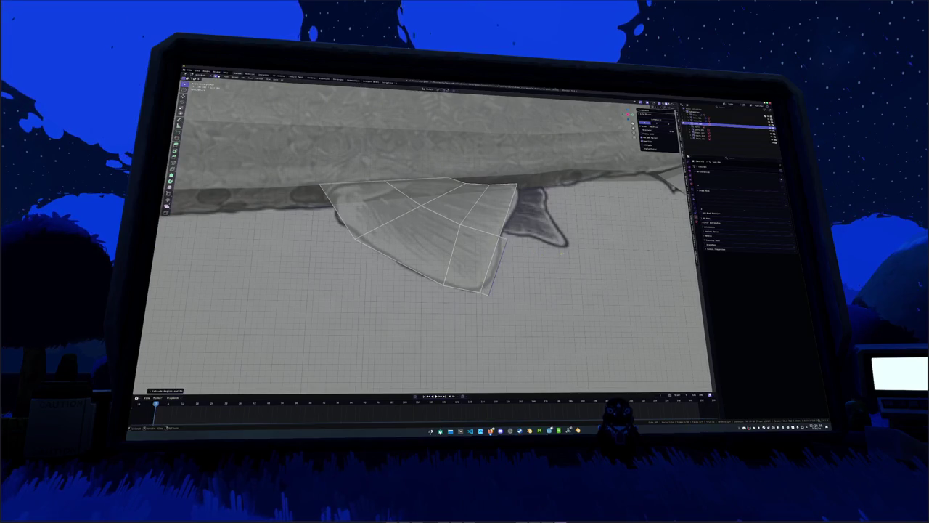
left_click(506, 254)
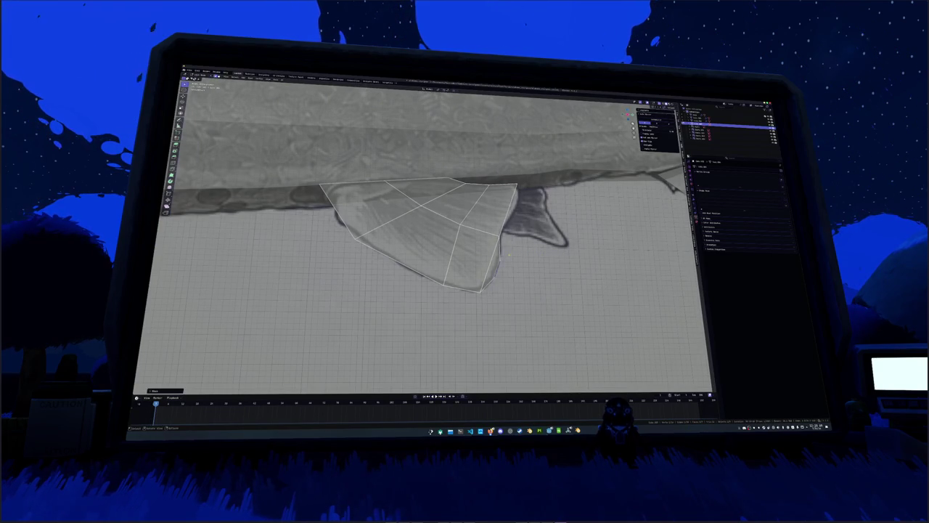
Step: Extrude the fin's upper-right edge outward and scale it down slightly
scroll(508, 255, "up", 2)
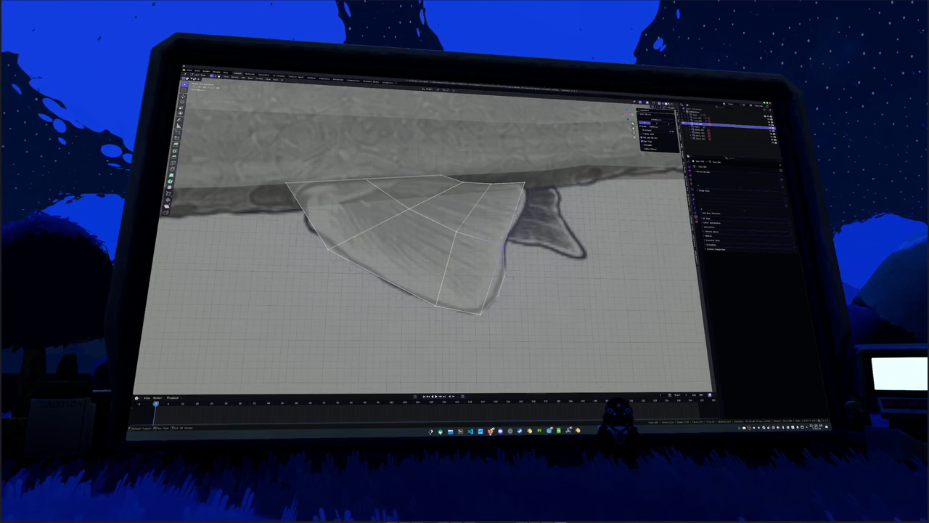
key("e")
left_click(541, 209)
key("s")
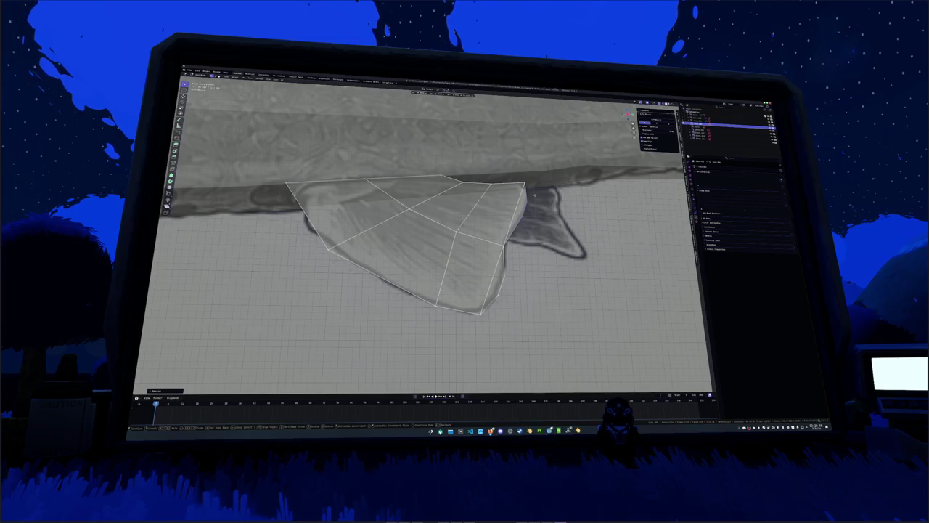
scroll(528, 232, "up", 1)
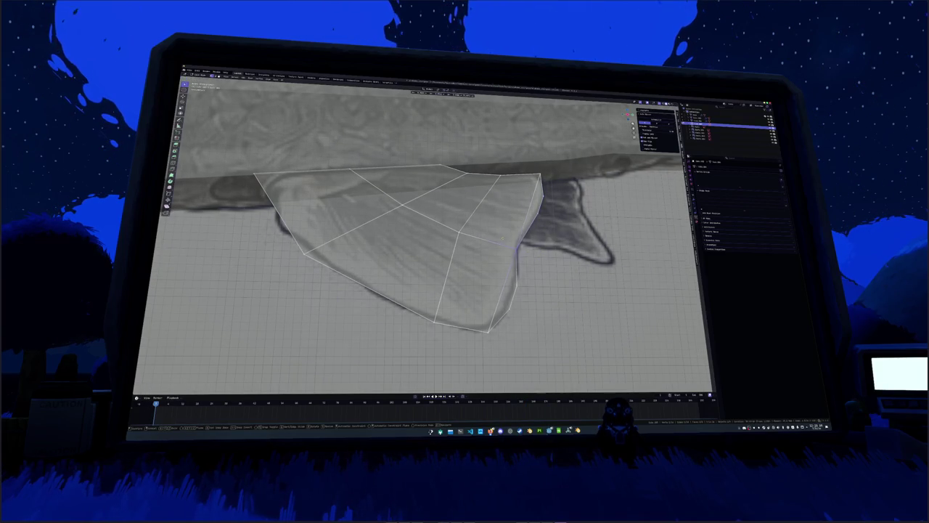
key("s")
key("Return")
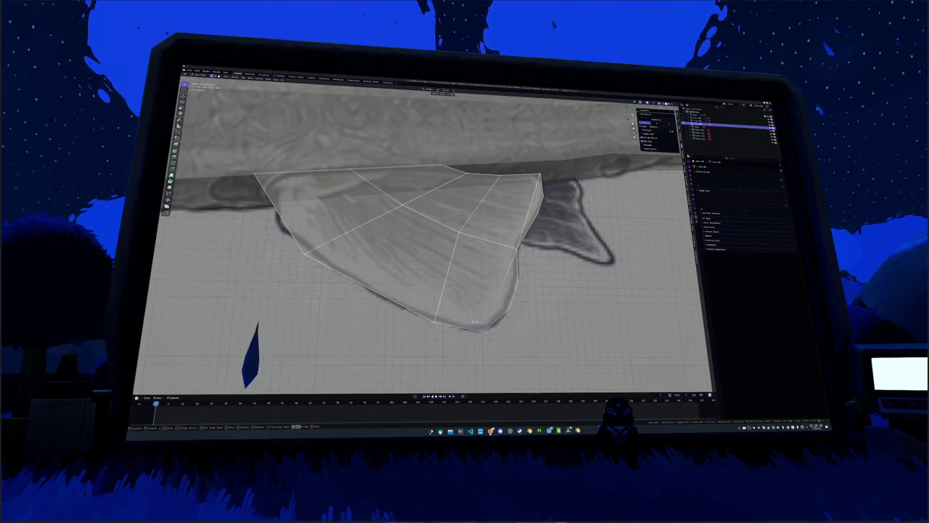
Step: Slide the fin's central vertex left onto the outline and exit Edit Mode
key("g")
key("g")
scroll(556, 172, "down", 2)
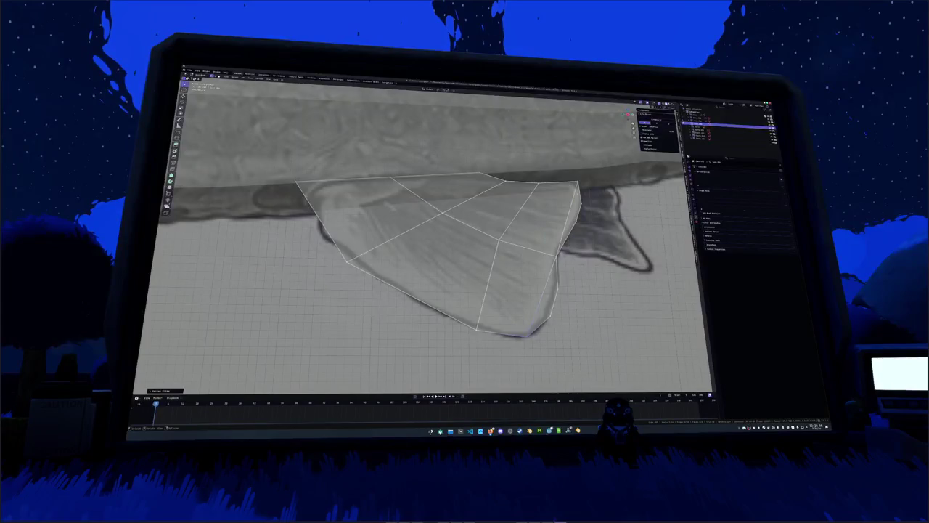
key("g")
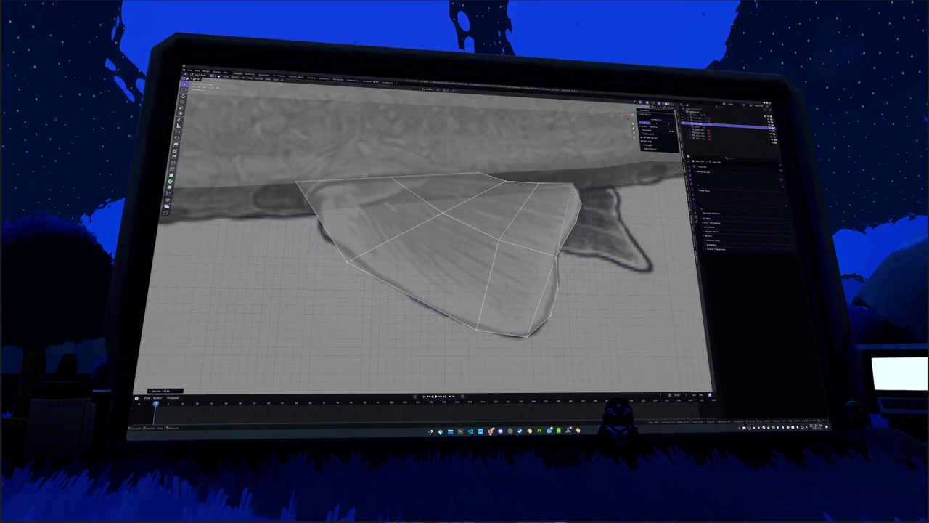
key("Escape")
key("g")
key("g")
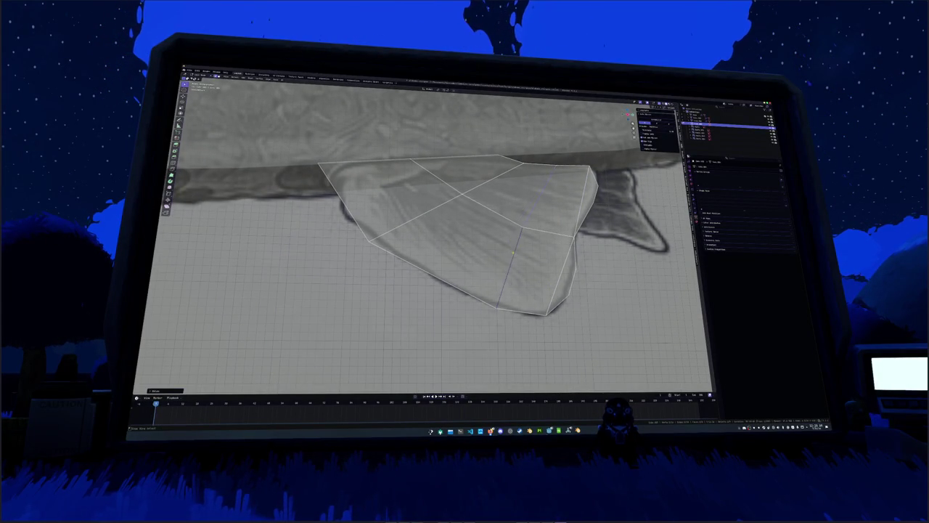
left_click(462, 211)
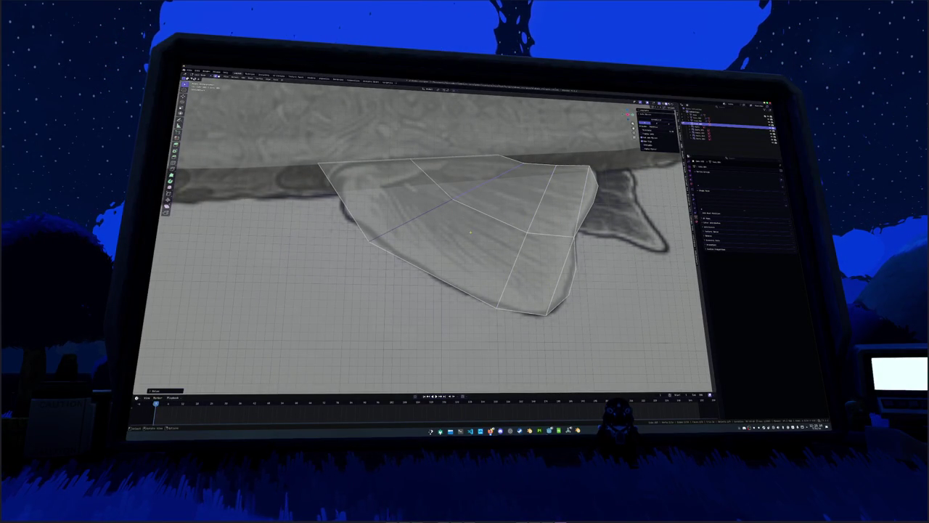
key("Tab")
scroll(436, 240, "down", 5)
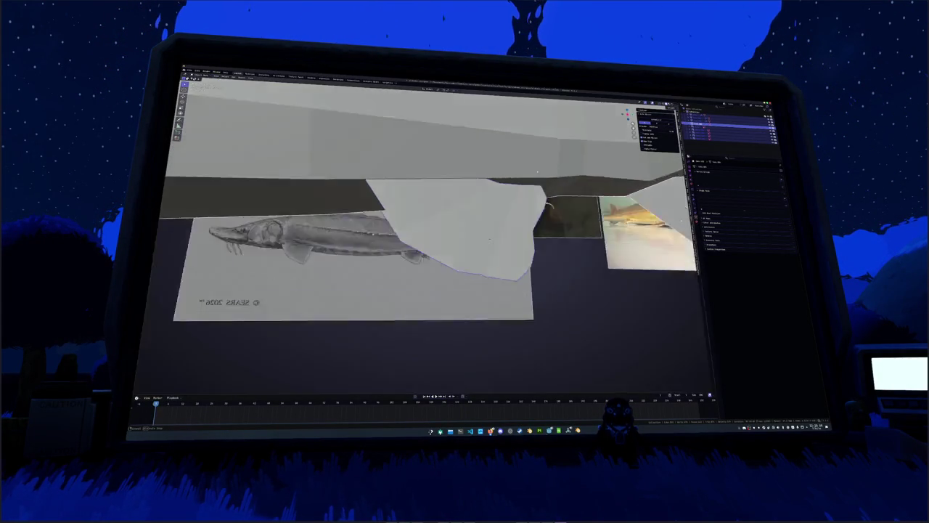
Step: Isolate the pelvic fin in local view with X-ray and rotate it about the X axis
key("alt+a")
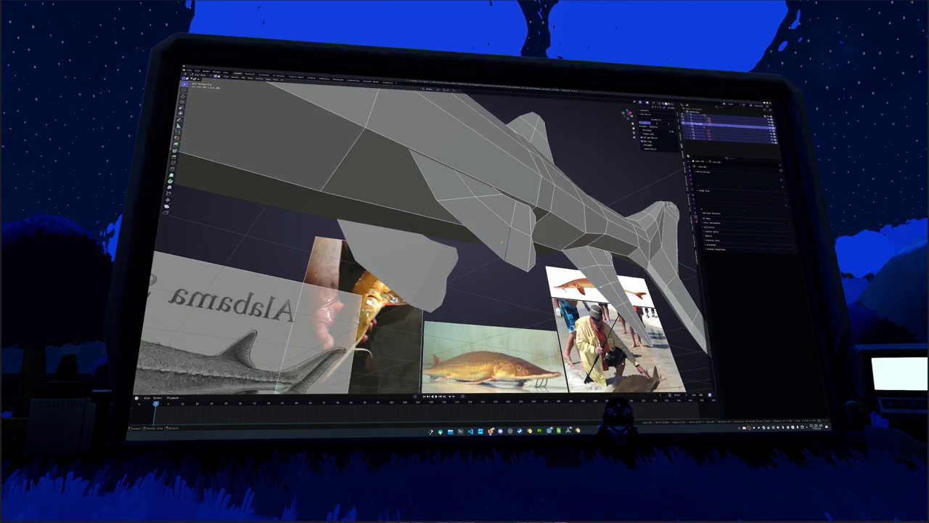
key("ctrl+l")
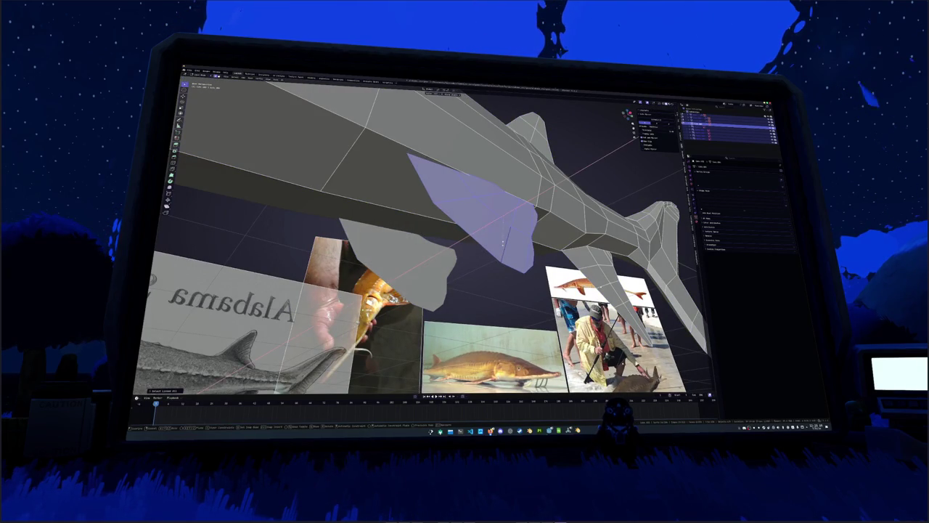
key("KP_Divide")
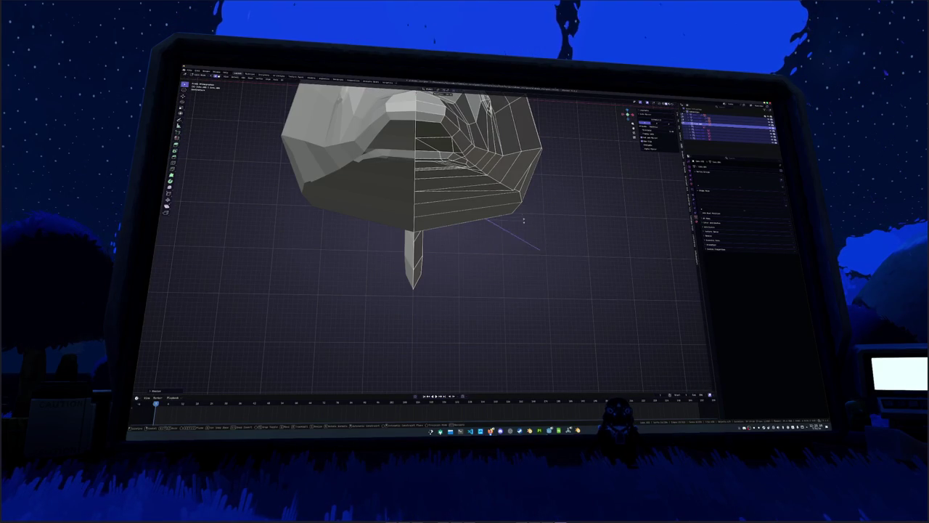
key("alt+z")
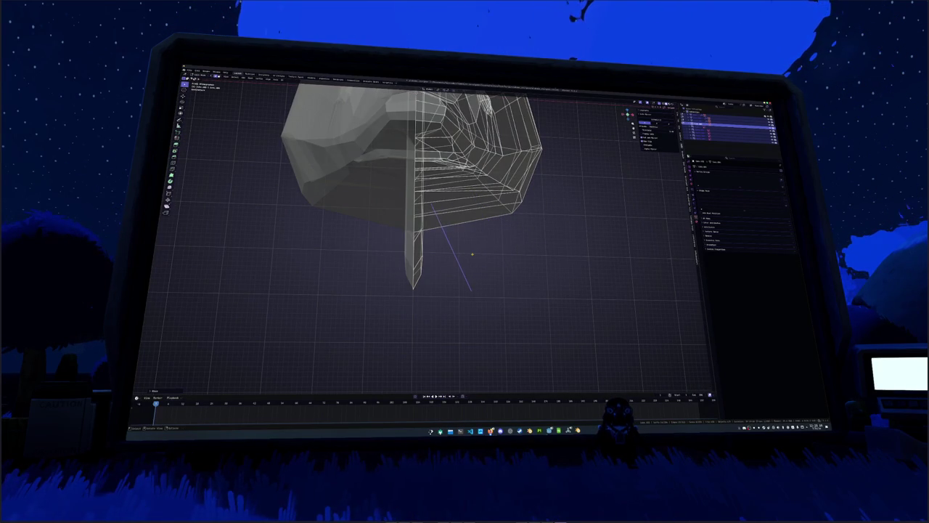
key("KP_Decimal")
key("r")
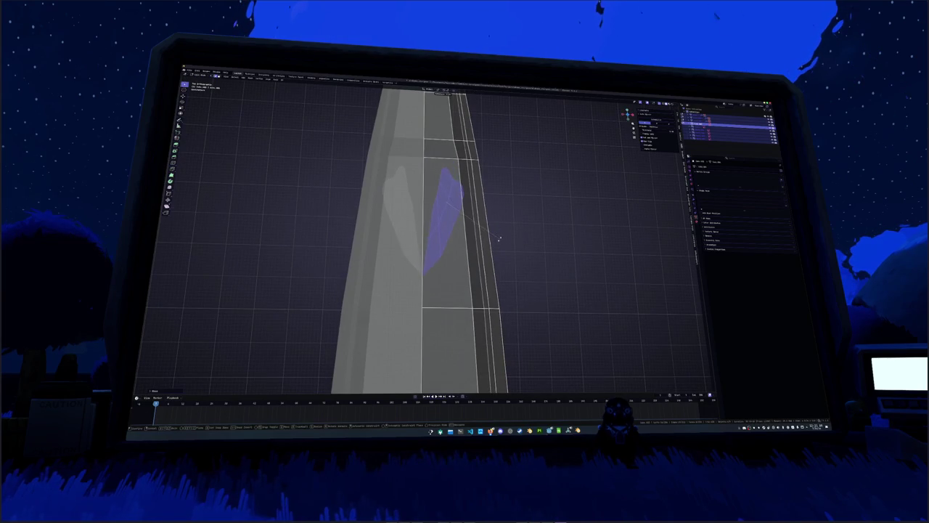
key("x")
key("x")
key("x")
key("x")
key("Return")
Step: Return to the full scene in solid view and save the file with Ctrl+S
key("KP_1")
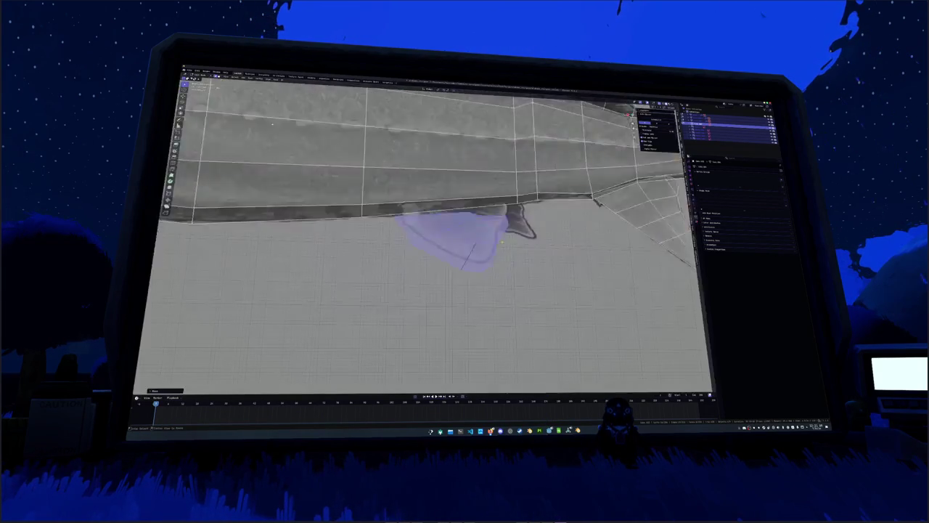
key("Tab")
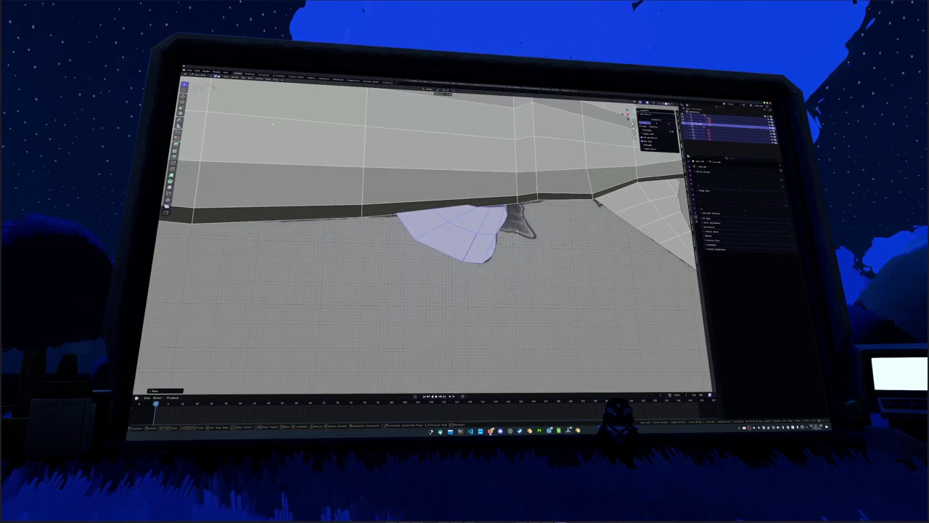
key("Tab")
key("KP_0")
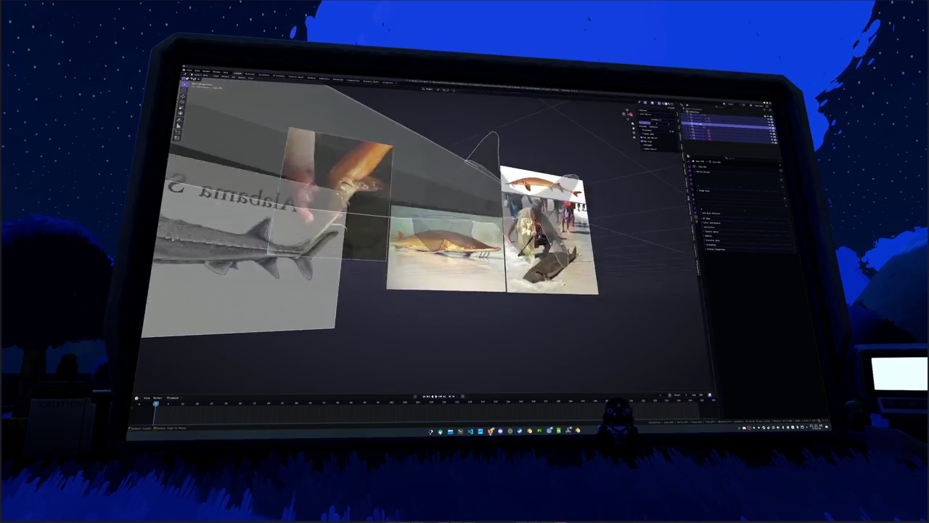
key("alt+z")
key("ctrl+s")
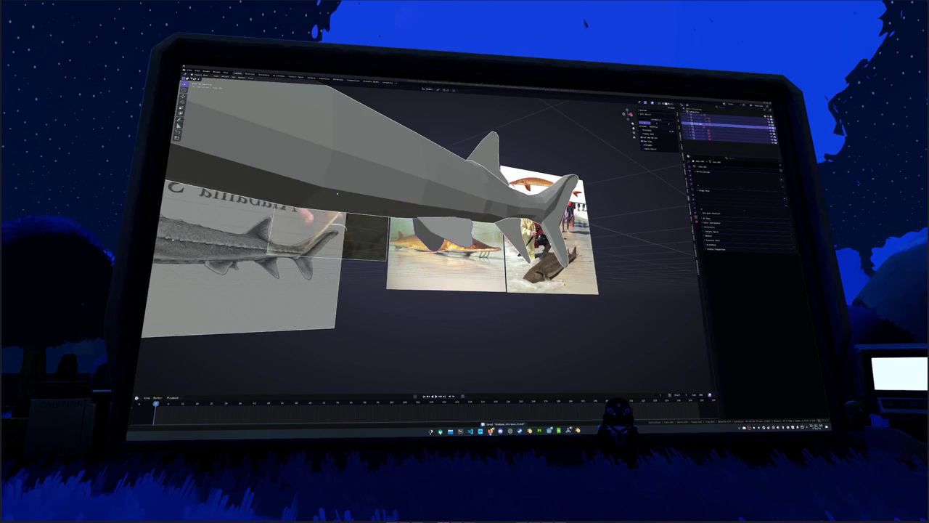
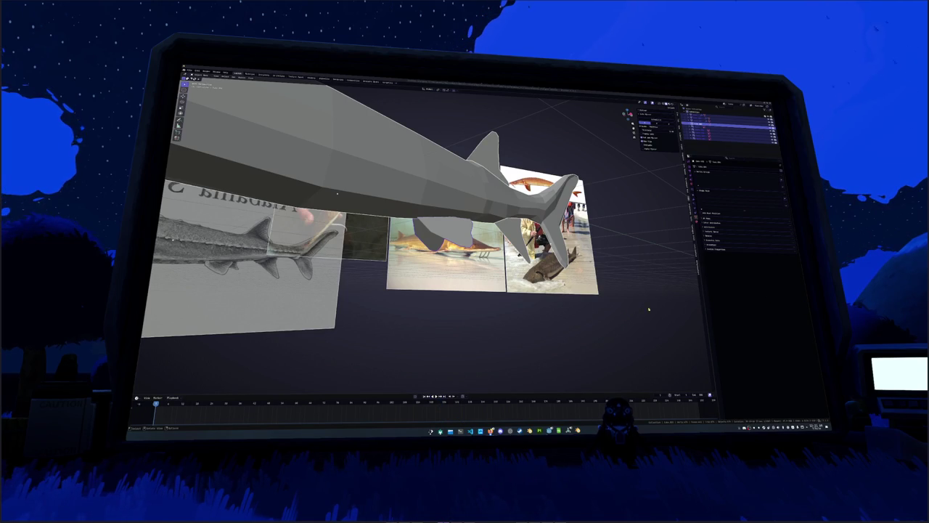
Step: In the textured side ortho view, select all dorsal fin vertices and move them into place
left_click_drag(576, 299, 418, 217)
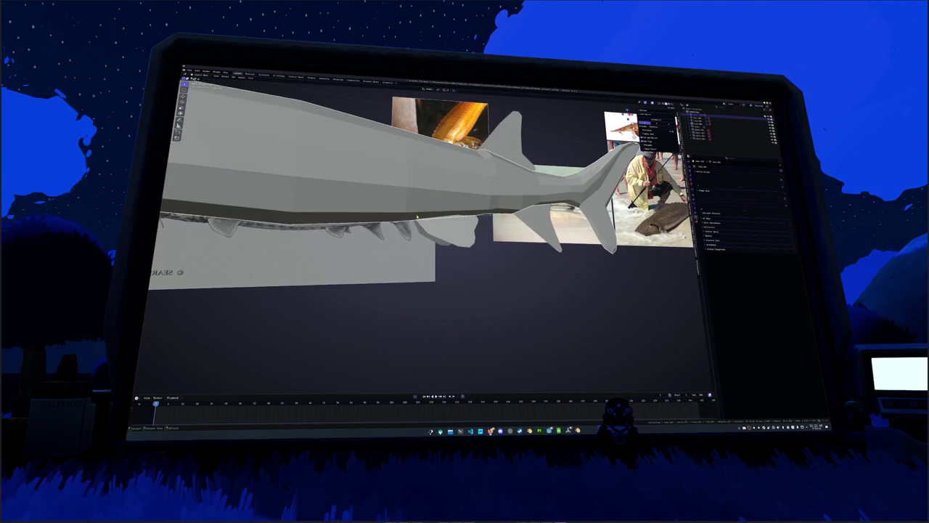
key("KP_3")
key("ctrl+KP_3")
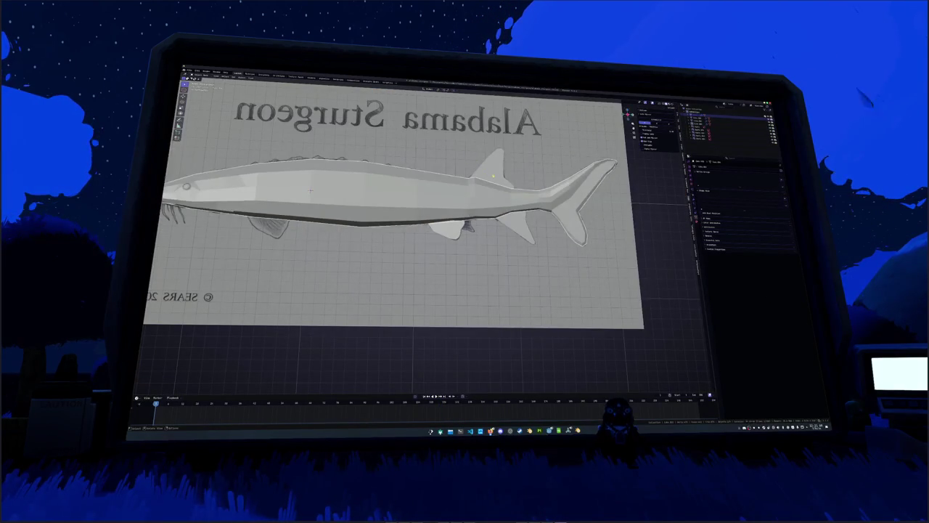
key("KP_3")
key("ctrl+KP_8")
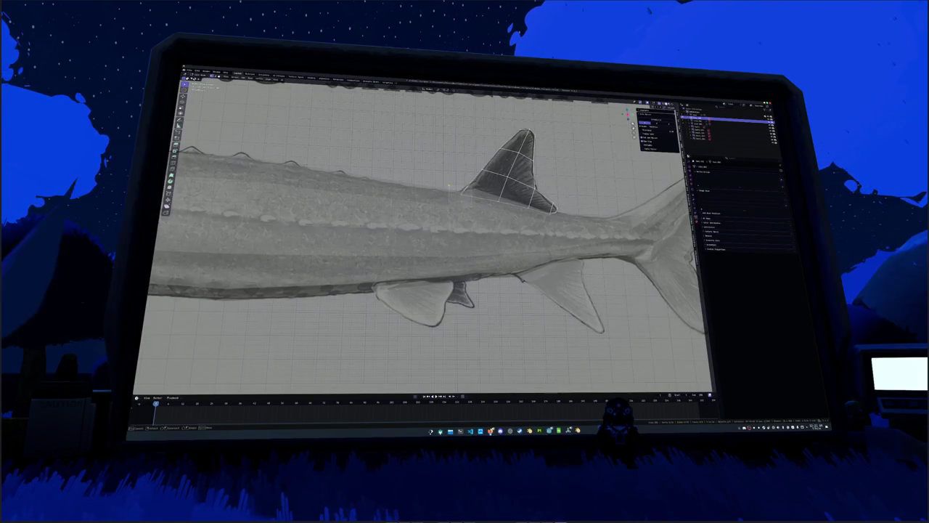
key("a")
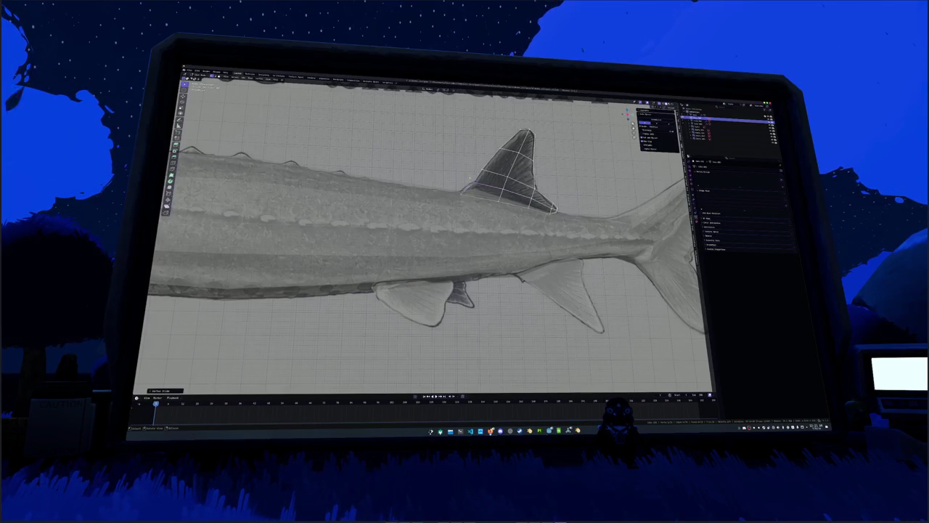
key("g")
left_click(462, 184)
Step: Leave the dorsal fin, then select the pectoral fin in the Outliner and enter Edit Mode
key("Tab")
key("ctrl+KP_1")
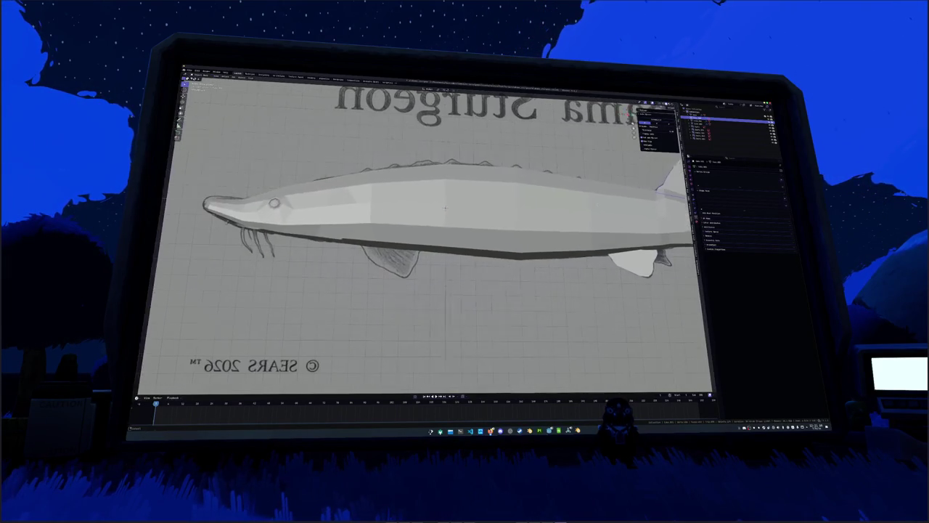
key("Tab")
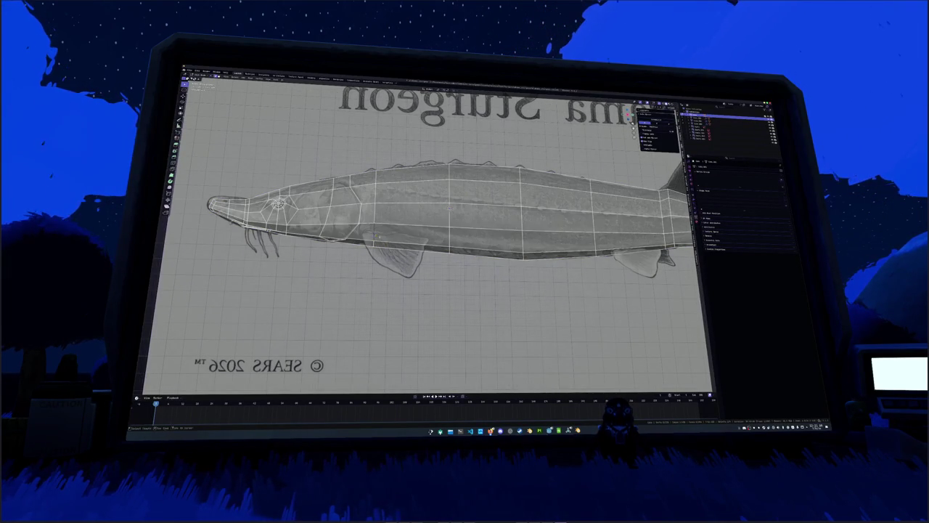
right_click(405, 242)
key("Tab")
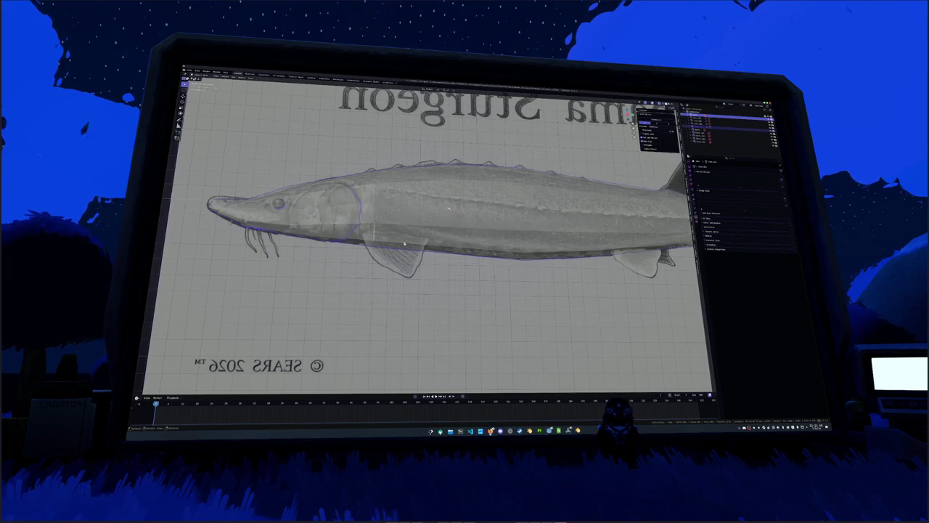
left_click(699, 128)
key("Tab")
Step: Try two knife cuts on the pectoral fin, cancel both, and zoom in
key("k")
key("Escape")
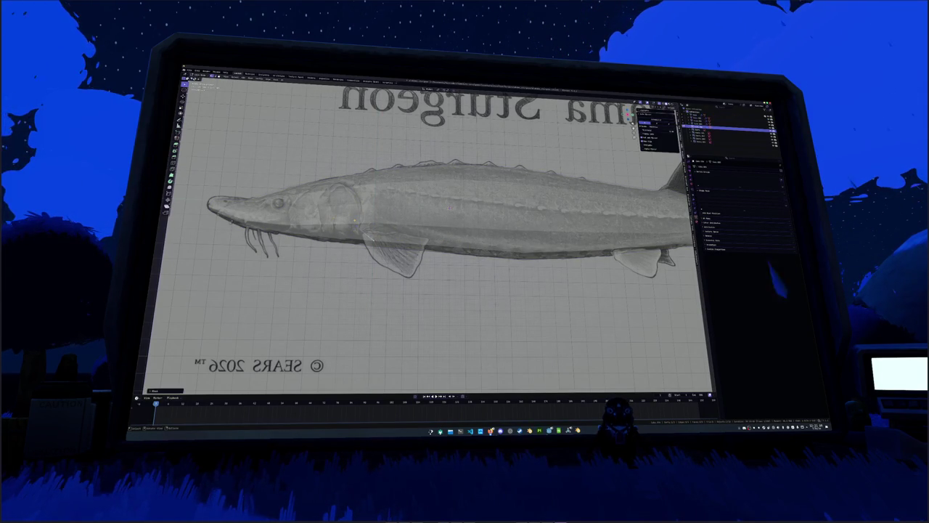
key("k")
key("Escape")
scroll(435, 225, "up", 3)
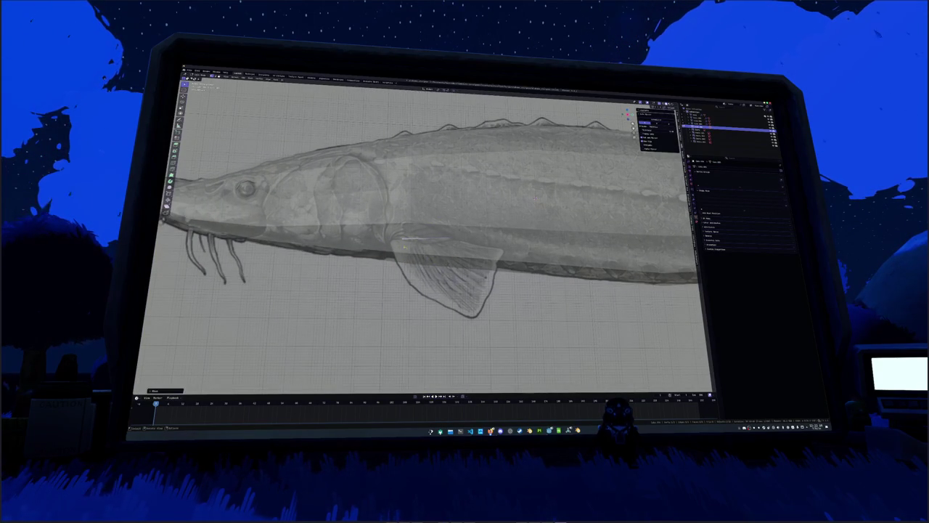
Step: Add a knife edge along the fin's top, fill the face, and knife a diagonal cut across it
key("k")
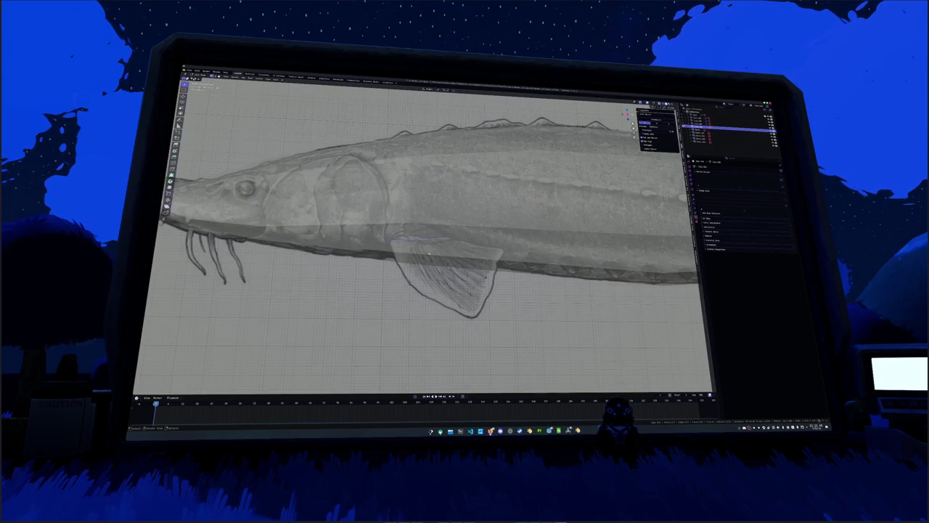
key("Return")
key("f")
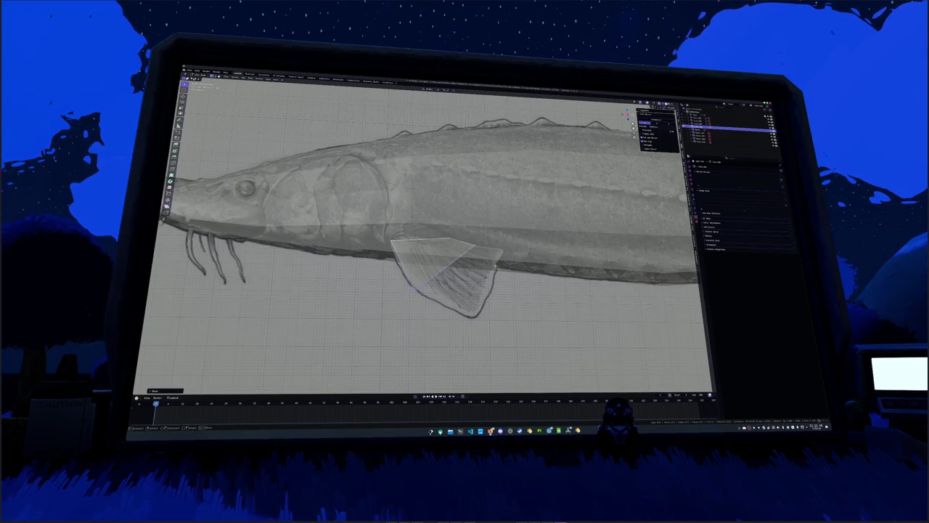
key("k")
left_click(475, 244)
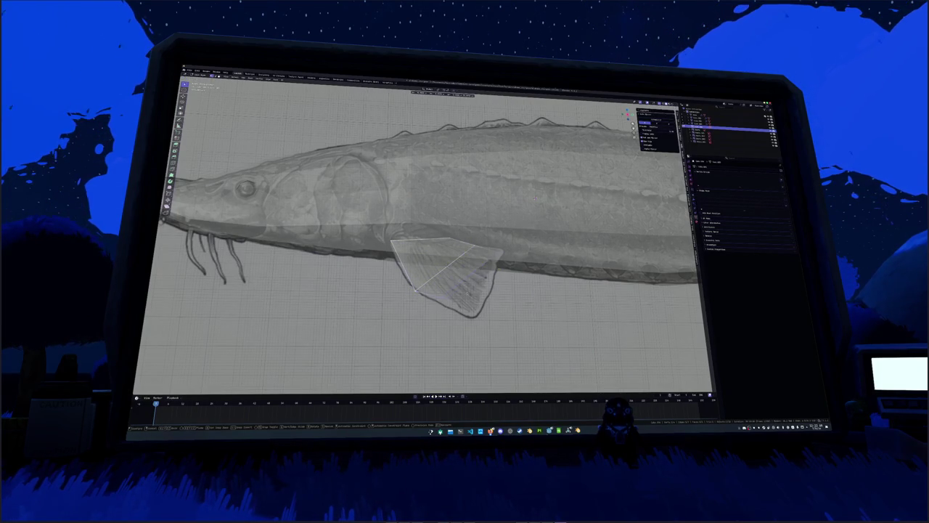
key("Return")
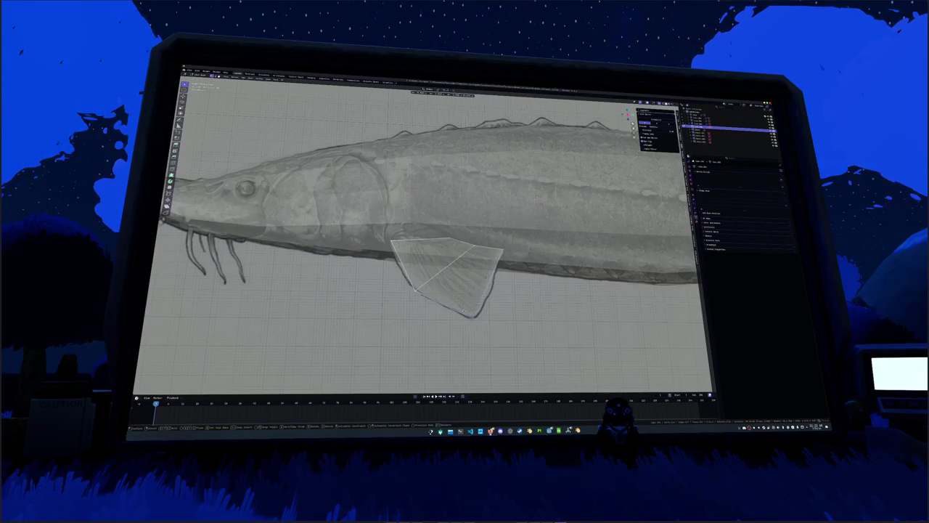
key("Return")
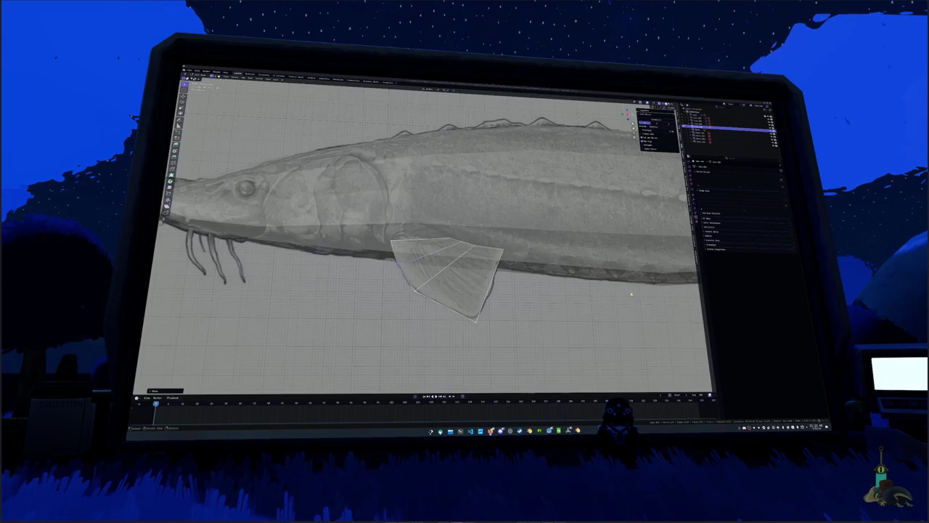
Step: Add a curved edge loop across the pectoral fin and exit Edit Mode
left_click_drag(518, 286, 541, 272)
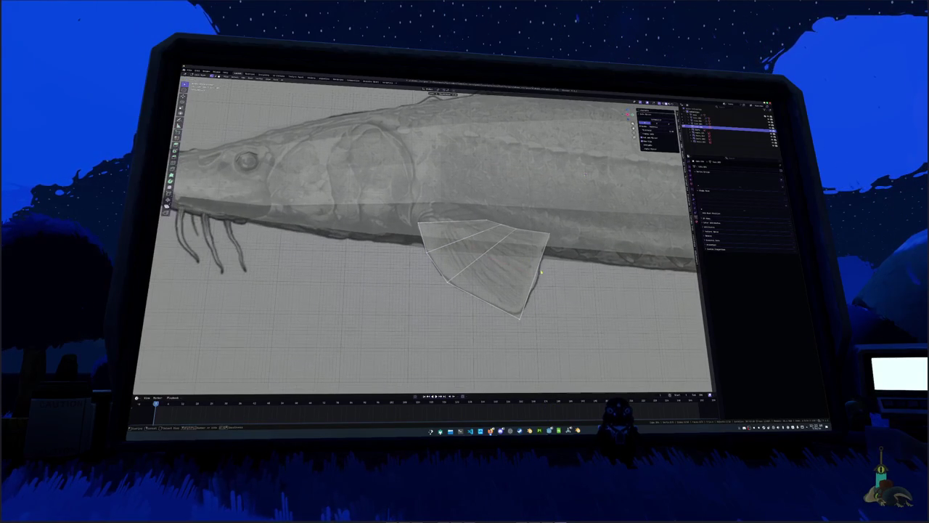
key("ctrl+r")
left_click(529, 263)
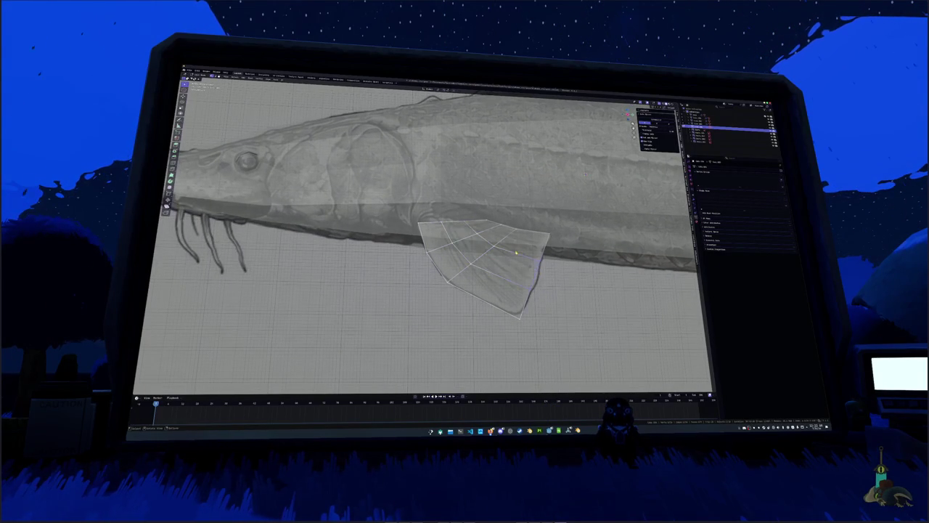
key("Tab")
left_click_drag(520, 256, 550, 257)
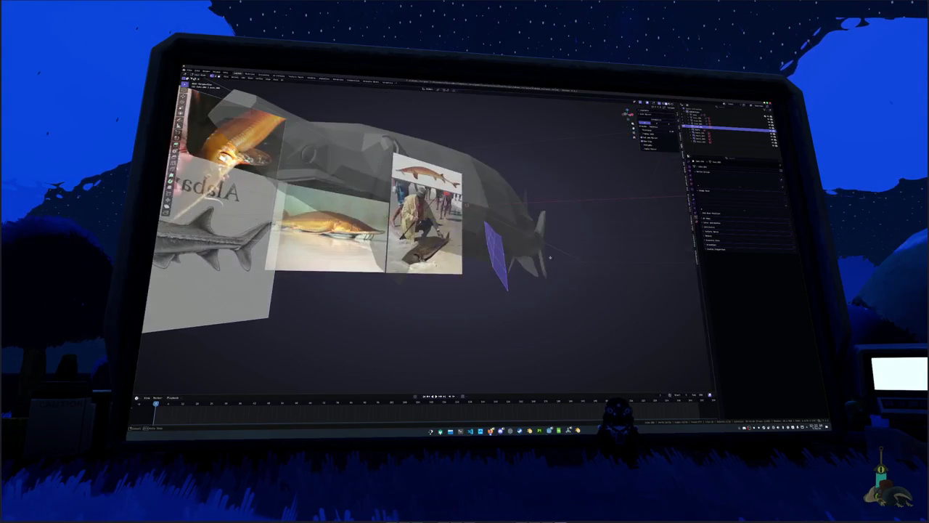
Step: Tilt the pectoral fin from the front view, then check it from the side
key("KP_7")
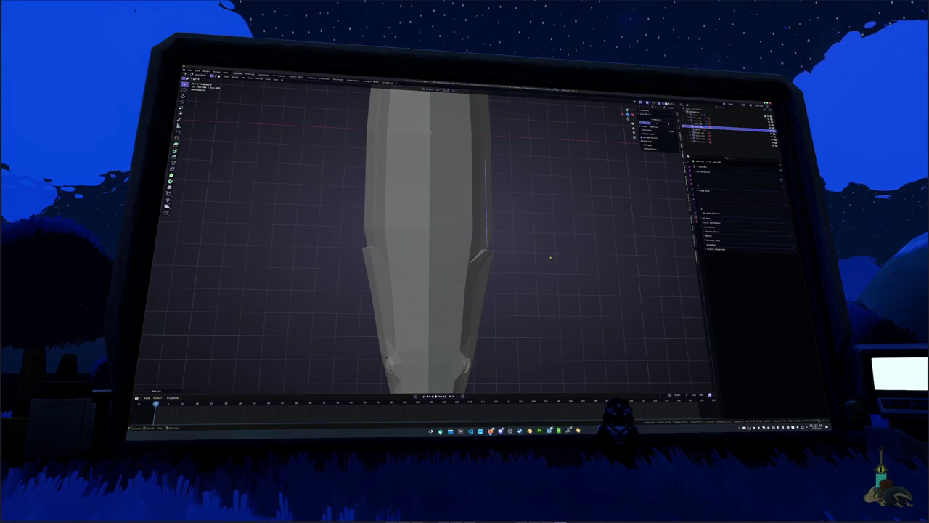
key("KP_1")
key("r")
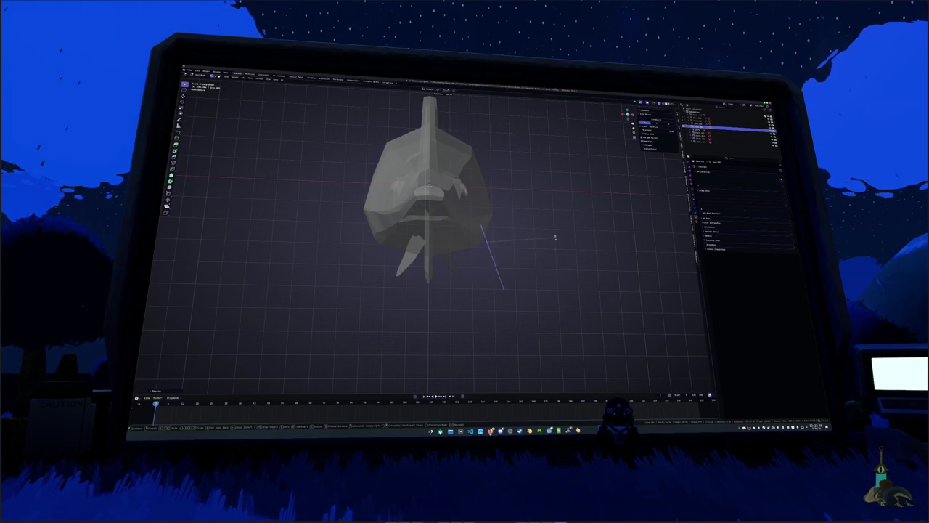
left_click(554, 232)
key("KP_3")
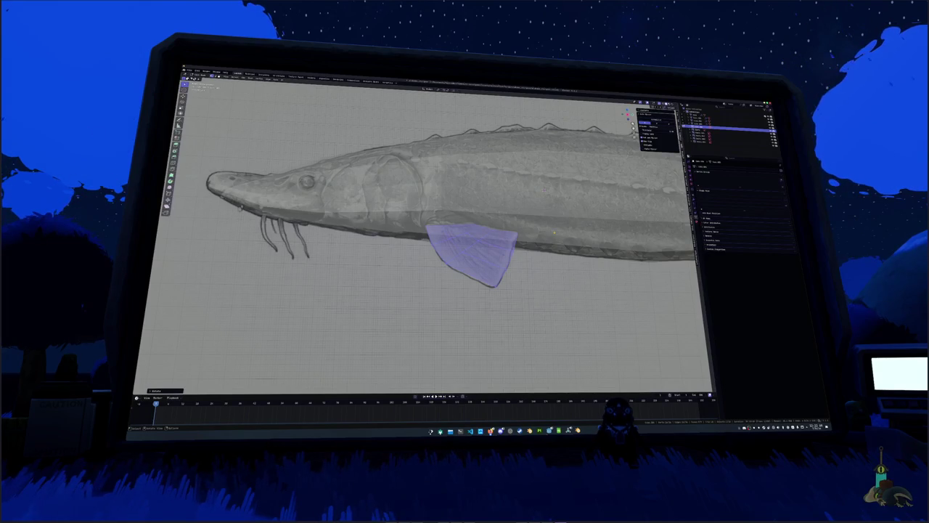
Step: Rotate the pectoral fin again with an axis constraint from the front view
key("KP_1")
key("r")
key("x")
key("z")
left_click(563, 230)
key("KP_3")
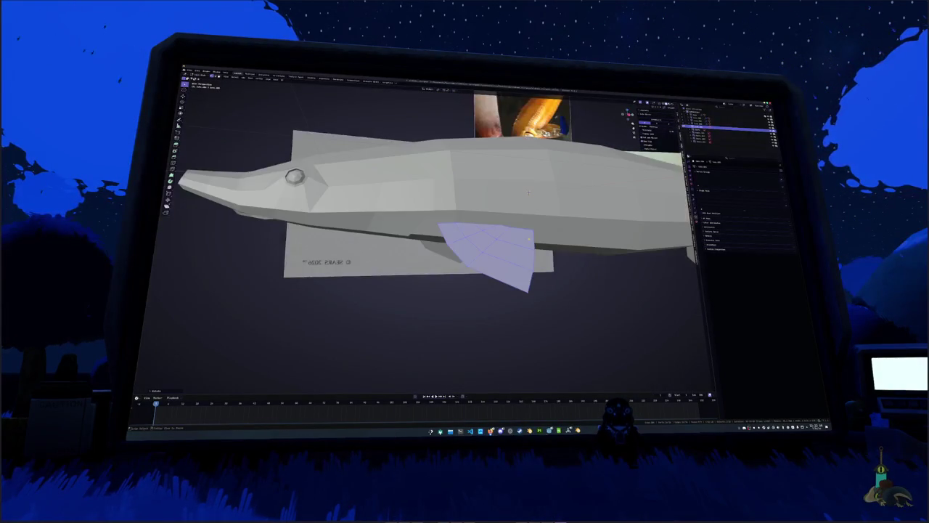
Step: Check the fin against the reference in X-ray, then return to a straight side view
key("alt+z")
left_click(473, 235)
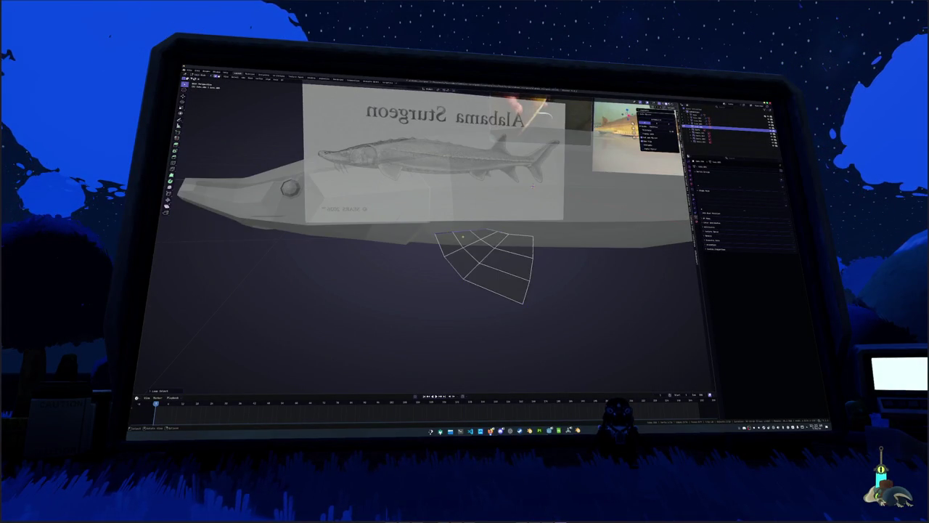
key("alt+z")
key("KP_4")
key("KP_4")
key("KP_8")
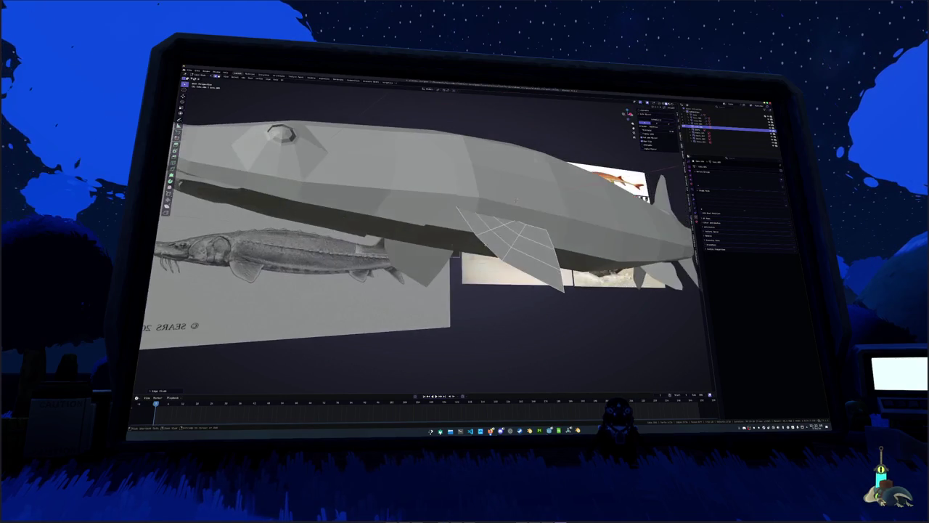
key("KP_4")
key("KP_4")
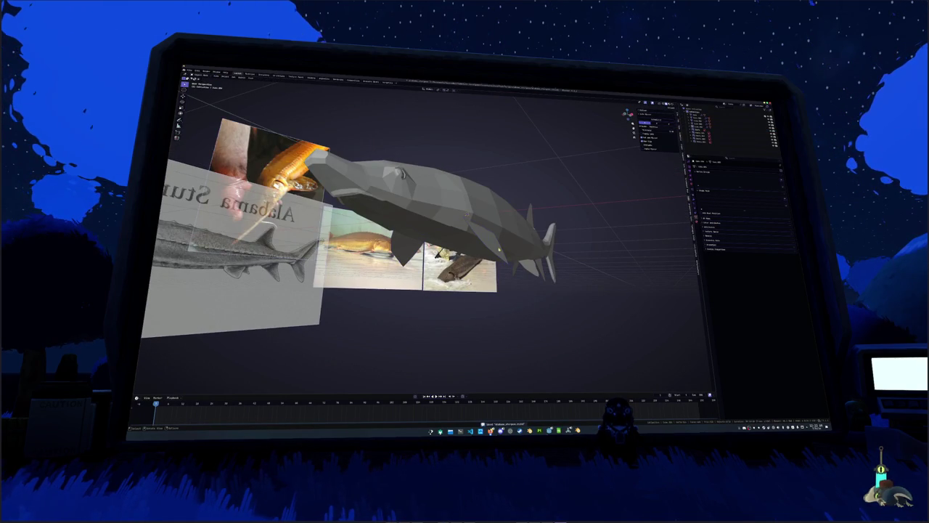
key("ctrl+KP_3")
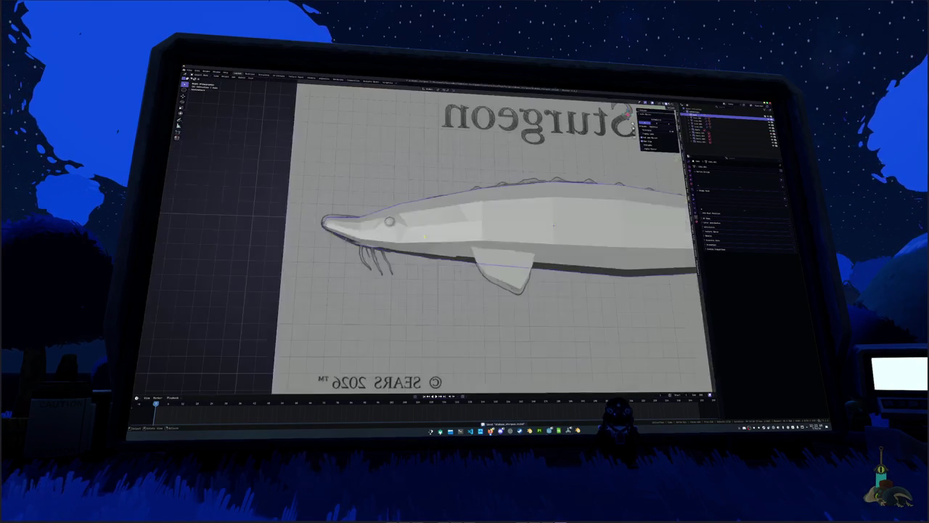
scroll(425, 236, "up", 8)
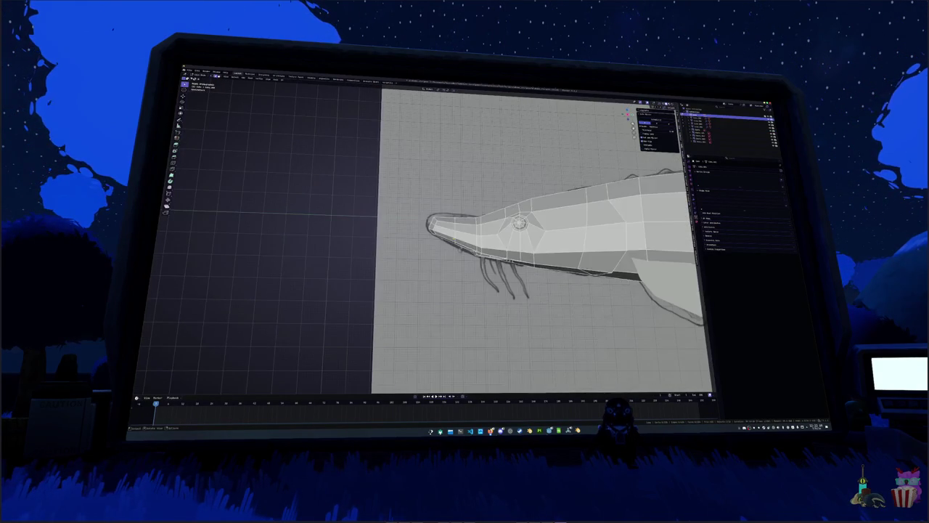
key("alt+z")
scroll(516, 239, "up", 3)
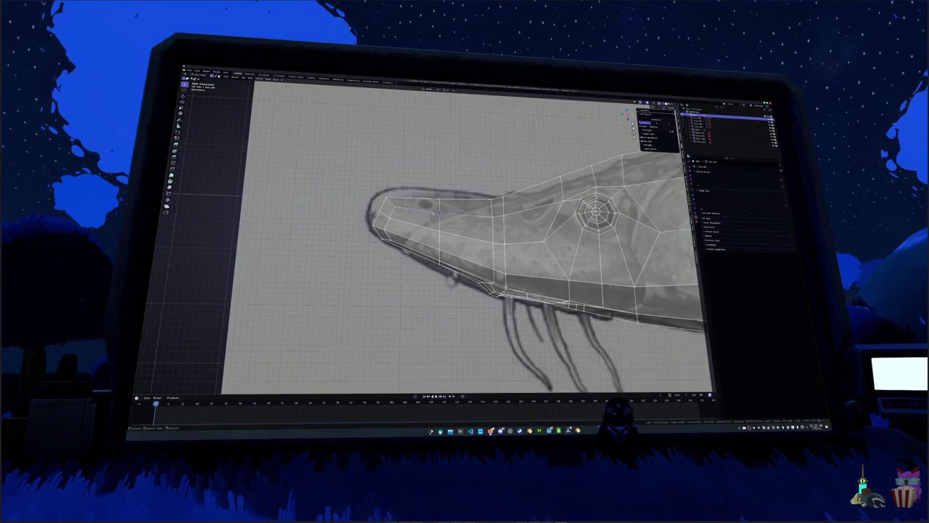
left_click_drag(523, 240, 493, 187)
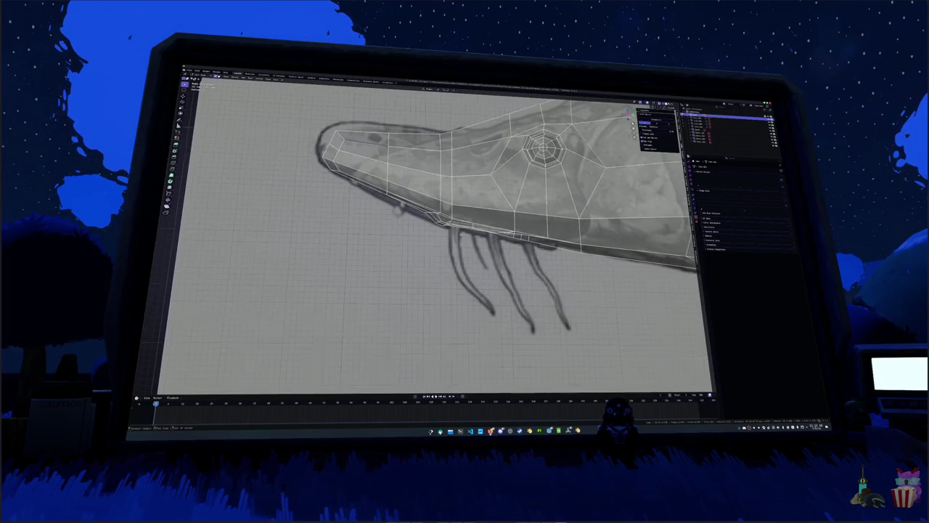
key("alt+z")
key("ctrl+KP_1")
scroll(448, 230, "down", 5)
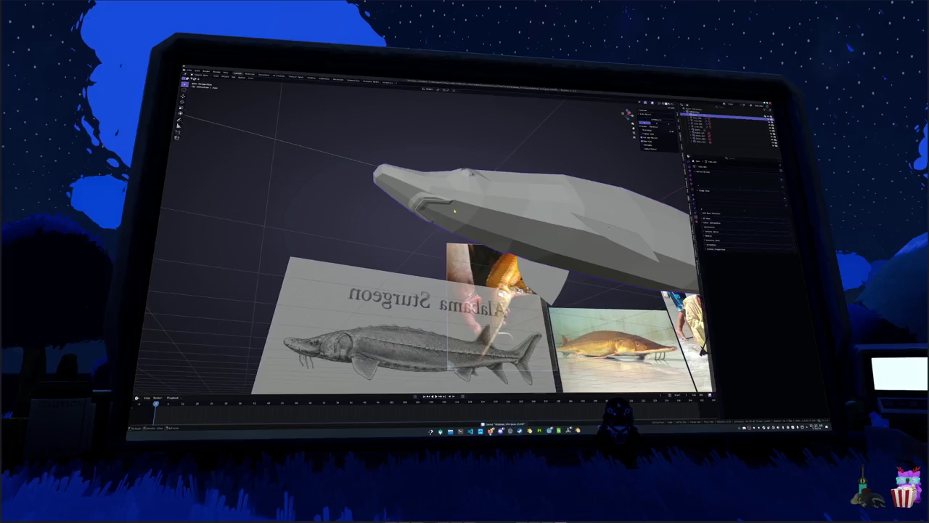
Step: In Edit Mode, view the underside of the head and add an edge loop across it
key("Tab")
scroll(458, 191, "up", 4)
key("KP_6")
key("KP_6")
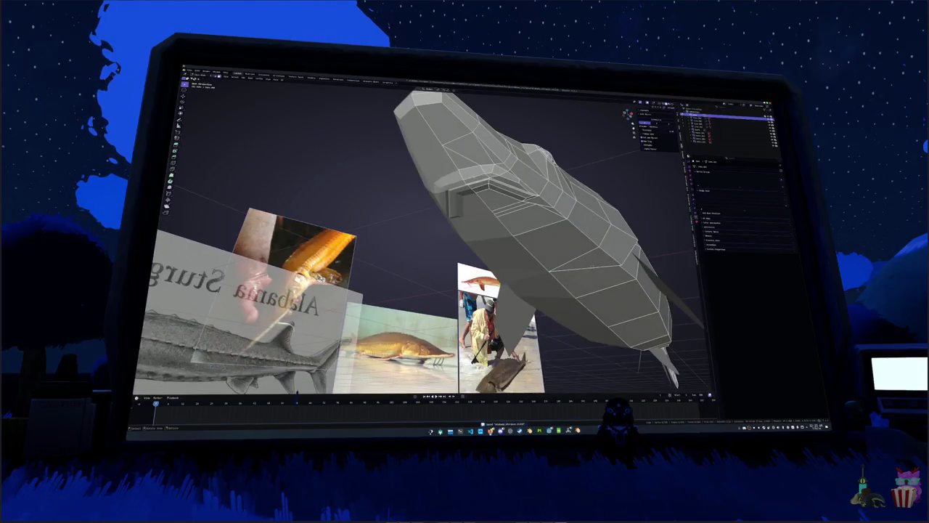
key("KP_6")
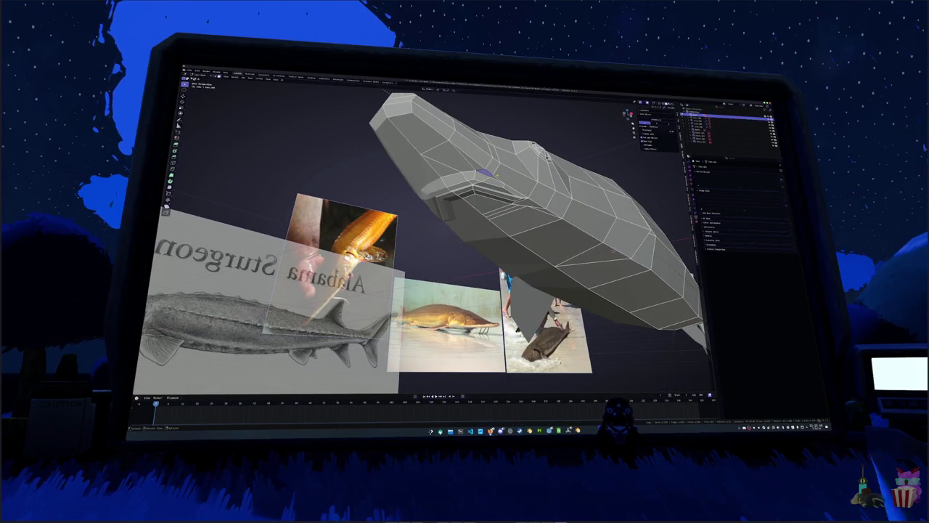
key("KP_8")
key("r")
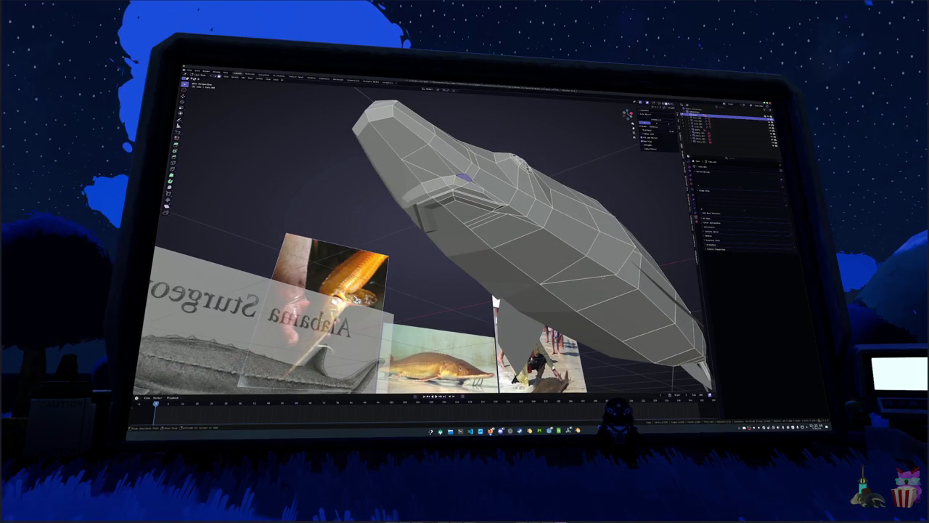
left_click(492, 291)
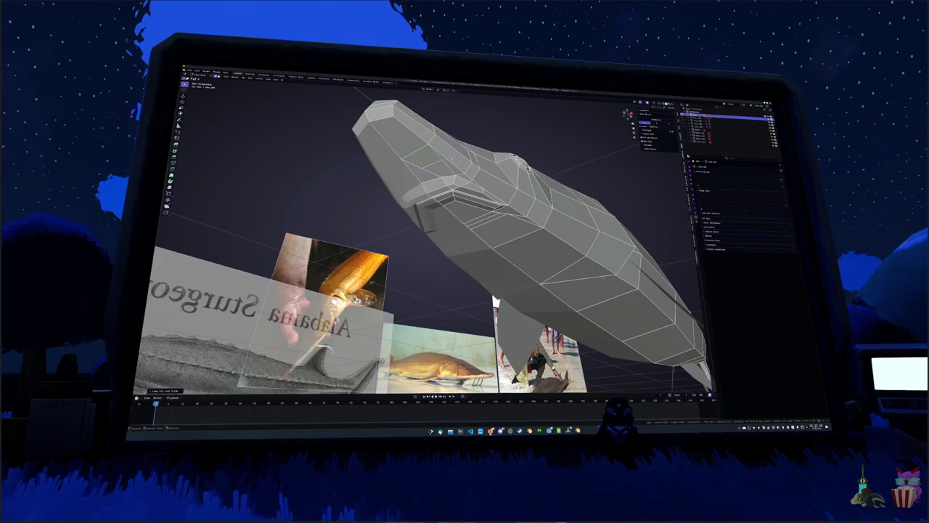
Step: Dissolve the unwanted loop edges and extrude the snout faces downward along Z
key("x")
left_click(435, 166)
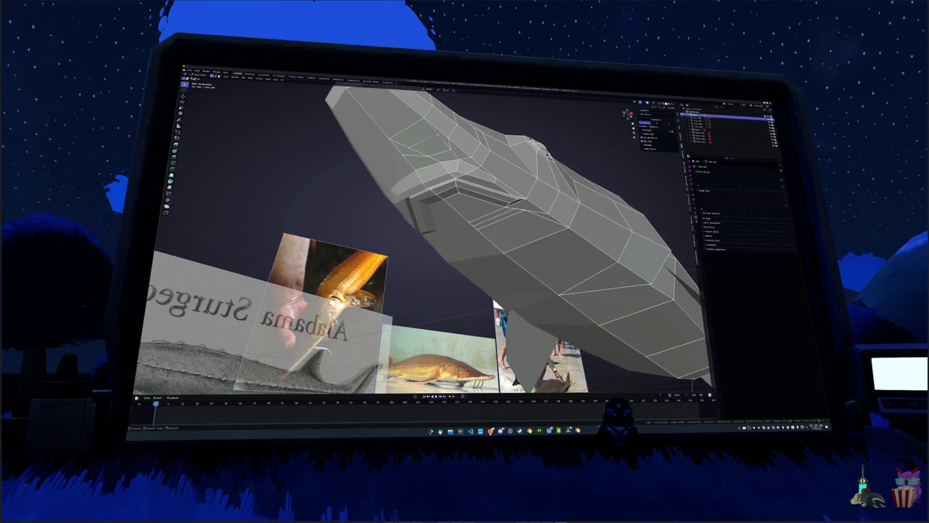
key("g")
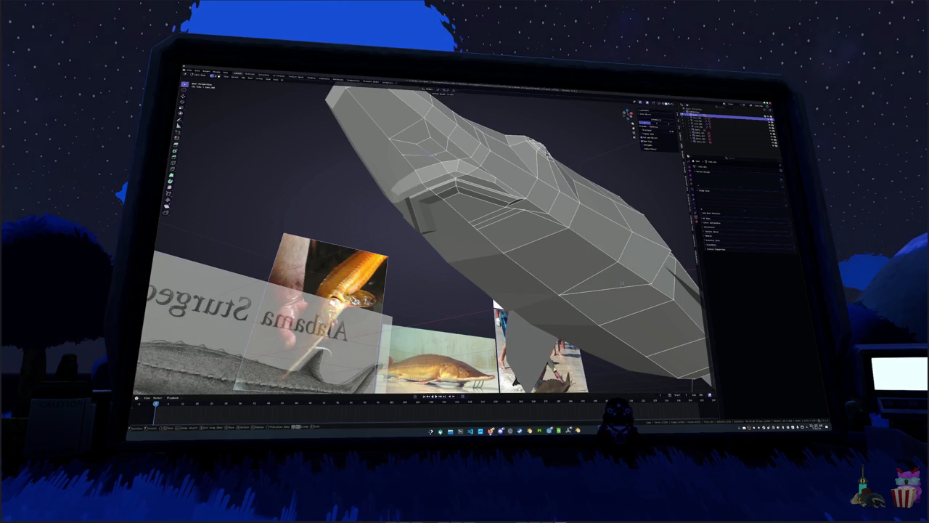
key("g")
key("z")
key("Return")
Step: Extrude the snout stub down into a long thin barbel and slide a vertex to refine it
key("e")
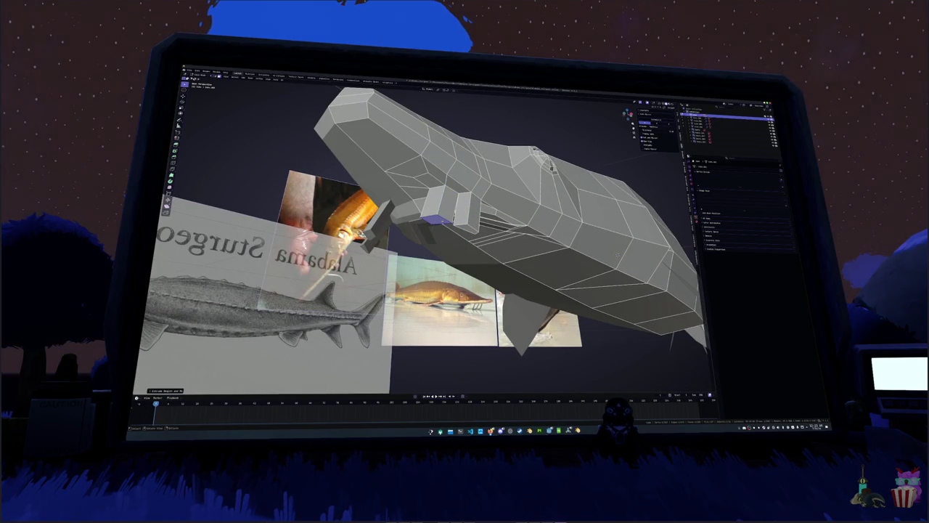
key("KP_3")
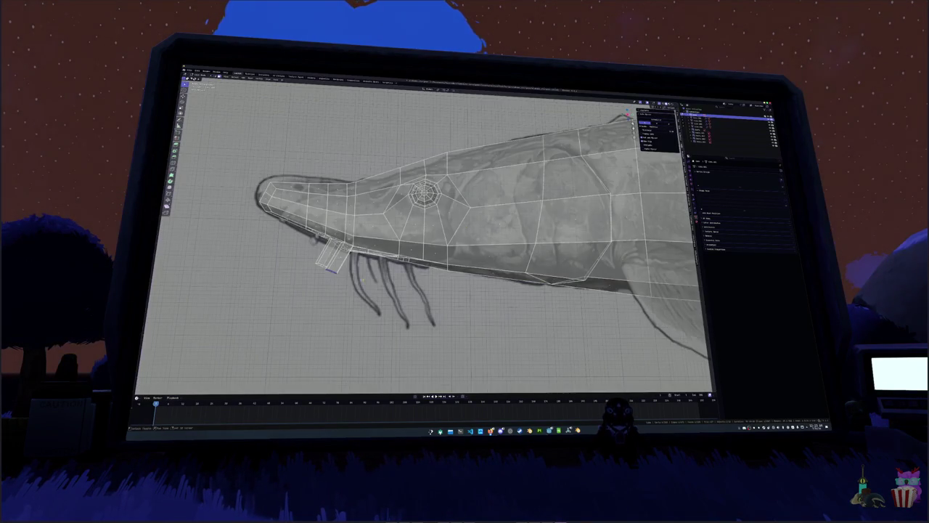
key("KP_Decimal")
key("e")
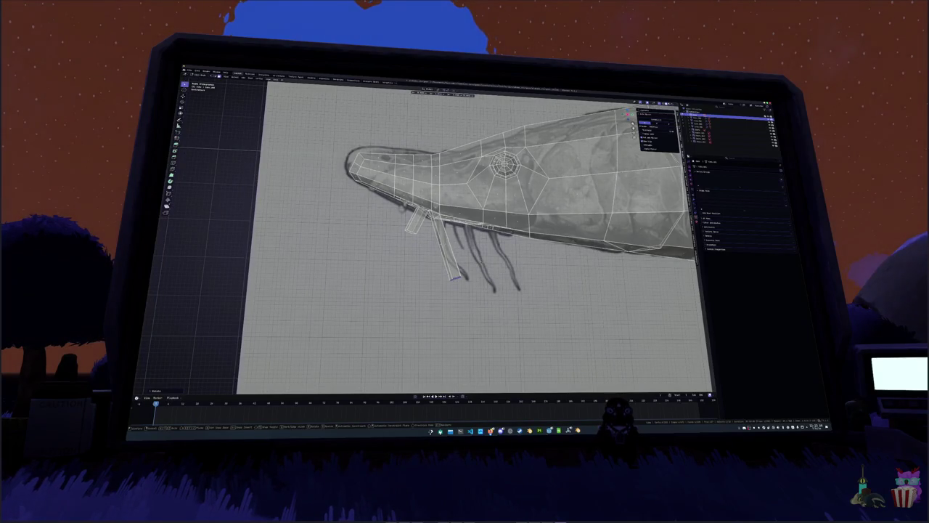
left_click(467, 278)
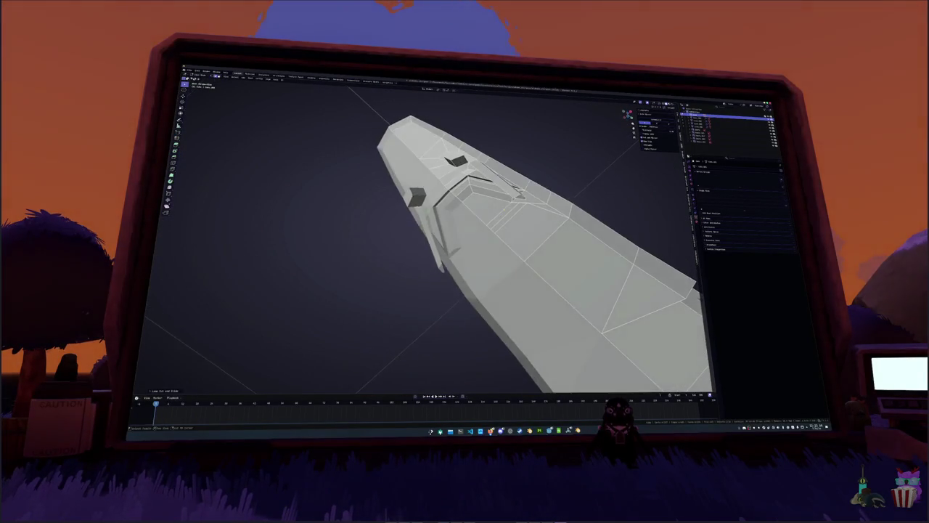
key("shift+v")
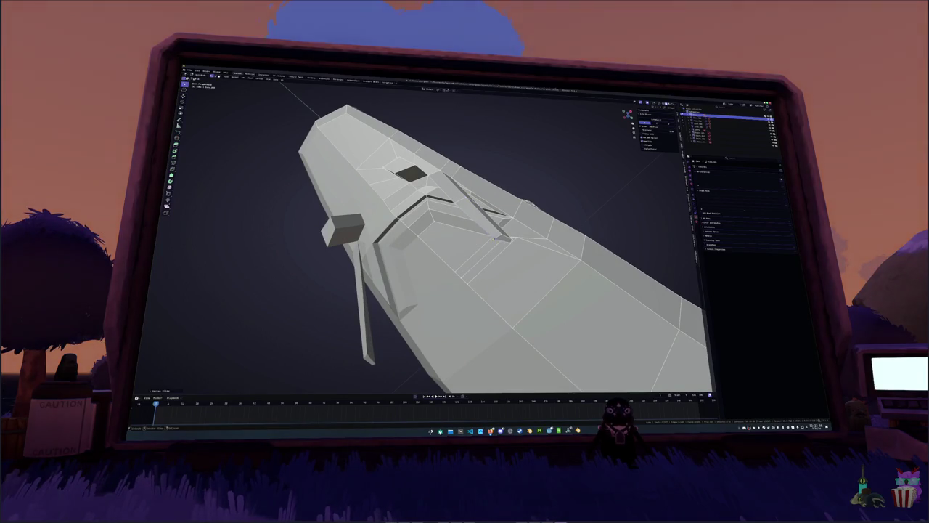